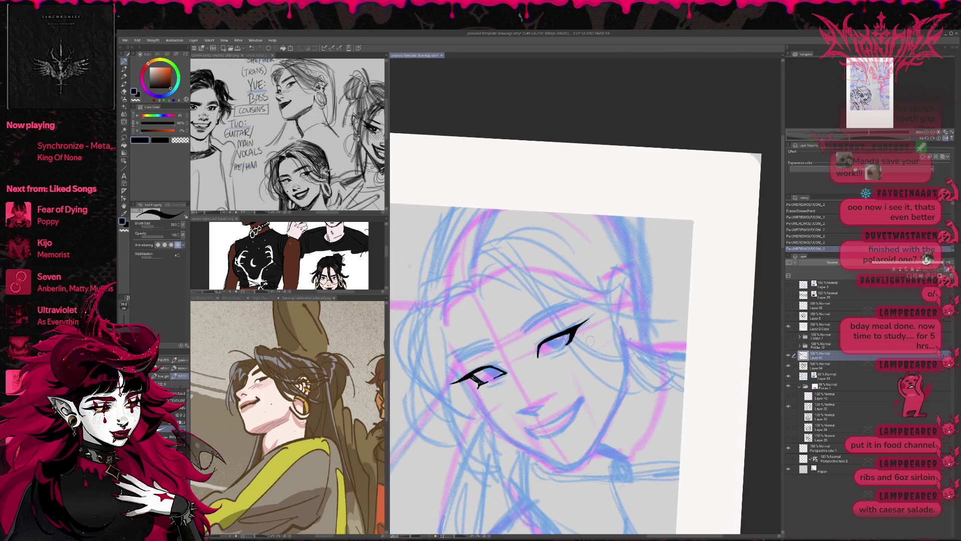
- Ink the right eye's lower lid and fill the left iris, erasing a stray mark
left_click_drag(541, 355, 570, 344)
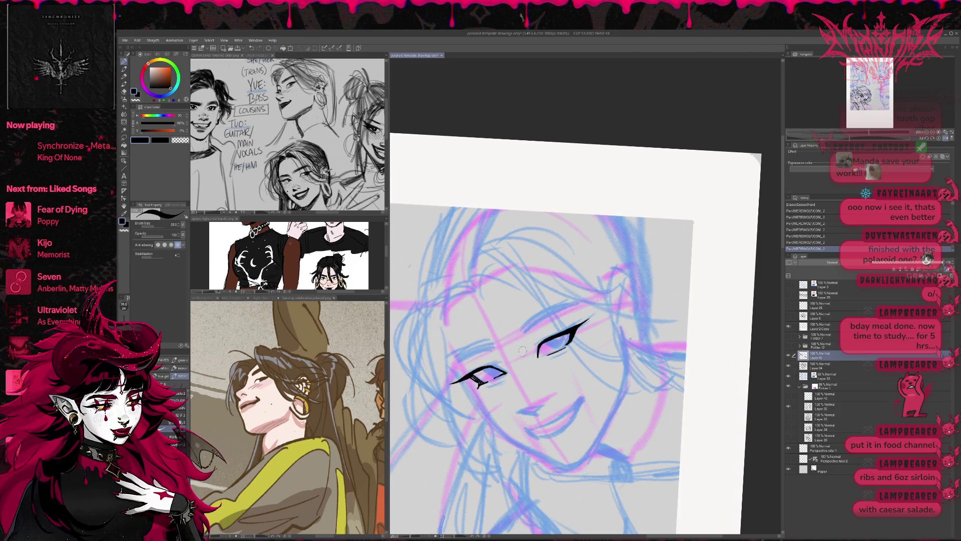
mouse_move(484, 373)
left_mouse_down()
mouse_move(501, 369)
mouse_move(488, 376)
left_mouse_up()
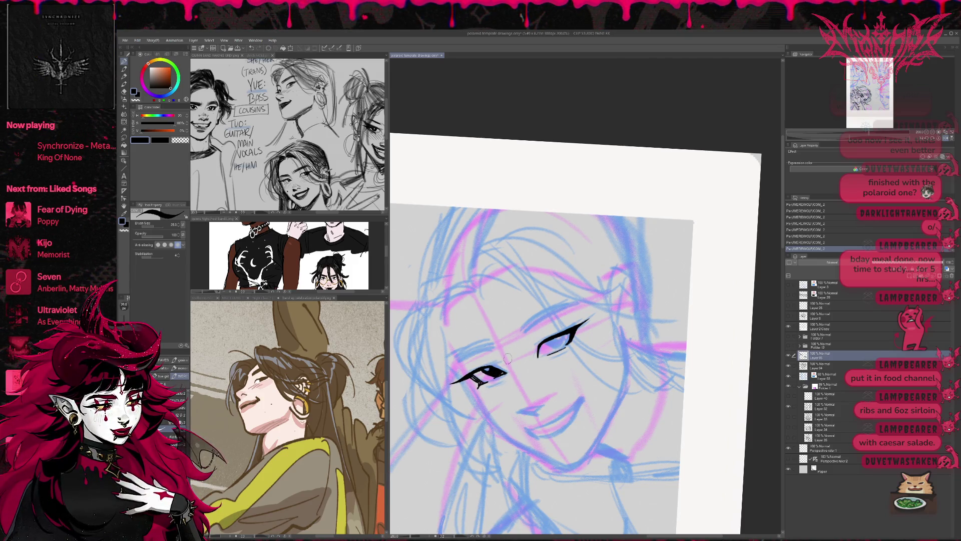
key("h")
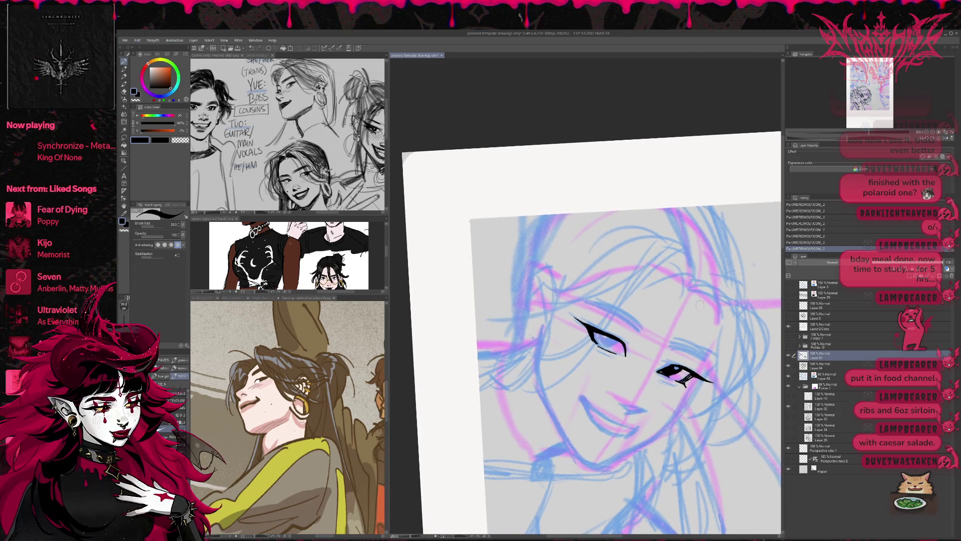
mouse_move(610, 335)
left_mouse_down()
mouse_move(603, 342)
mouse_move(614, 341)
mouse_move(604, 322)
left_mouse_up()
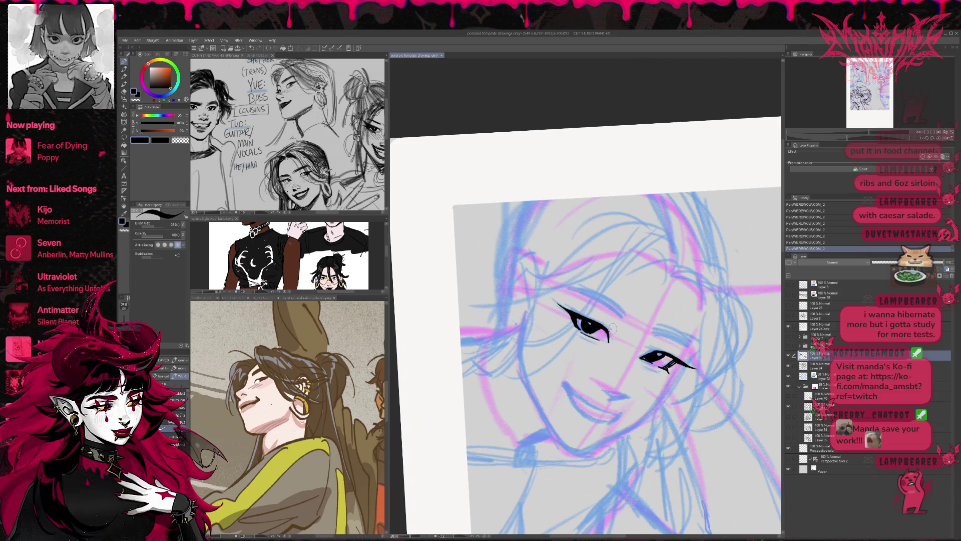
key("e")
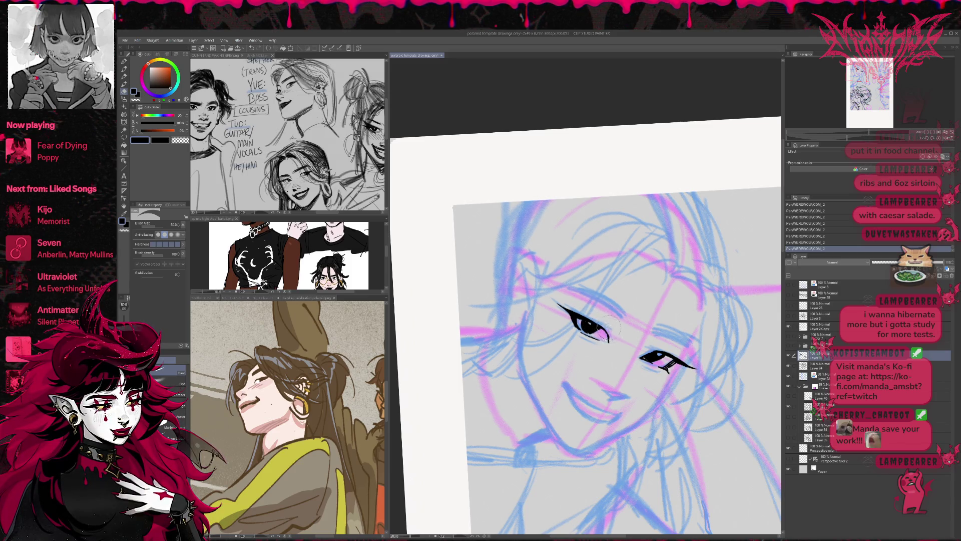
mouse_move(613, 342)
left_mouse_down()
mouse_move(589, 323)
mouse_move(646, 320)
mouse_move(684, 287)
mouse_move(676, 300)
mouse_move(715, 302)
mouse_move(710, 310)
left_mouse_up()
- Redraw the lines around the left eye and add thick lashes above it
key("r")
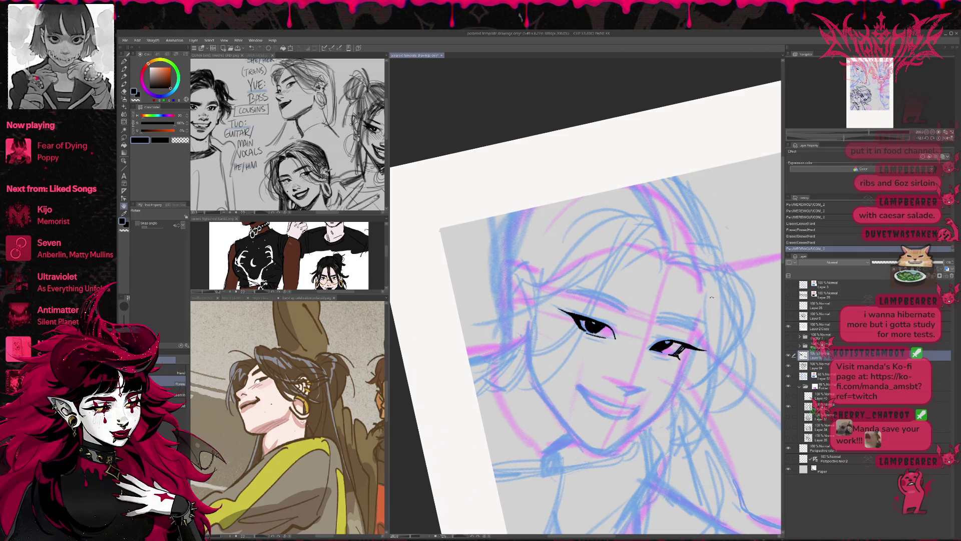
left_click_drag(716, 277, 679, 303)
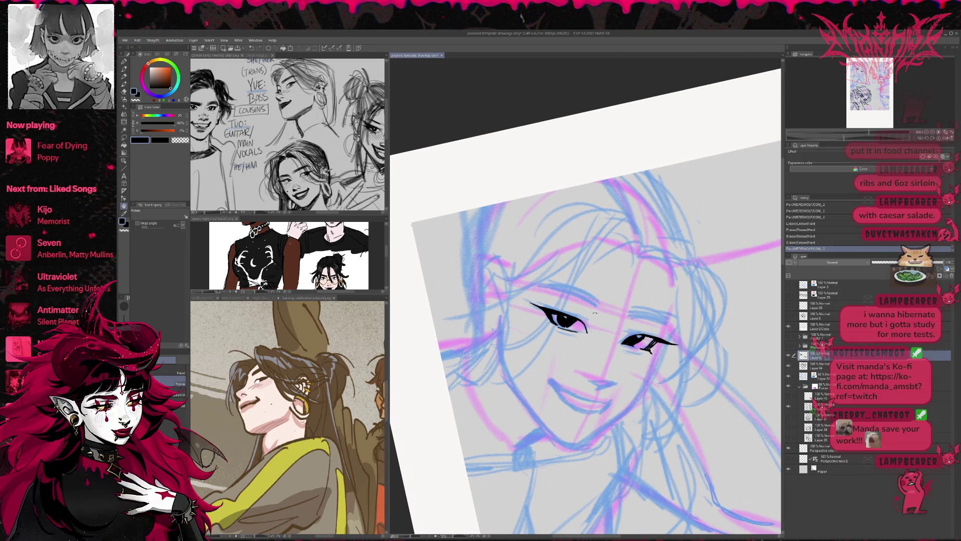
key("p")
mouse_move(558, 295)
left_mouse_down()
mouse_move(591, 306)
mouse_move(645, 249)
mouse_move(601, 280)
mouse_move(561, 335)
left_mouse_up()
key("r")
key("e")
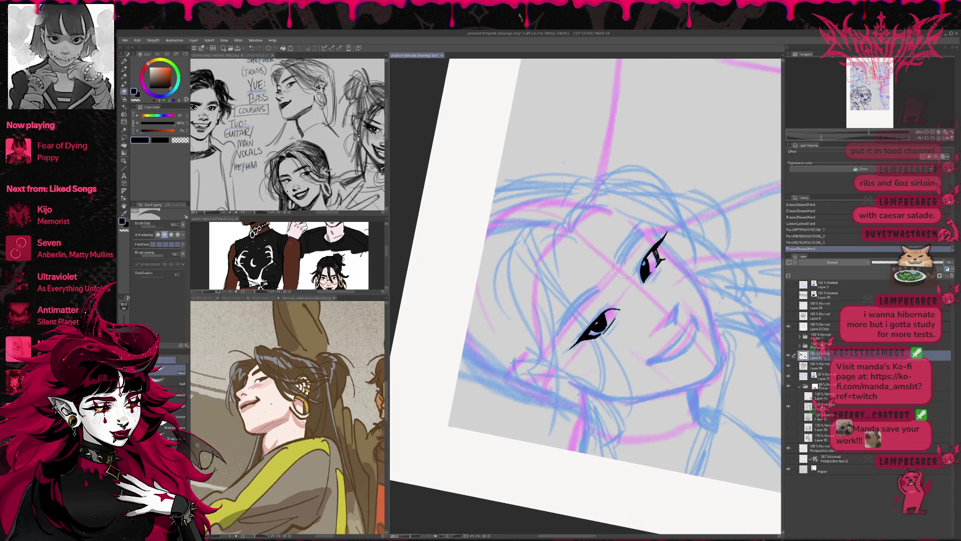
key("p")
left_click_drag(581, 300, 558, 345)
mouse_move(593, 288)
left_mouse_down()
mouse_move(566, 333)
mouse_move(600, 288)
left_mouse_up()
left_click_drag(575, 315, 600, 286)
mouse_move(580, 308)
left_mouse_down()
mouse_move(612, 280)
mouse_move(567, 322)
left_mouse_up()
mouse_move(572, 311)
left_mouse_down()
mouse_move(563, 334)
mouse_move(673, 274)
mouse_move(673, 323)
mouse_move(695, 338)
mouse_move(698, 355)
left_mouse_up()
- Trim and extend the left eyebrow with short strokes, then trim the right eyebrow
mouse_move(551, 294)
left_mouse_down()
mouse_move(590, 320)
mouse_move(572, 294)
mouse_move(595, 318)
left_mouse_up()
key("p")
left_click_drag(569, 297, 596, 320)
mouse_move(701, 326)
left_mouse_down()
mouse_move(713, 312)
mouse_move(695, 328)
mouse_move(679, 321)
mouse_move(702, 329)
mouse_move(681, 368)
left_mouse_up()
key("e")
key("p")
key("r")
key("p")
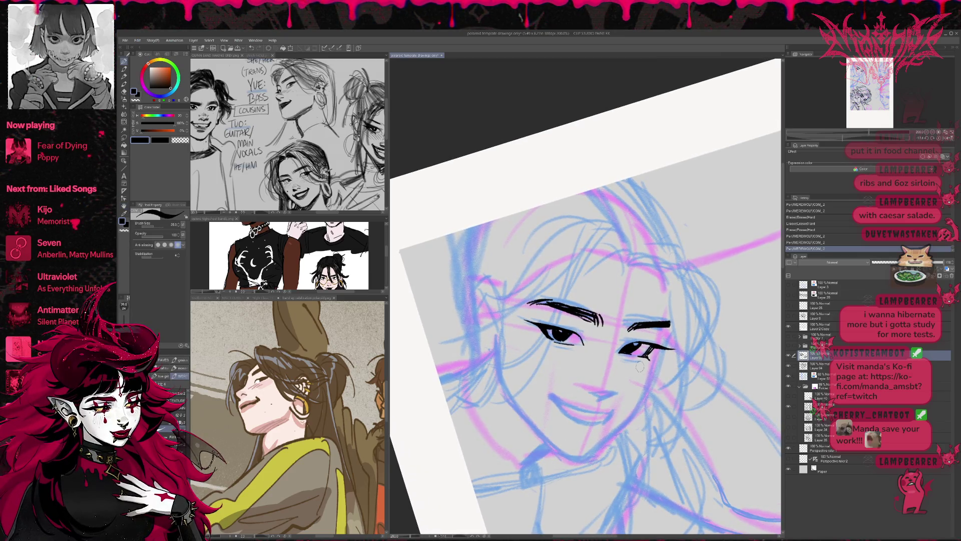
- Ink the bottom of the nose and mark the left corner of the mouth
mouse_move(584, 390)
left_mouse_down()
mouse_move(619, 394)
mouse_move(610, 395)
mouse_move(628, 378)
left_mouse_up()
key("e")
key("p")
key("e")
key("p")
left_click_drag(548, 386, 608, 406)
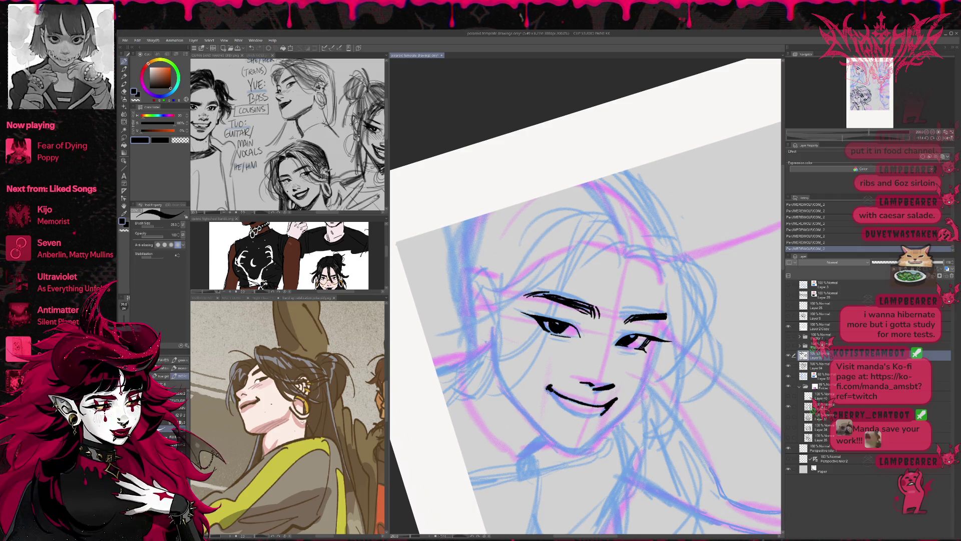
- Ink the lower curve of the smile and add a small mark at the mouth
left_click_drag(554, 398, 588, 415)
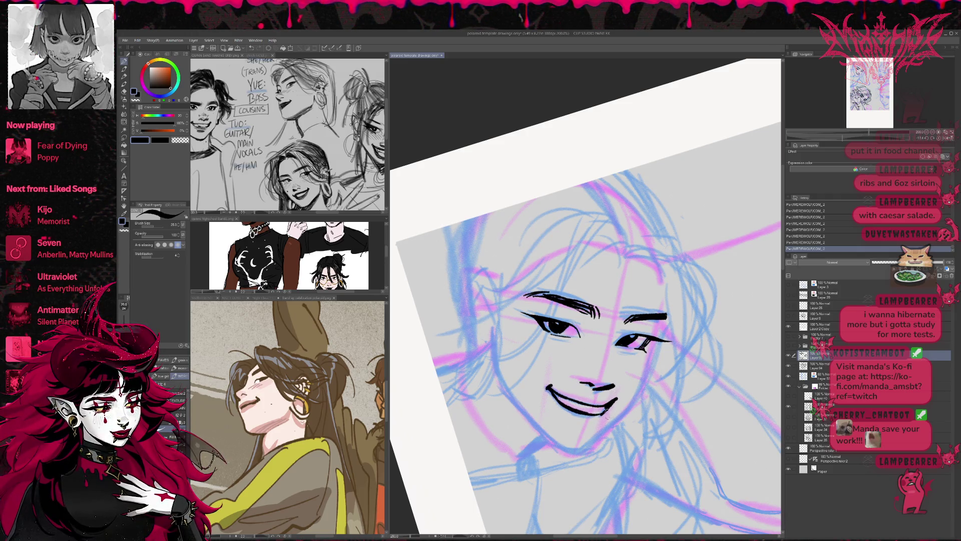
key("e")
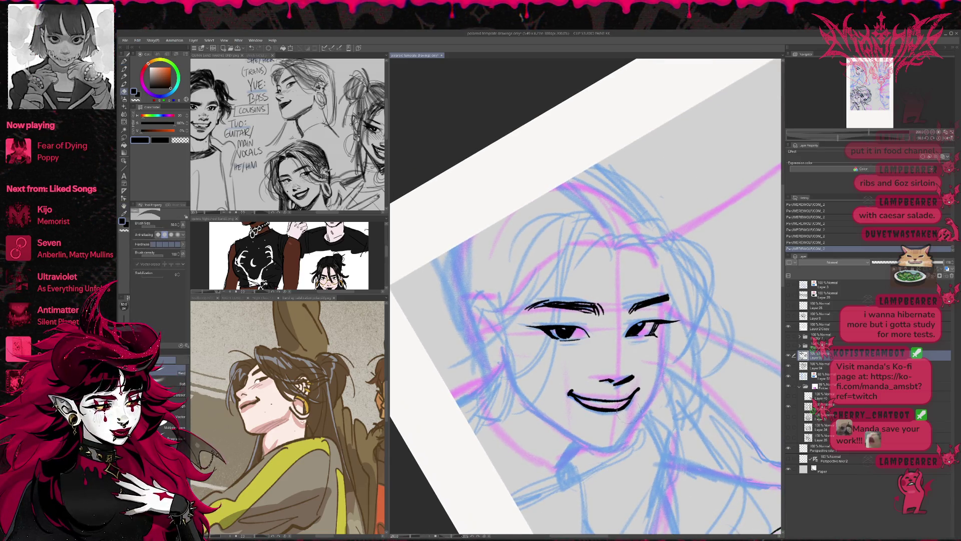
key("r")
left_click_drag(624, 411, 678, 381)
key("p")
left_click(622, 389)
- Clean the mouth corners with small ink and eraser touches, trimming the lower-lip line
key("e")
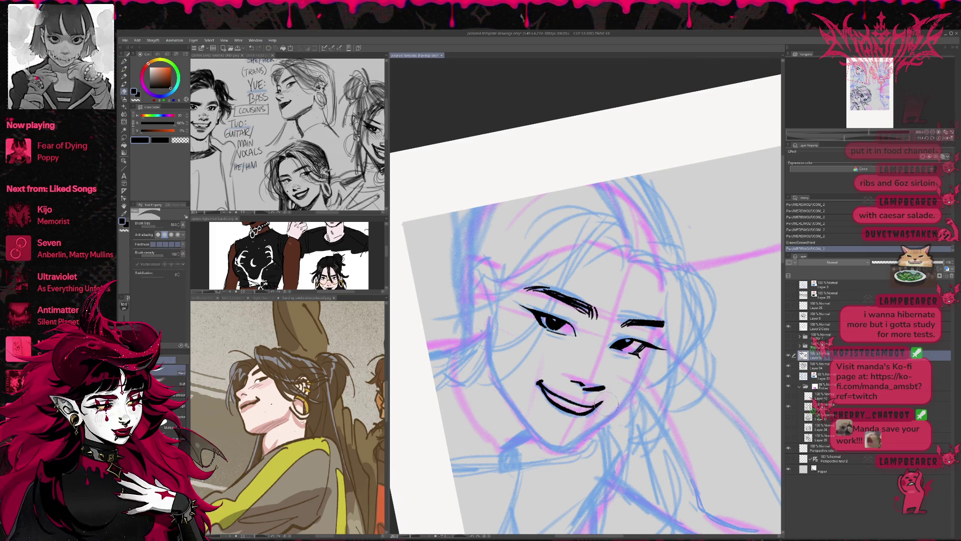
left_click(603, 401)
key("p")
left_click(603, 401)
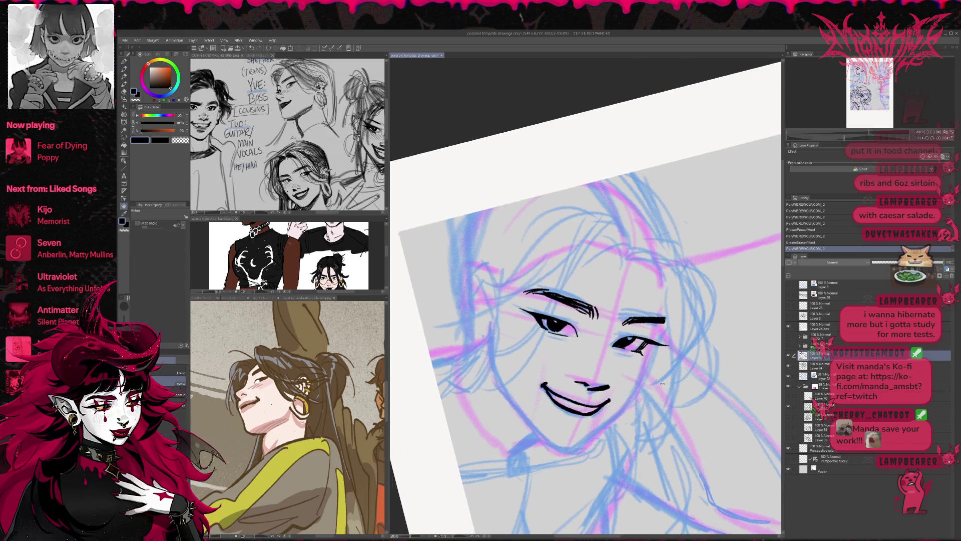
key("e")
left_click(580, 404)
key("p")
left_click(579, 408)
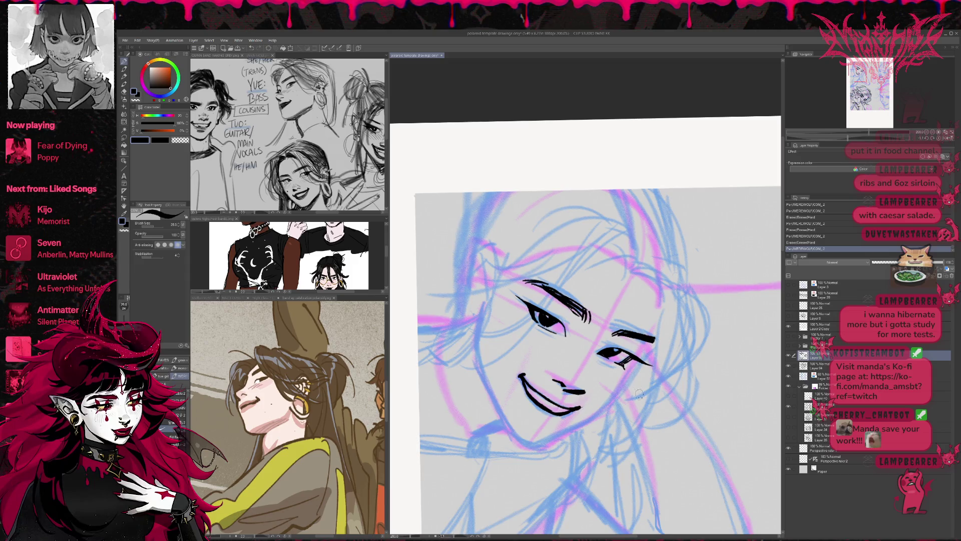
key("e")
left_click_drag(573, 412, 593, 413)
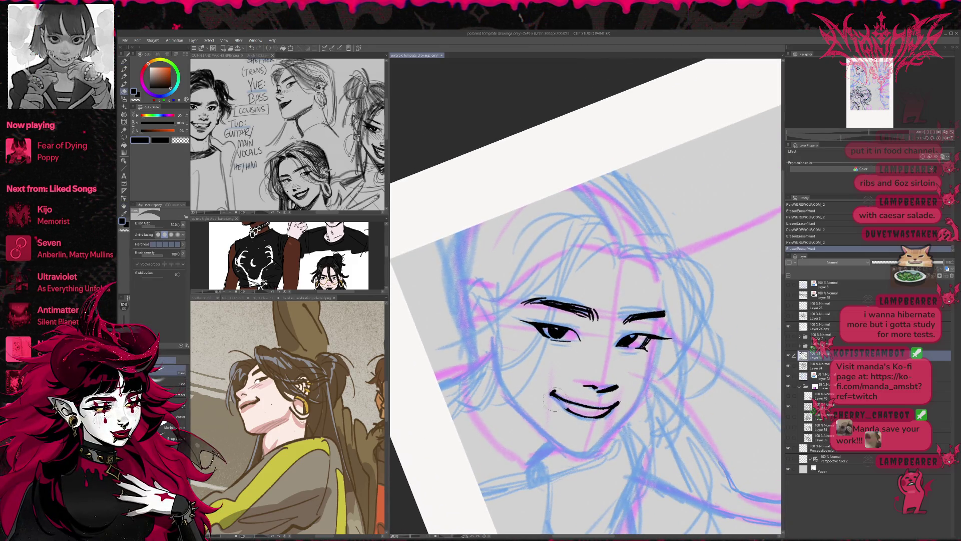
key("p")
left_click_drag(549, 388, 585, 417)
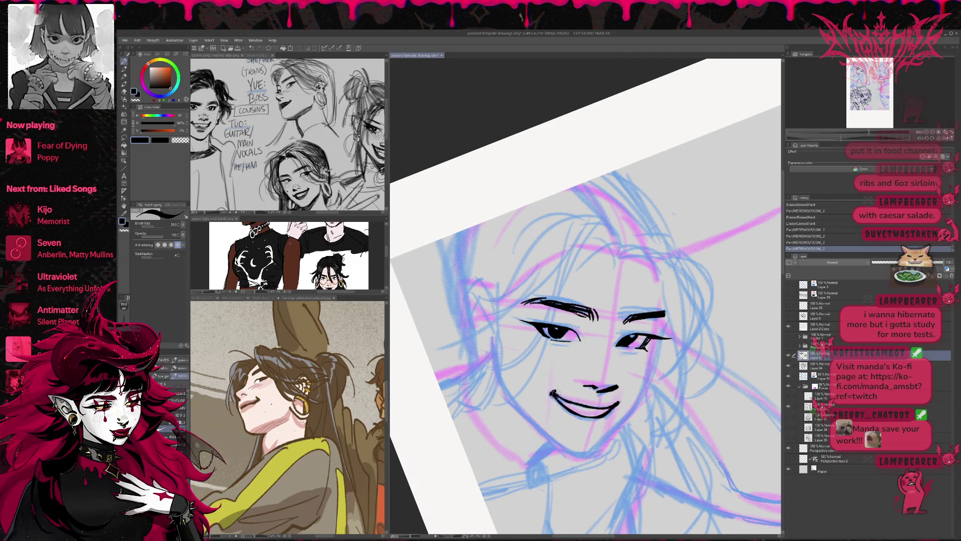
key("e")
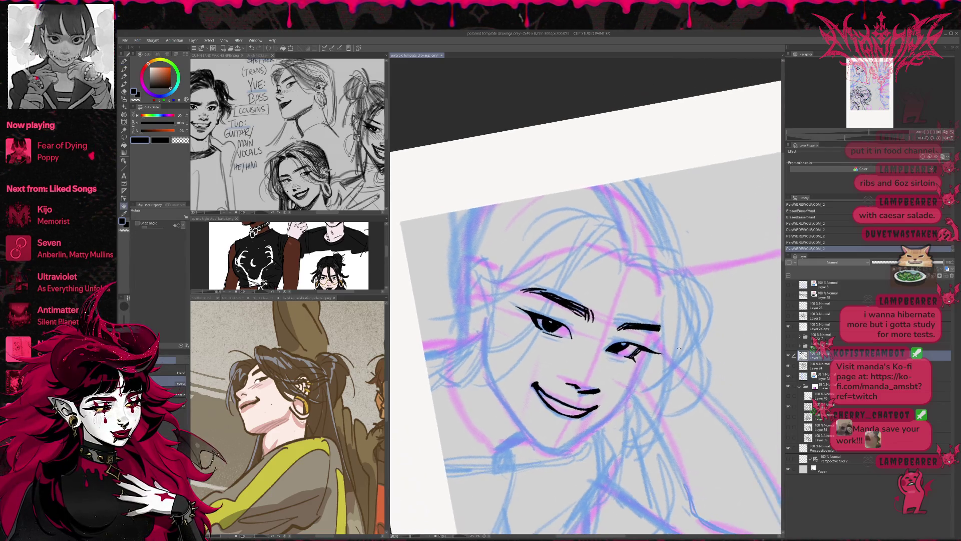
left_click_drag(560, 412, 576, 415)
key("p")
mouse_move(562, 383)
left_mouse_down()
mouse_move(571, 384)
mouse_move(551, 401)
left_mouse_up()
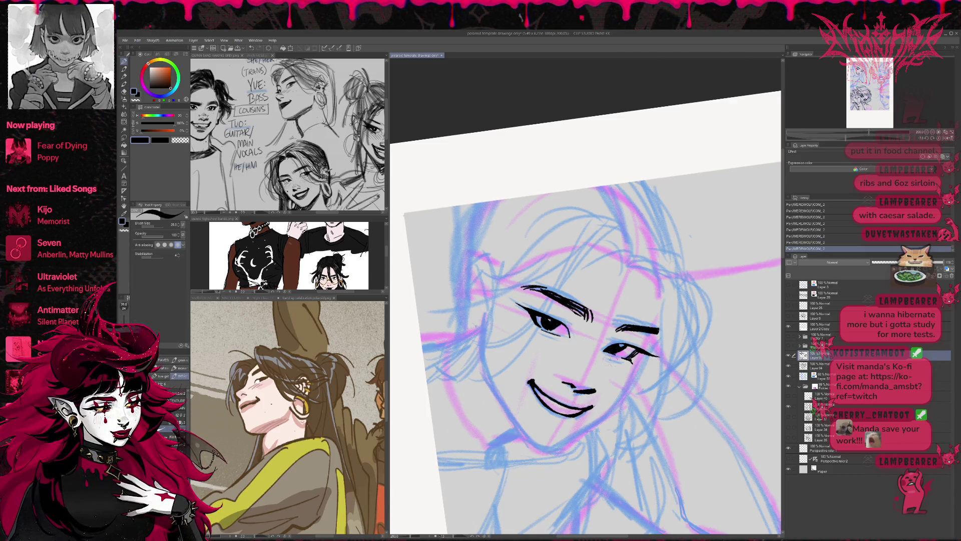
- Thicken the smile's lower lip into a bold line, including its left end
key("minus")
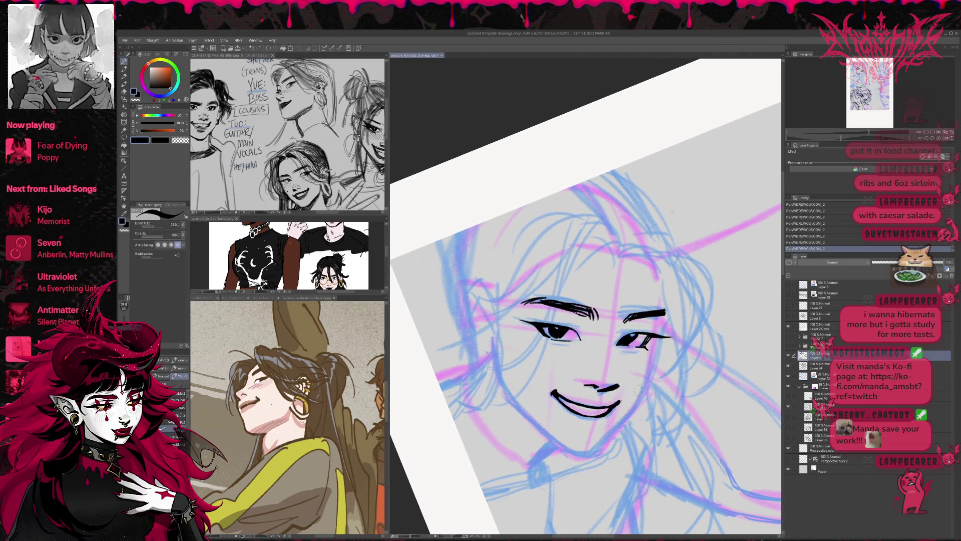
key("r")
left_click_drag(639, 390, 657, 396)
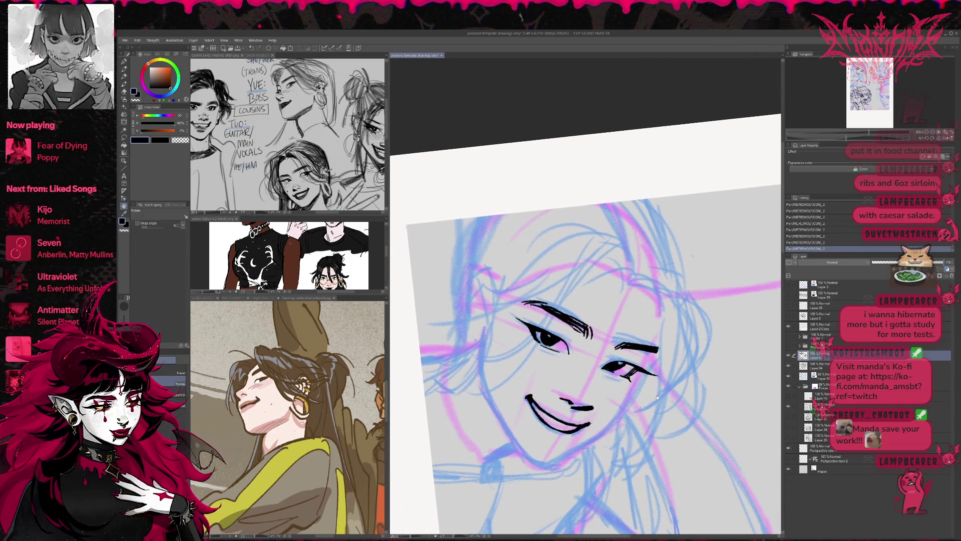
key("p")
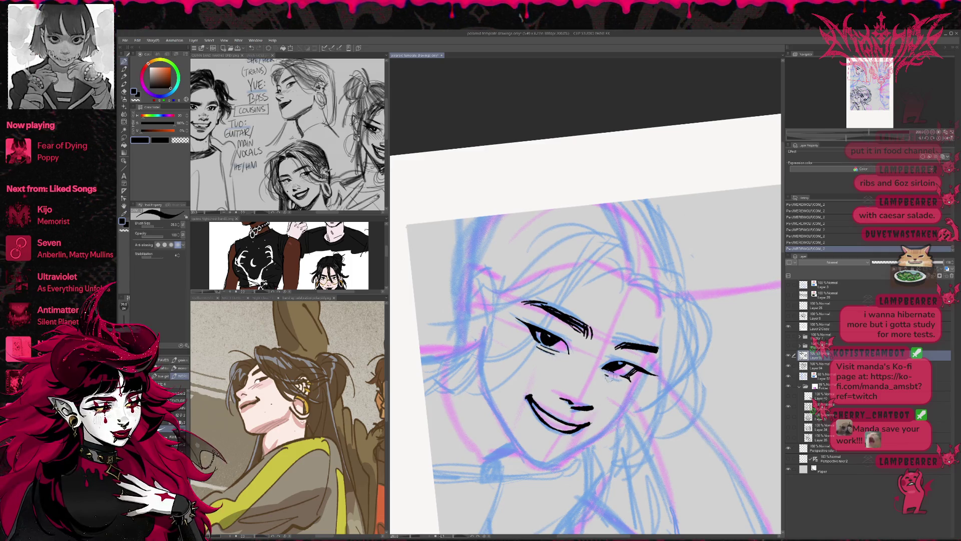
key("r")
mouse_move(662, 336)
left_mouse_down()
mouse_move(561, 394)
mouse_move(547, 421)
mouse_move(576, 437)
mouse_move(704, 385)
left_mouse_up()
key("p")
key("r")
key("p")
mouse_move(600, 426)
left_mouse_down()
mouse_move(612, 433)
mouse_move(626, 414)
left_mouse_up()
mouse_move(566, 410)
left_mouse_down()
mouse_move(582, 430)
mouse_move(678, 373)
mouse_move(672, 419)
left_mouse_up()
- Erase the hook at the smile's left corner and stray bits near the smile
key("r")
key("p")
key("r")
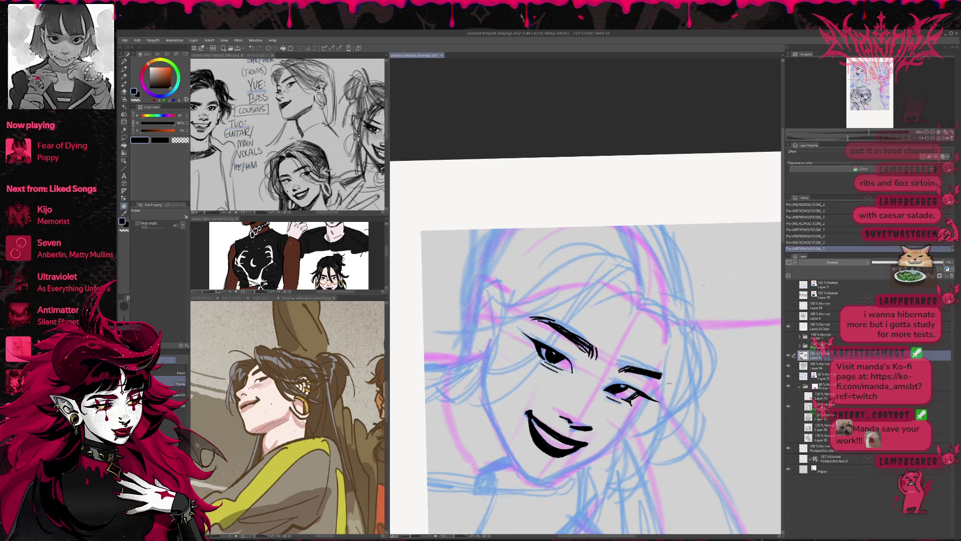
key("e")
left_click_drag(535, 412, 540, 423)
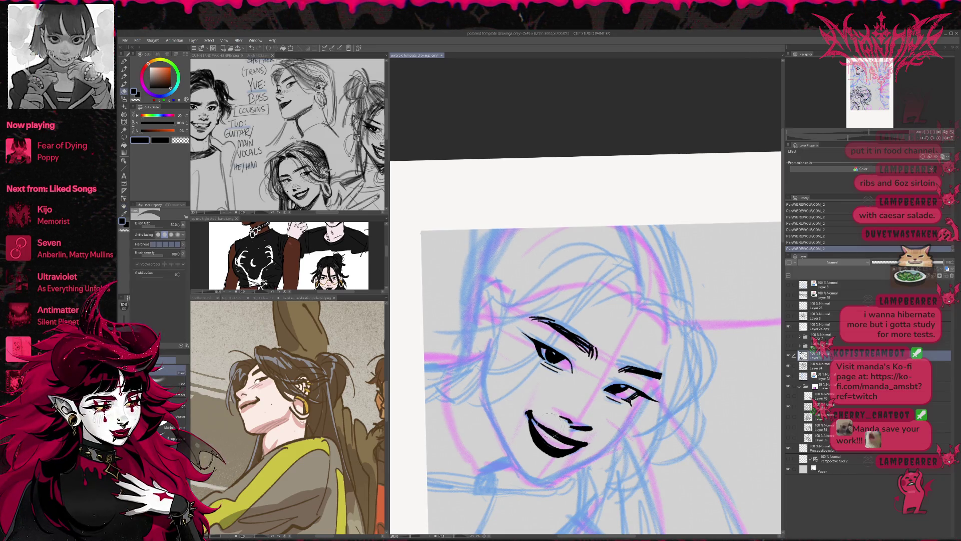
key("r")
mouse_move(701, 395)
left_mouse_down()
mouse_move(710, 367)
mouse_move(673, 385)
left_mouse_up()
key("p")
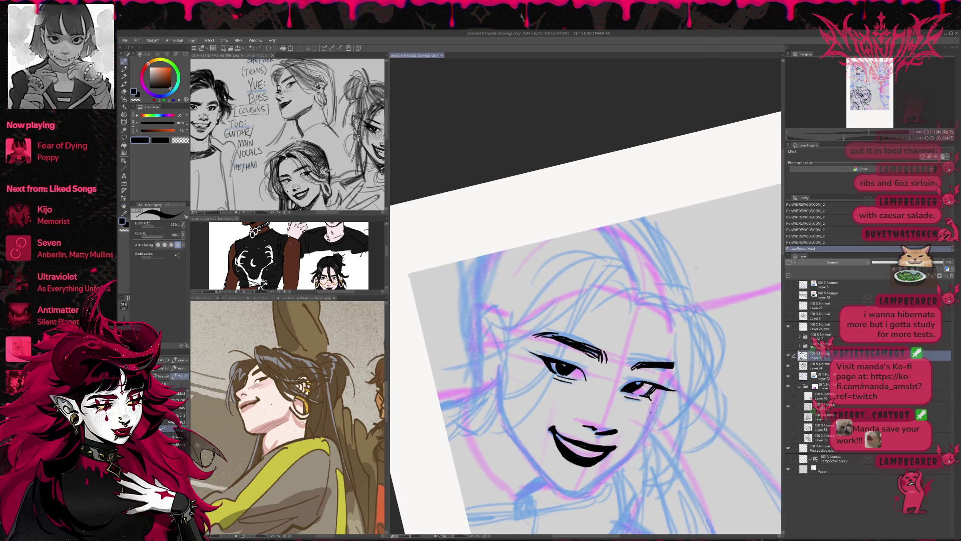
key("e")
left_click_drag(613, 430, 603, 450)
key("ctrl+z")
key("r")
mouse_move(666, 429)
left_mouse_down()
mouse_move(587, 461)
mouse_move(564, 458)
mouse_move(578, 471)
left_mouse_up()
key("p")
key("e")
- Clean up the lower lip and chin edge, then tilt the canvas view
mouse_move(545, 443)
left_mouse_down()
mouse_move(572, 468)
mouse_move(581, 460)
mouse_move(594, 469)
mouse_move(606, 447)
mouse_move(608, 466)
left_mouse_up()
key("minus")
key("p")
key("r")
mouse_move(709, 403)
left_mouse_down()
mouse_move(693, 420)
mouse_move(700, 320)
left_mouse_up()
key("p")
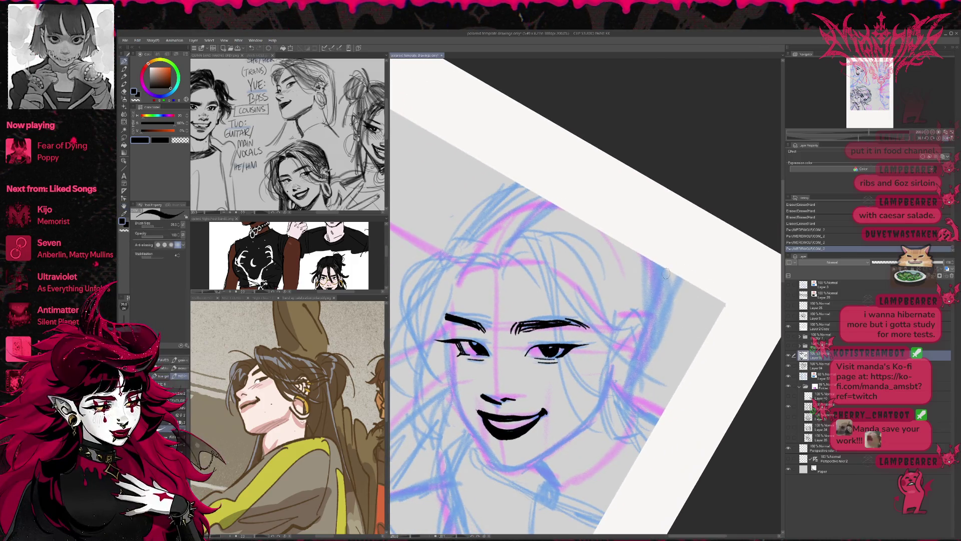
- Ink the left cheek and jawline down to the chin and up the right side
left_click_drag(447, 345, 472, 428)
left_click_drag(454, 395, 499, 467)
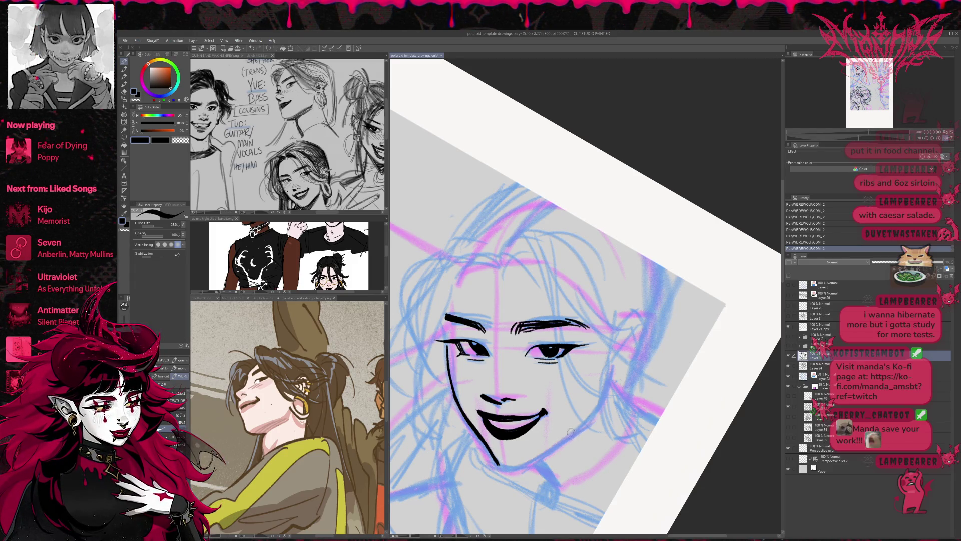
key("ctrl+z")
key("ctrl+z")
key("ctrl+z")
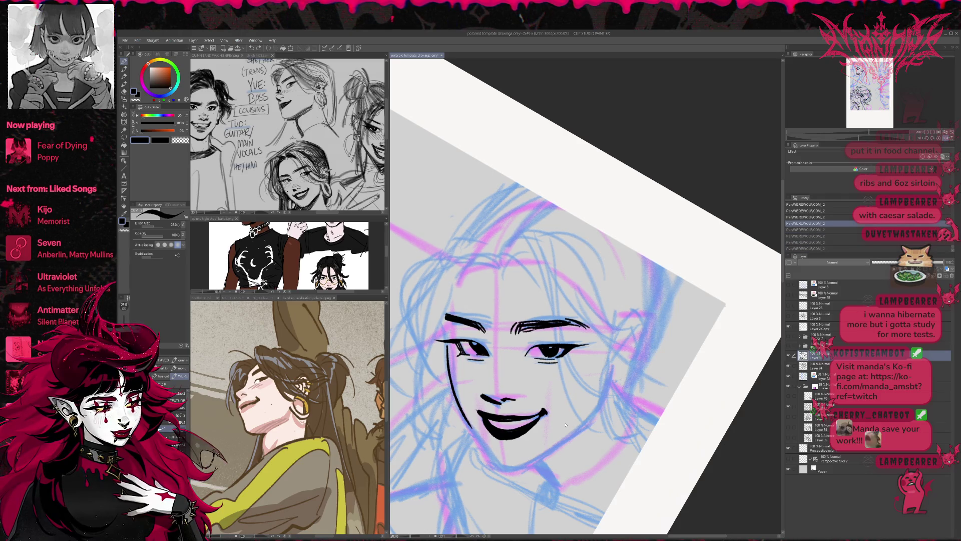
key("ctrl+z")
key("ctrl+z")
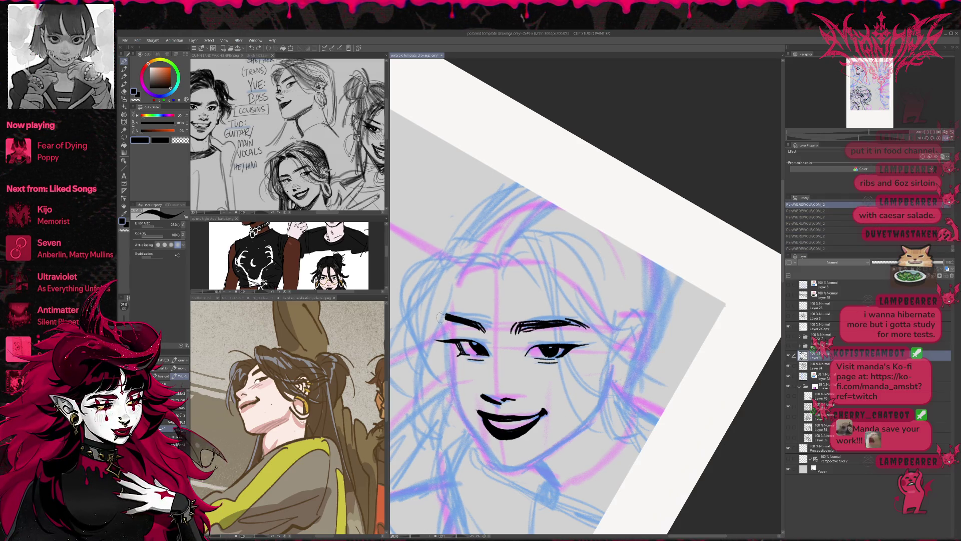
left_click_drag(442, 315, 455, 402)
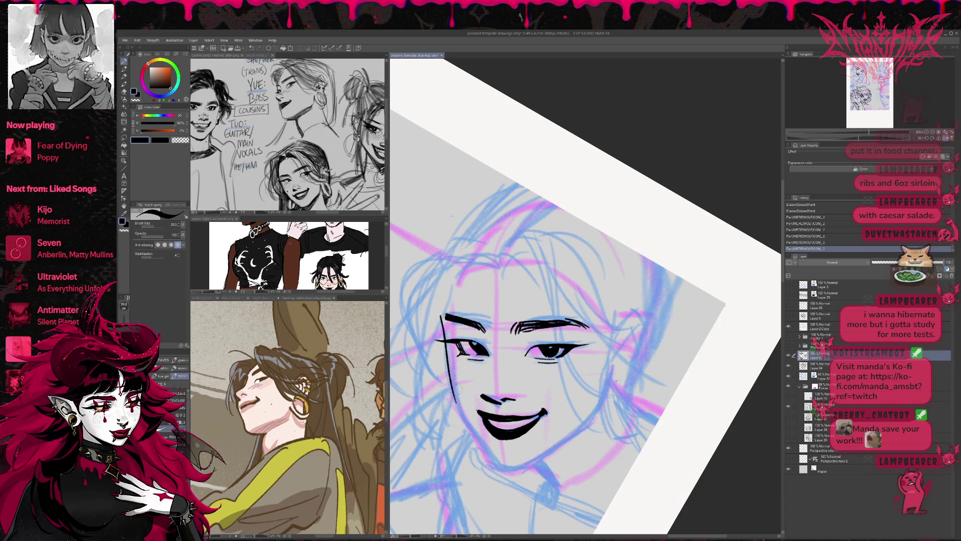
key("ctrl+z")
mouse_move(447, 370)
left_mouse_down()
mouse_move(469, 423)
mouse_move(501, 465)
mouse_move(546, 455)
mouse_move(590, 421)
left_mouse_up()
left_click_drag(532, 462, 601, 414)
key("e")
left_click_drag(535, 460, 599, 415)
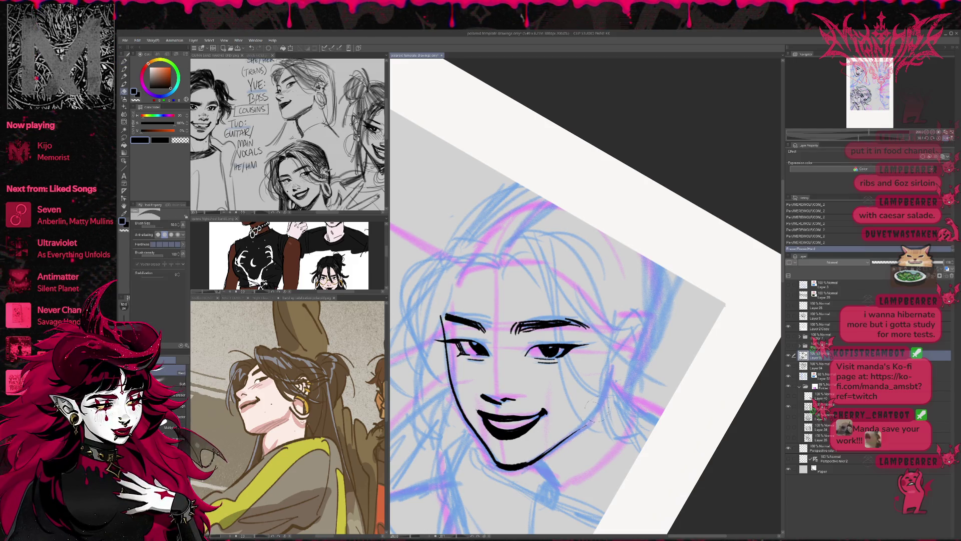
key("p")
left_click_drag(561, 440, 526, 465)
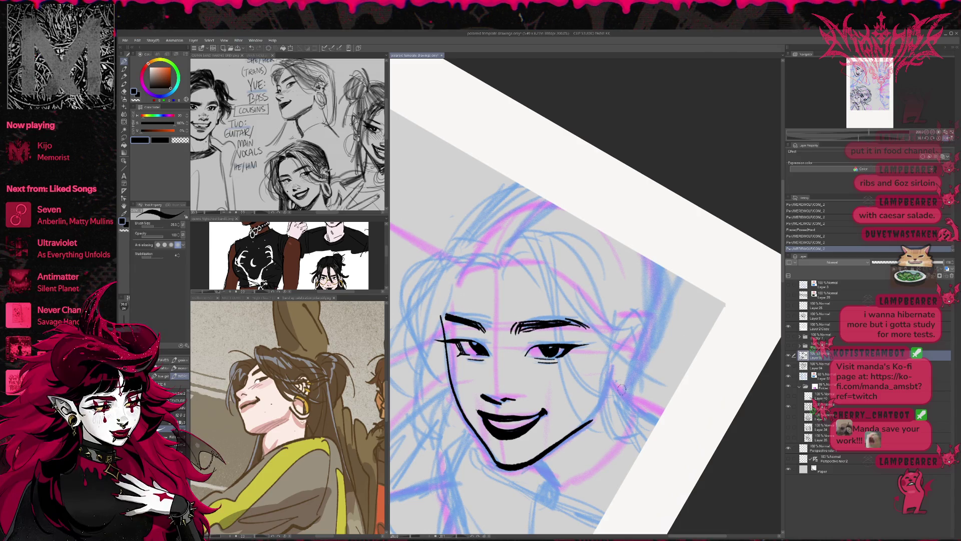
- Level the canvas, hatch short strokes on the nose and erase stray marks around it
key("ctrl+@")
left_click_drag(743, 343, 615, 366)
mouse_move(587, 399)
left_mouse_down()
mouse_move(607, 415)
mouse_move(605, 381)
mouse_move(651, 357)
mouse_move(665, 364)
left_mouse_up()
key("e")
left_click(584, 406)
left_click(585, 406)
left_click(586, 408)
- Dot a mole on the cheek below the eye and add another small dot
key("r")
key("p")
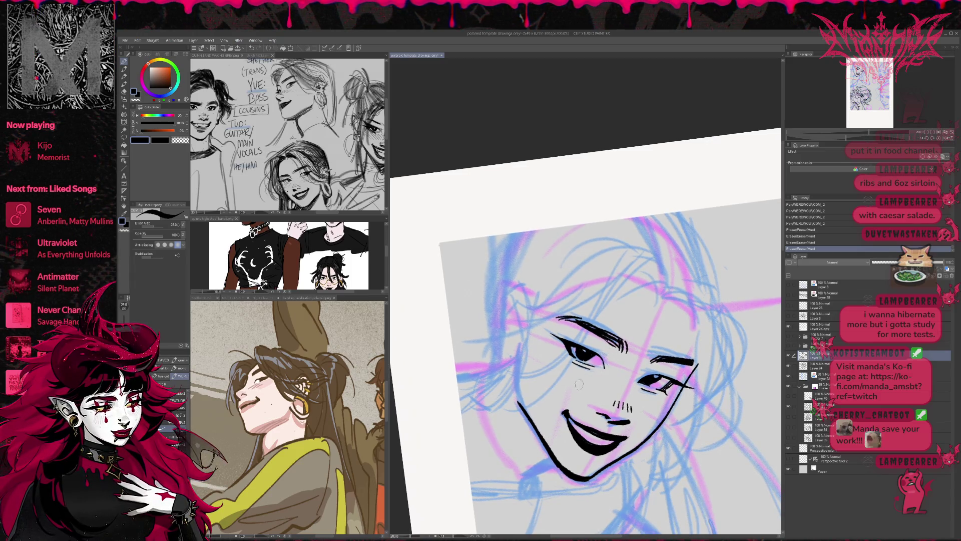
left_click(568, 386)
key("r")
left_click_drag(568, 386, 700, 333)
key("p")
left_click(650, 410)
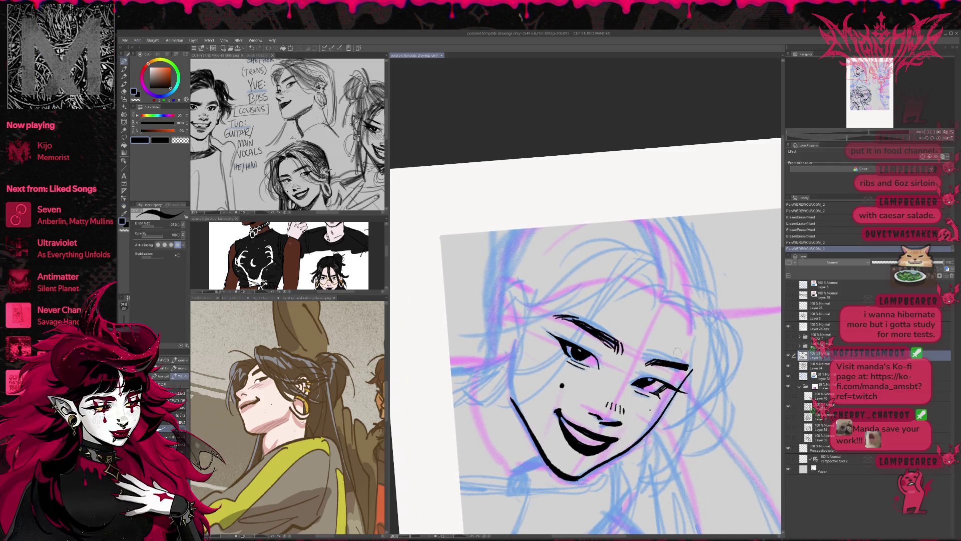
left_click_drag(589, 329, 549, 344)
- Ink the hair strands above the forehead and down the right side of the head, plus the right cheek line
scroll(585, 350, "down", 2)
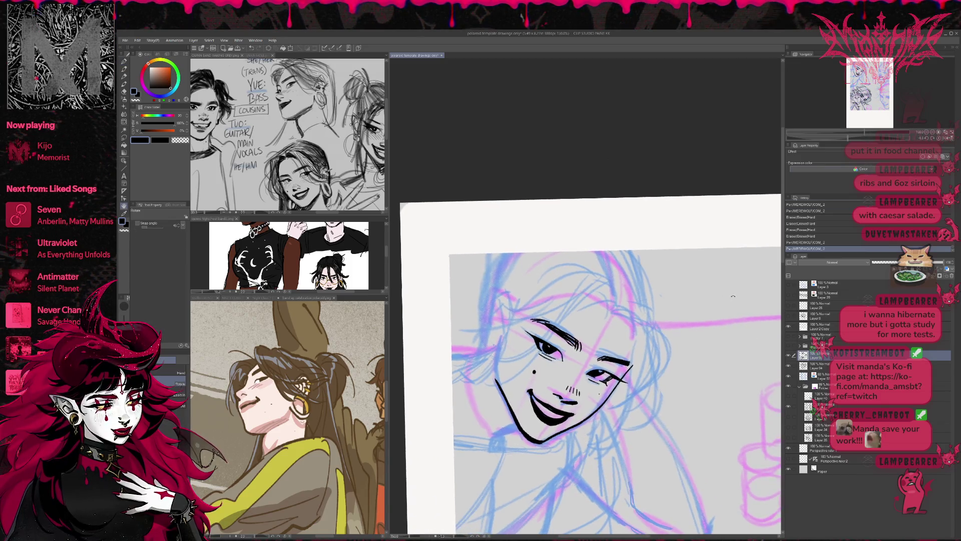
mouse_move(583, 307)
left_mouse_down()
mouse_move(612, 299)
mouse_move(641, 329)
mouse_move(627, 410)
left_mouse_up()
left_click_drag(617, 313, 631, 436)
left_click_drag(635, 351, 605, 436)
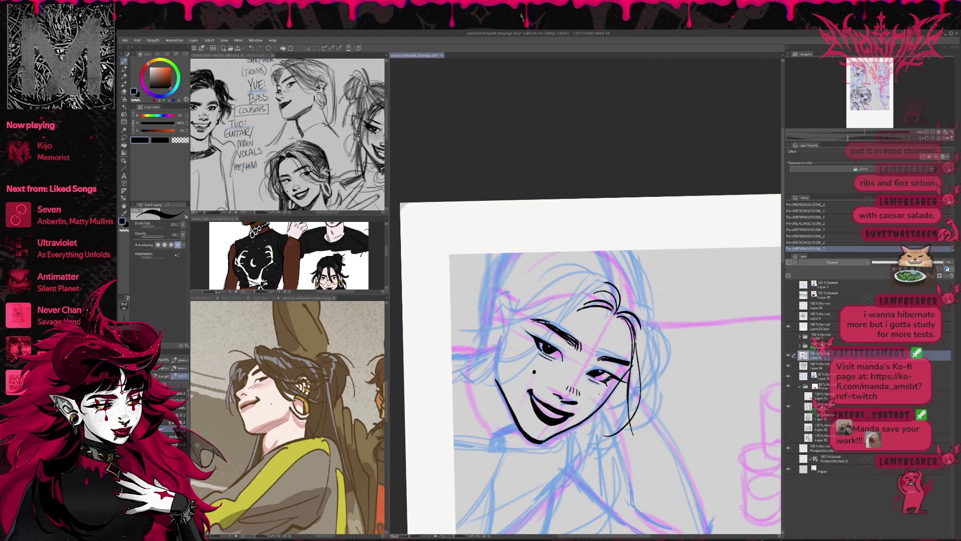
mouse_move(621, 302)
left_mouse_down()
mouse_move(664, 330)
mouse_move(652, 404)
left_mouse_up()
mouse_move(660, 328)
left_mouse_down()
mouse_move(669, 384)
mouse_move(634, 407)
left_mouse_up()
key("ctrl+z")
mouse_move(660, 328)
left_mouse_down()
mouse_move(637, 398)
mouse_move(726, 326)
left_mouse_up()
- Rotate the canvas and ink a short line below the chin after redoing the chin stroke
mouse_move(594, 350)
left_mouse_down()
mouse_move(570, 362)
mouse_move(596, 352)
left_mouse_up()
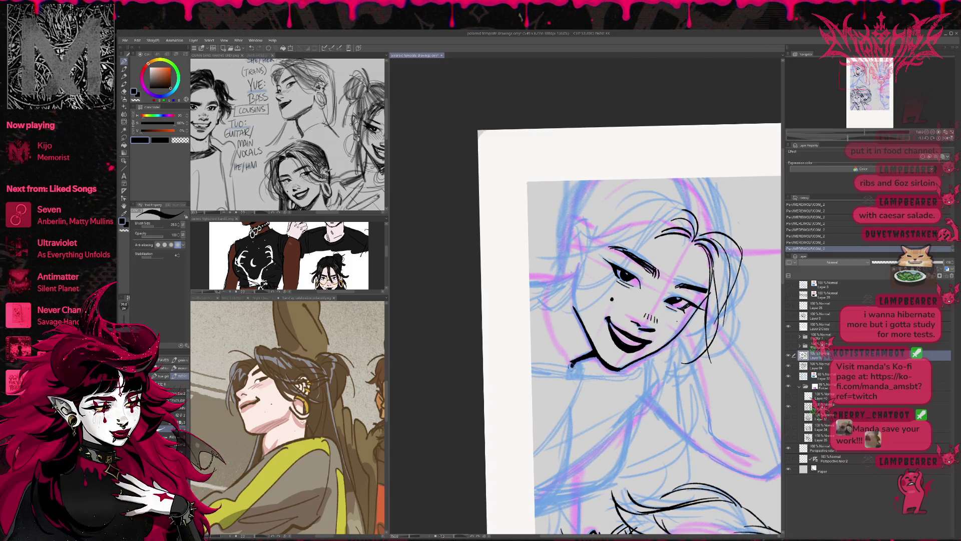
key("ctrl+z")
key("r")
mouse_move(745, 340)
left_mouse_down()
mouse_move(722, 369)
mouse_move(751, 322)
mouse_move(748, 331)
left_mouse_up()
left_click_drag(651, 369, 608, 458)
key("e")
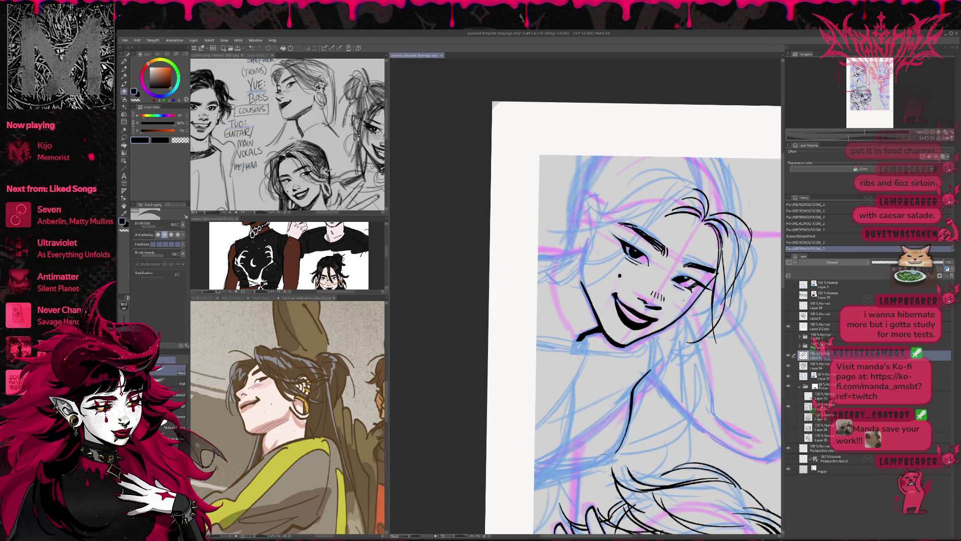
key("r")
left_click_drag(603, 458, 696, 436)
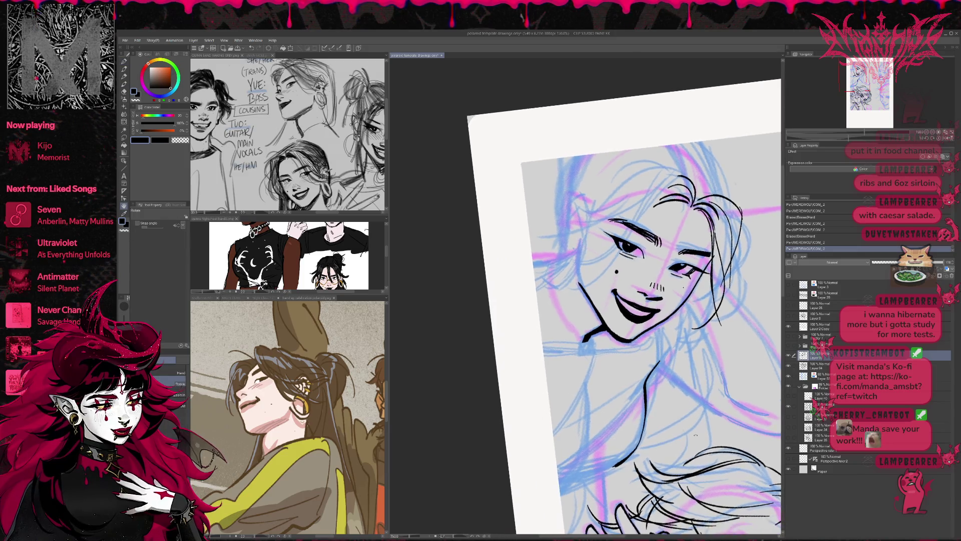
- Ink a thick line down toward the shoulder, then rotate the canvas nearly upright
mouse_move(607, 466)
left_mouse_down()
mouse_move(559, 487)
mouse_move(601, 468)
mouse_move(561, 485)
mouse_move(628, 418)
mouse_move(558, 446)
left_mouse_up()
key("e")
key("p")
key("e")
key("r")
left_click_drag(711, 451, 724, 402)
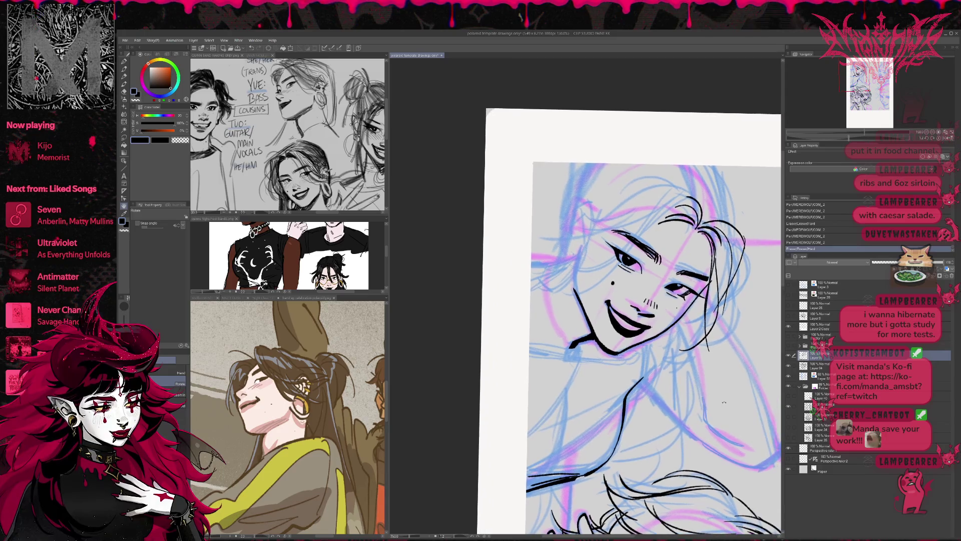
key("p")
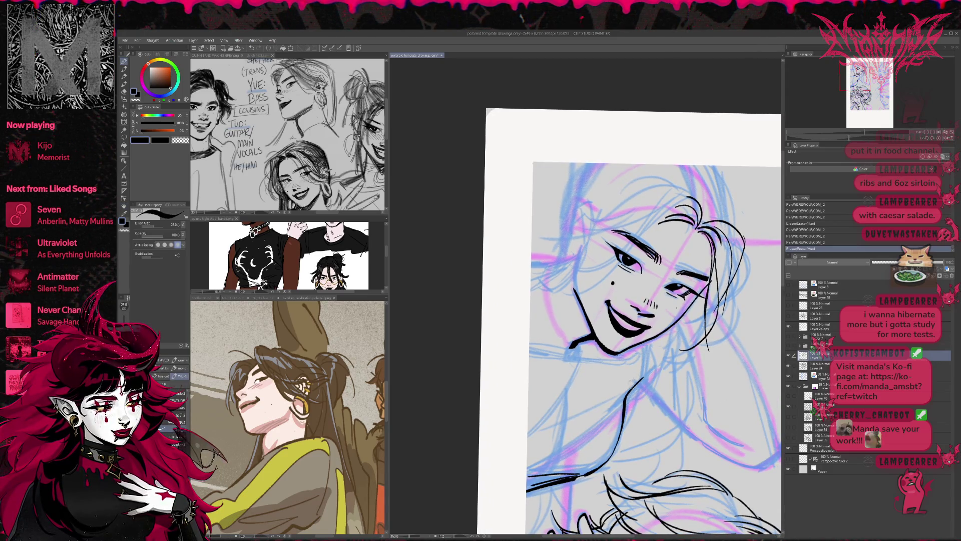
- Draw the first neck line running down-left, redoing it until it sits right
left_click_drag(626, 416, 642, 354)
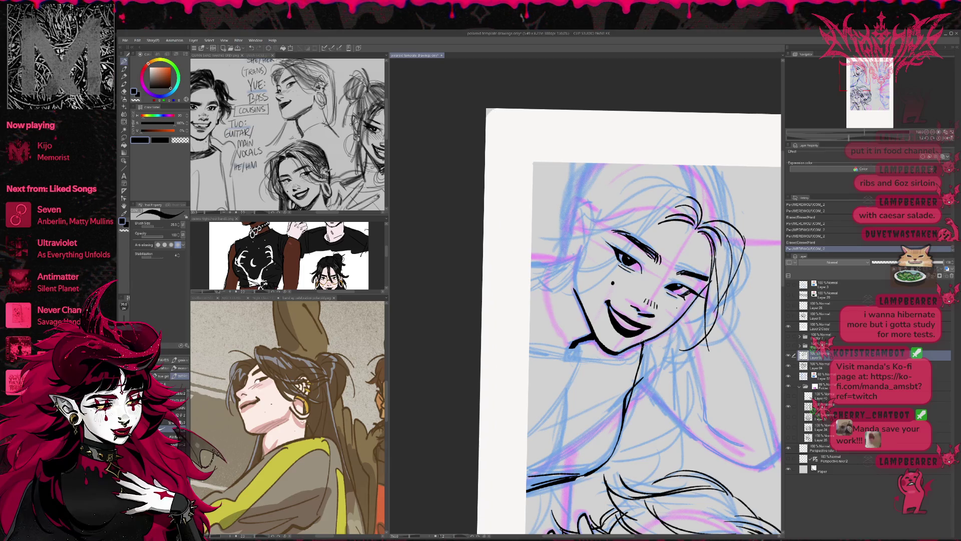
key("ctrl+z")
key("ctrl+z")
mouse_move(625, 399)
left_mouse_down()
mouse_move(639, 343)
mouse_move(620, 410)
mouse_move(567, 459)
left_mouse_up()
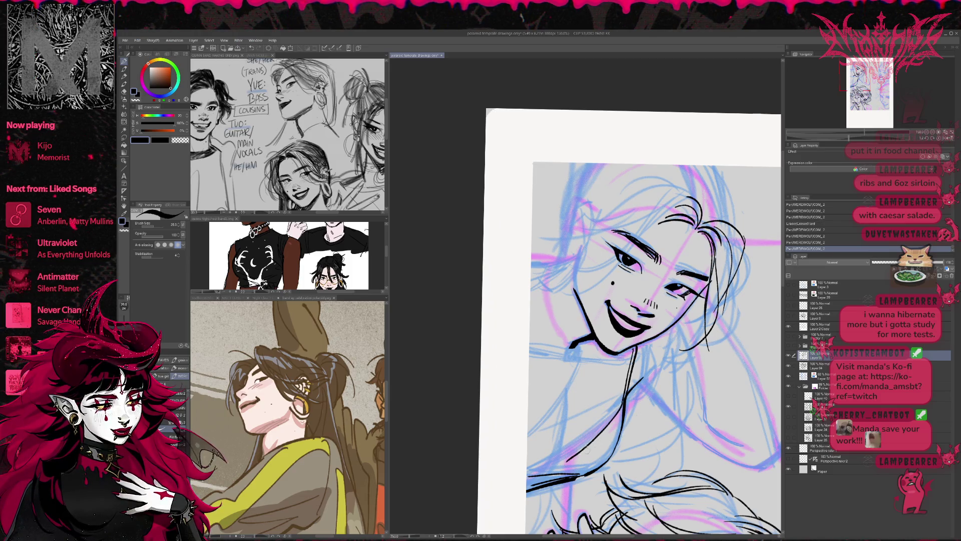
key("ctrl+z")
mouse_move(615, 414)
left_mouse_down()
mouse_move(564, 454)
mouse_move(527, 459)
left_mouse_up()
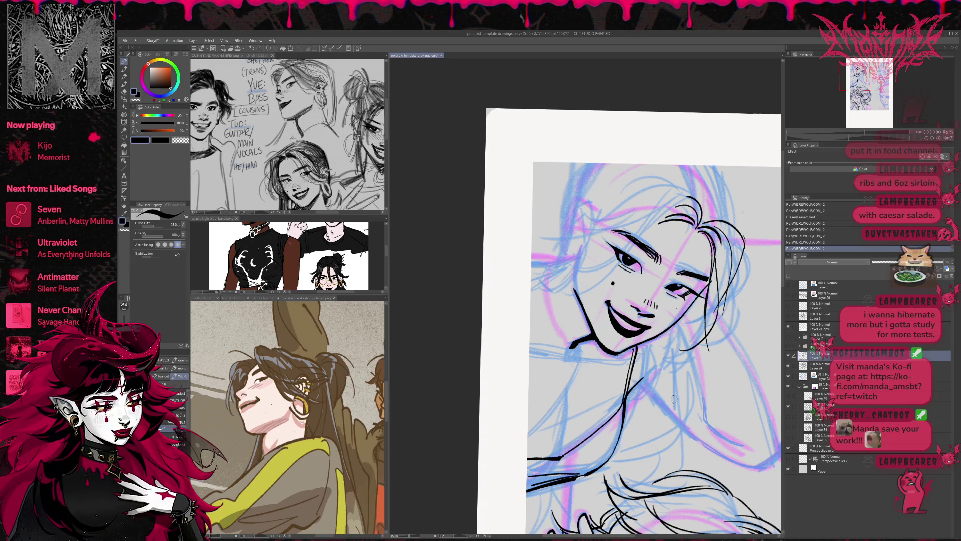
left_click_drag(616, 386, 595, 389)
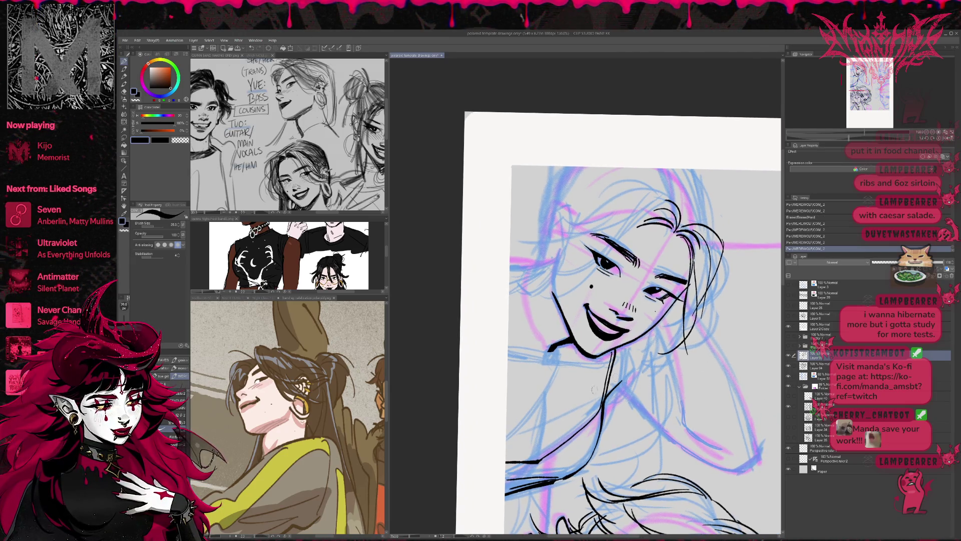
left_click_drag(539, 443, 530, 464)
key("ctrl+z")
- Redraw the short vertical neck line on the left side
left_click_drag(543, 419, 539, 441)
key("ctrl+z")
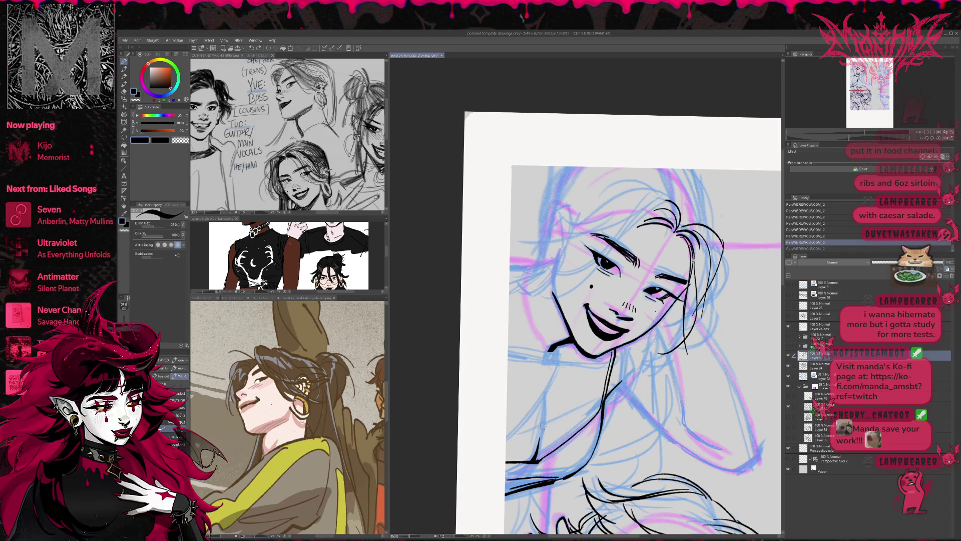
key("ctrl+z")
key("ctrl+z")
key("ctrl+z")
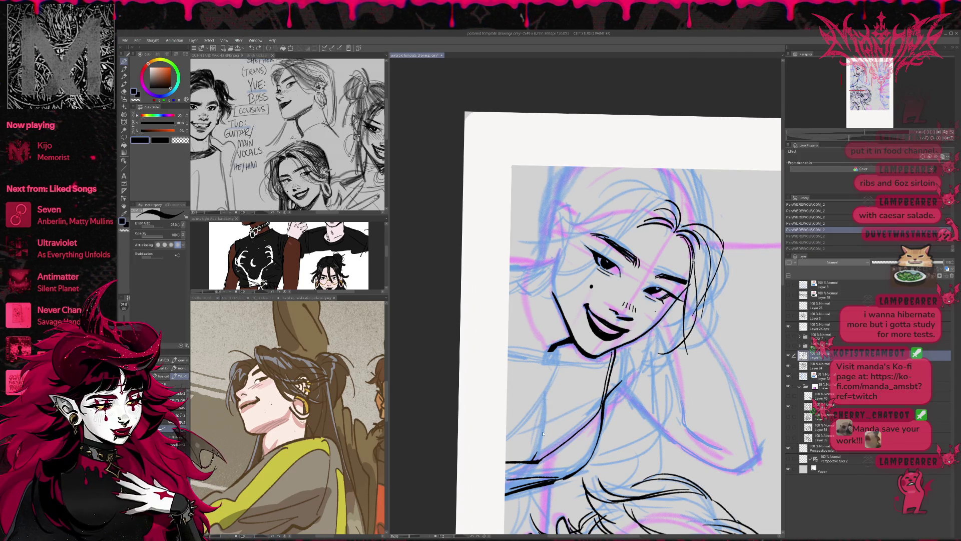
left_click_drag(545, 400, 537, 449)
key("ctrl+z")
left_click_drag(545, 399, 535, 460)
- At 100% zoom, ink the right side of the neck and erase the line-end overshoot
left_click_drag(600, 262, 538, 275)
left_click_drag(646, 323, 656, 313)
left_click(926, 133)
mouse_move(567, 332)
left_mouse_down()
mouse_move(571, 356)
mouse_move(583, 346)
mouse_move(567, 371)
mouse_move(570, 425)
left_mouse_up()
key("e")
key("p")
left_click_drag(591, 350, 578, 415)
left_click_drag(590, 370, 575, 426)
mouse_move(601, 338)
left_mouse_down()
mouse_move(632, 413)
mouse_move(645, 416)
left_mouse_up()
key("e")
left_click_drag(642, 412, 646, 417)
- Touch up the neck line end and ink strands along the hair line
key("p")
left_click_drag(641, 412, 647, 410)
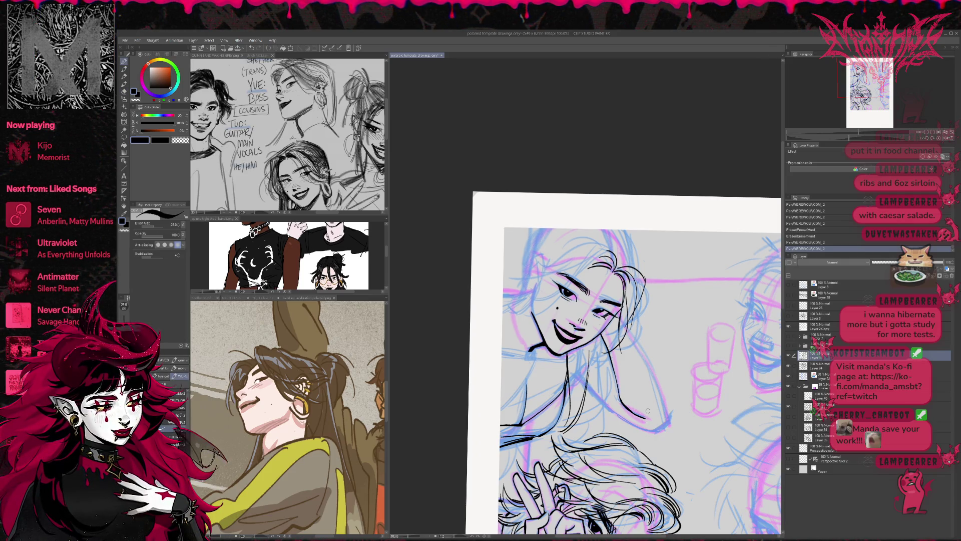
left_click_drag(625, 325, 651, 371)
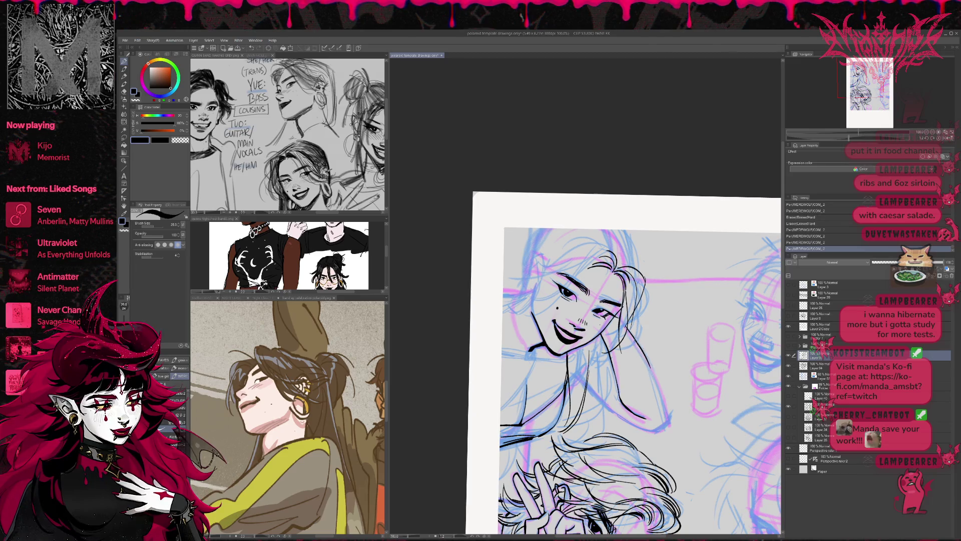
key("ctrl+z")
key("ctrl+z")
key("ctrl+z")
left_click_drag(621, 321, 650, 370)
left_click_drag(632, 336, 671, 420)
key("ctrl+z")
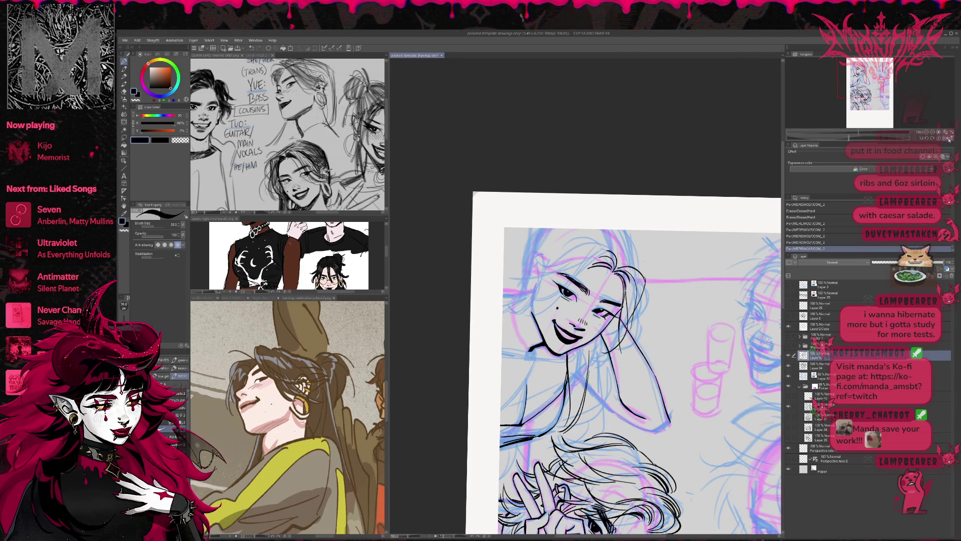
- Flip the canvas horizontally and trim the short lines on the raised arm
left_click(948, 139)
key("e")
mouse_move(508, 403)
left_mouse_down()
mouse_move(517, 436)
mouse_move(565, 411)
left_mouse_up()
key("p")
key("e")
key("p")
key("ctrl+z")
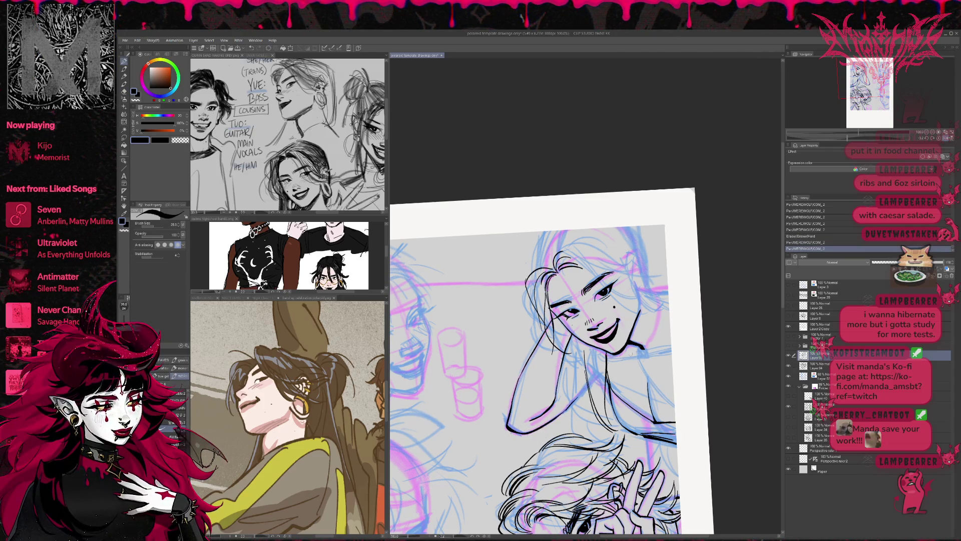
key("e")
left_click_drag(531, 345, 506, 393)
key("p")
- Retry the raised arm's outline and erase stray lines where the arm meets the hair
left_click_drag(532, 341, 503, 398)
key("ctrl+z")
left_click_drag(532, 342, 503, 397)
key("ctrl+z")
left_click_drag(533, 340, 504, 400)
key("ctrl+z")
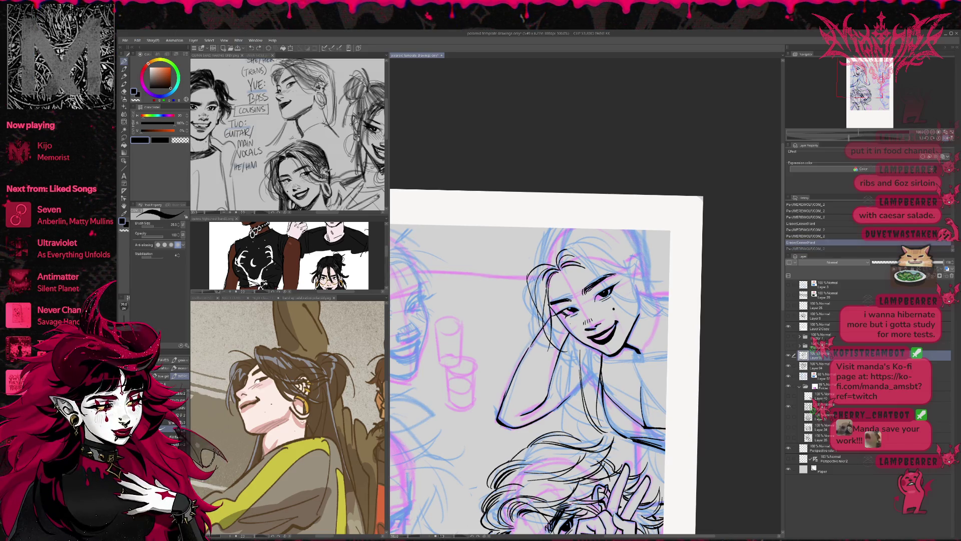
key("ctrl+z")
key("ctrl+z")
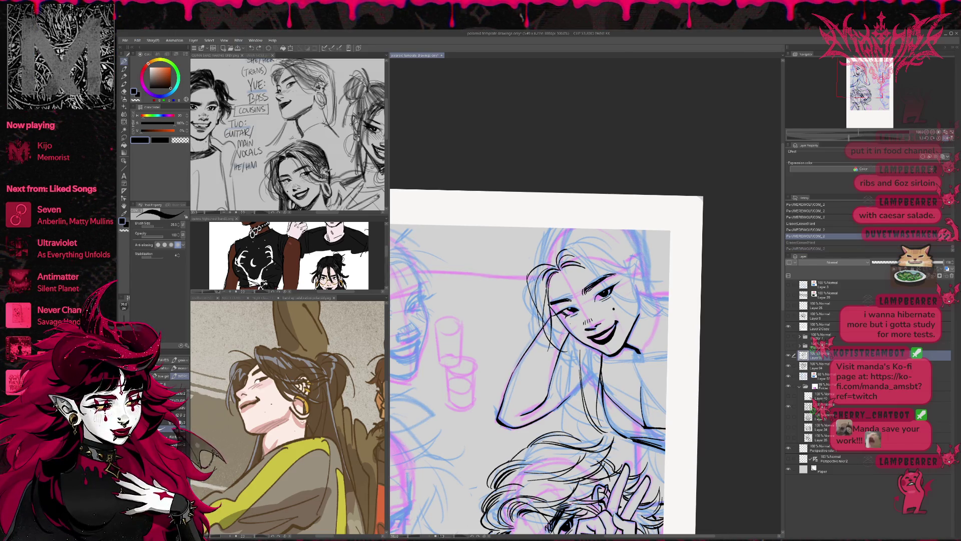
key("e")
mouse_move(552, 355)
left_mouse_down()
mouse_move(560, 344)
mouse_move(548, 383)
left_mouse_up()
- Redraw a line on the arm, rotating the view counter-clockwise and back
key("p")
key("e")
key("p")
left_click_drag(520, 414, 549, 395)
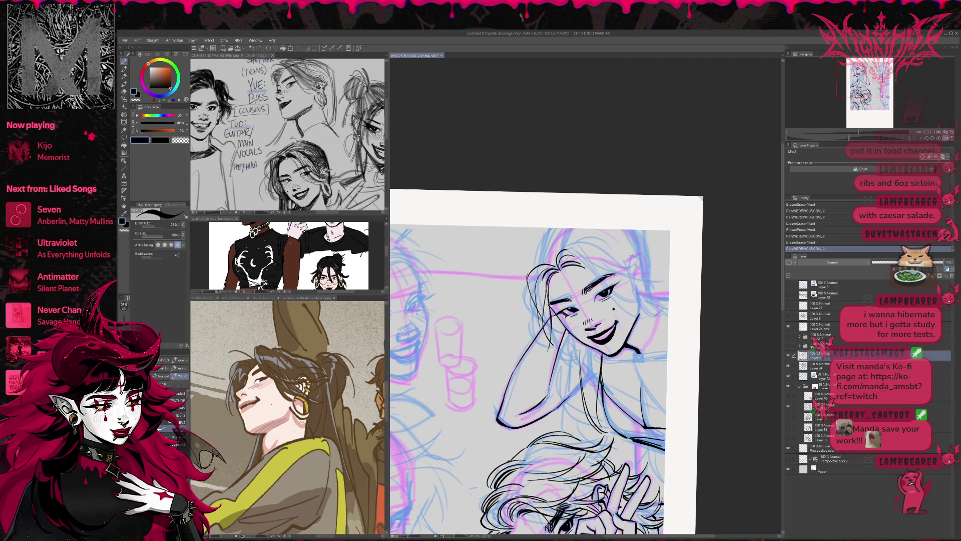
key("e")
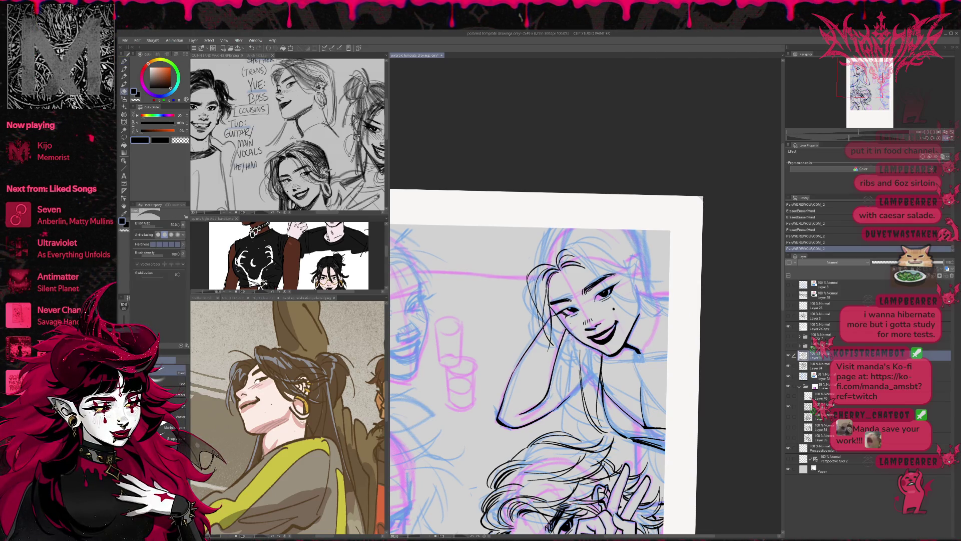
mouse_move(560, 411)
left_mouse_down()
mouse_move(541, 433)
mouse_move(583, 387)
left_mouse_up()
key("p")
key("e")
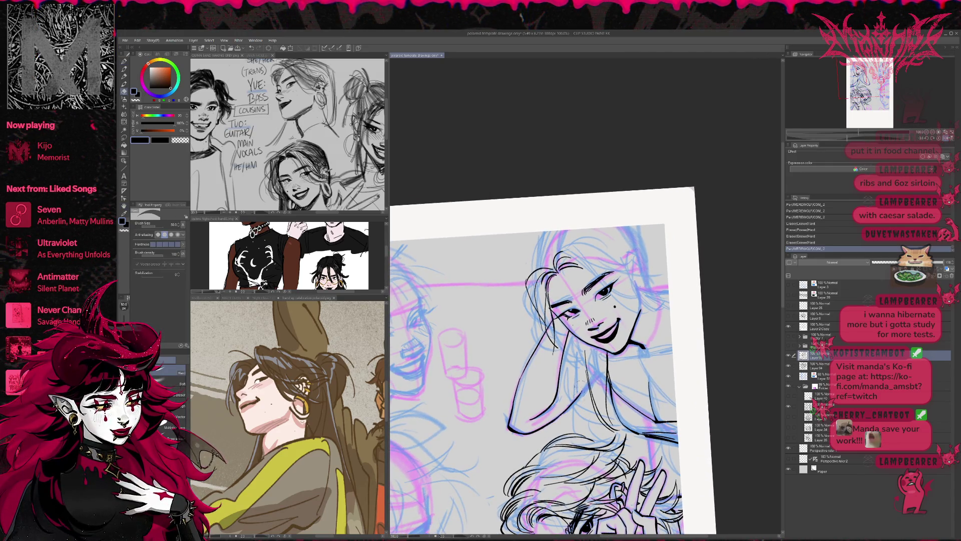
left_click_drag(650, 350, 694, 315)
key("p")
- Try a straighter line along the arm, then flip the canvas back and rotate it
left_click_drag(553, 342, 543, 419)
key("ctrl+z")
left_click_drag(553, 345, 550, 422)
key("ctrl+z")
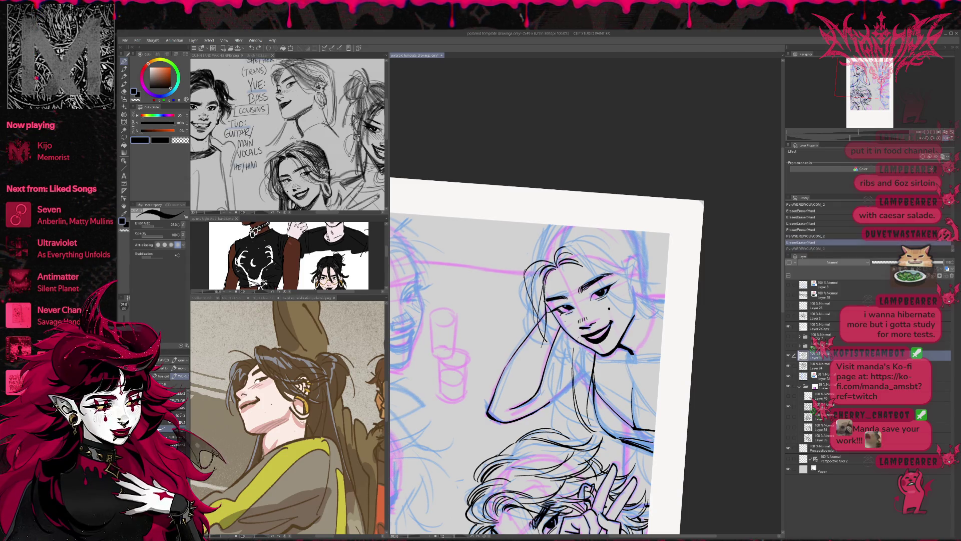
left_click(946, 138)
left_click_drag(701, 350, 728, 309)
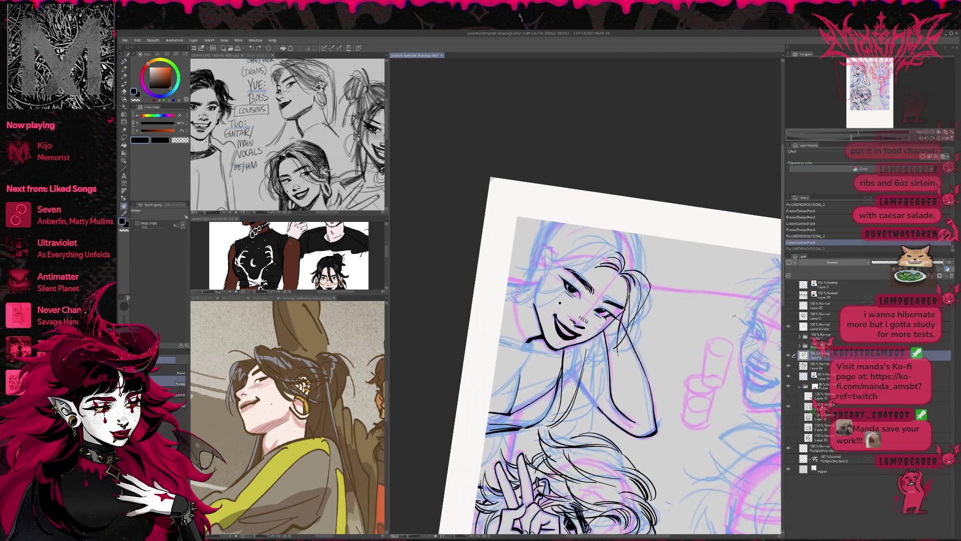
- Ink the hair line near the ear and add short hair strokes after tilting the page
mouse_move(523, 306)
left_mouse_down()
mouse_move(562, 290)
mouse_move(537, 311)
mouse_move(536, 285)
mouse_move(556, 266)
left_mouse_up()
key("ctrl+z")
key("e")
key("r")
mouse_move(626, 300)
left_mouse_down()
mouse_move(699, 271)
mouse_move(651, 295)
left_mouse_up()
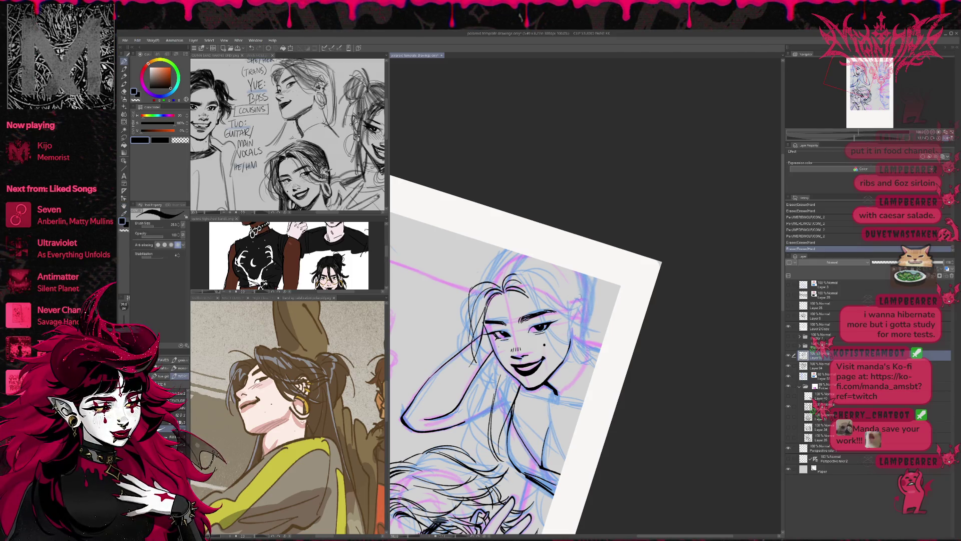
left_click_drag(570, 310, 575, 299)
mouse_move(570, 307)
left_mouse_down()
mouse_move(591, 303)
mouse_move(583, 305)
left_mouse_up()
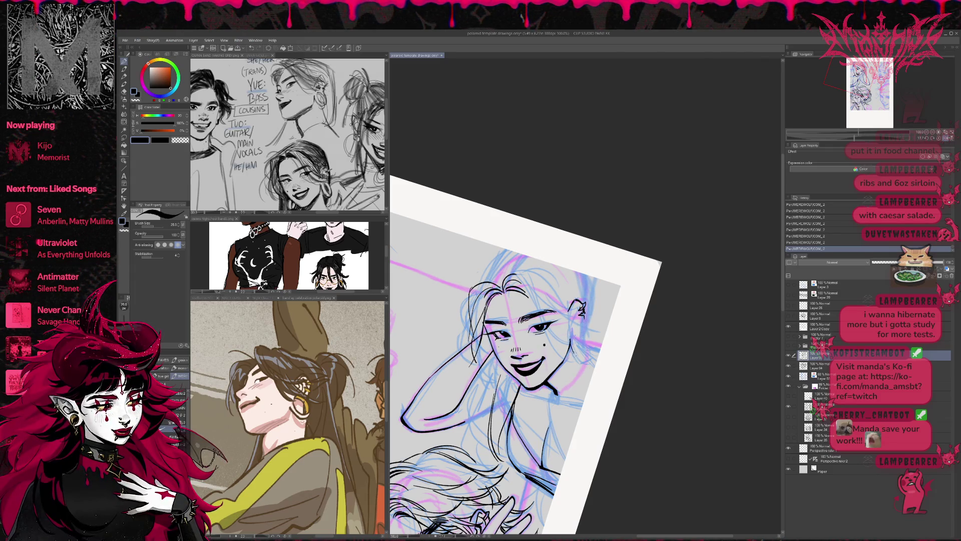
- Ink the jawline beside the ear and the ear outline, then redraw the ear line
mouse_move(580, 364)
left_mouse_down()
mouse_move(591, 358)
mouse_move(577, 338)
mouse_move(581, 360)
mouse_move(592, 352)
left_mouse_up()
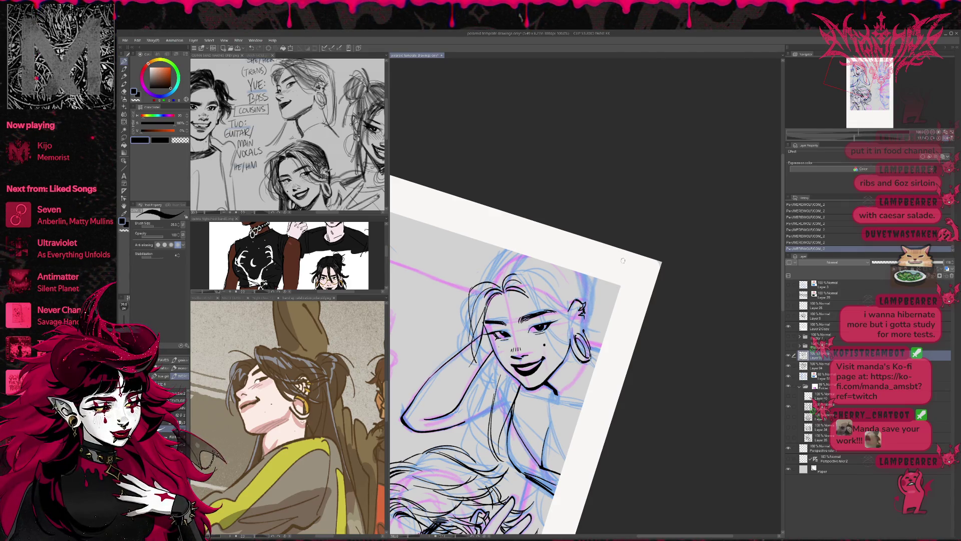
mouse_move(577, 302)
left_mouse_down()
mouse_move(570, 330)
mouse_move(583, 331)
left_mouse_up()
key("ctrl+z")
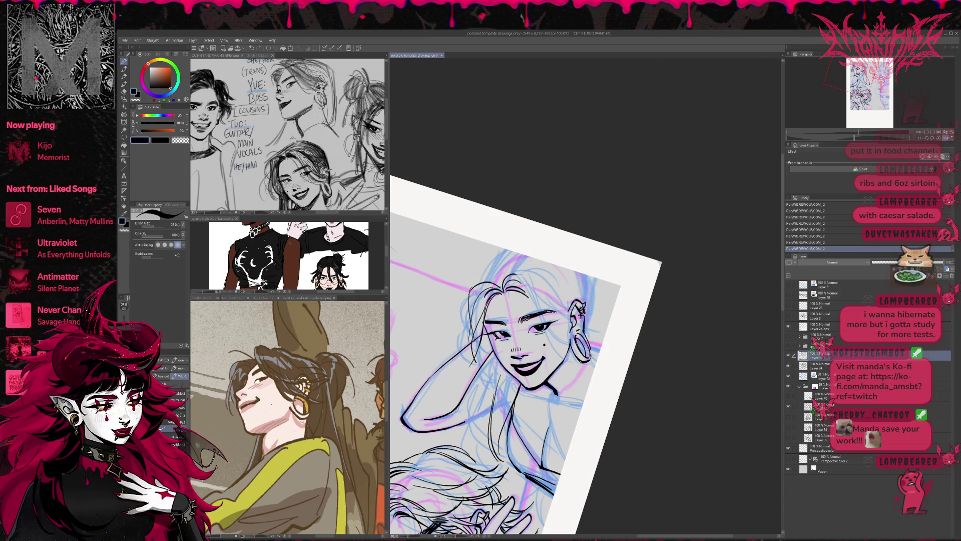
key("e")
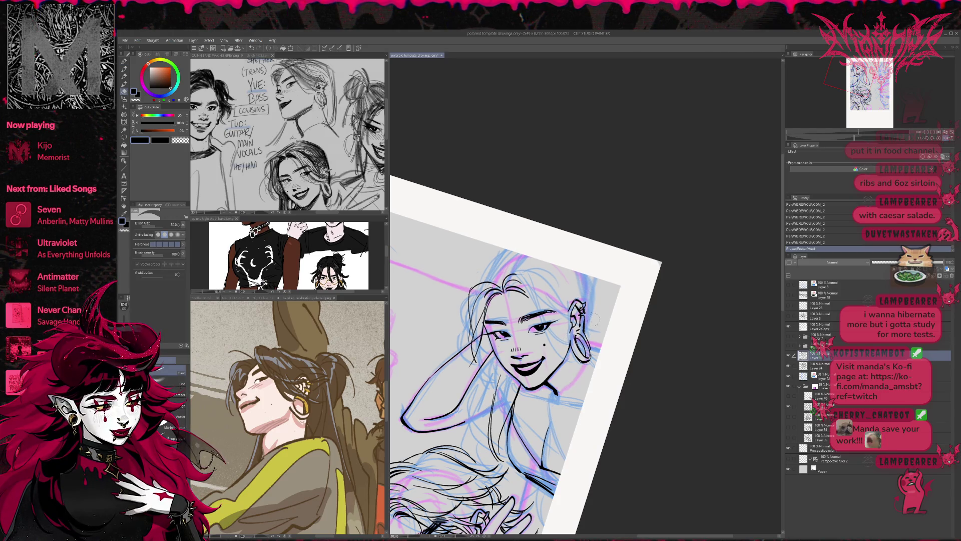
left_click_drag(608, 307, 624, 307)
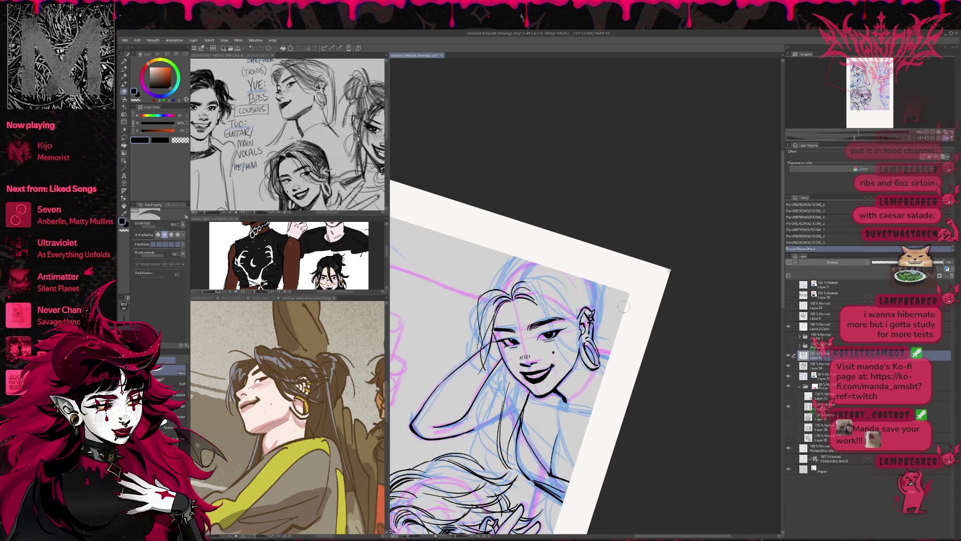
mouse_move(590, 340)
left_mouse_down()
mouse_move(587, 358)
mouse_move(592, 351)
mouse_move(601, 369)
left_mouse_up()
key("p")
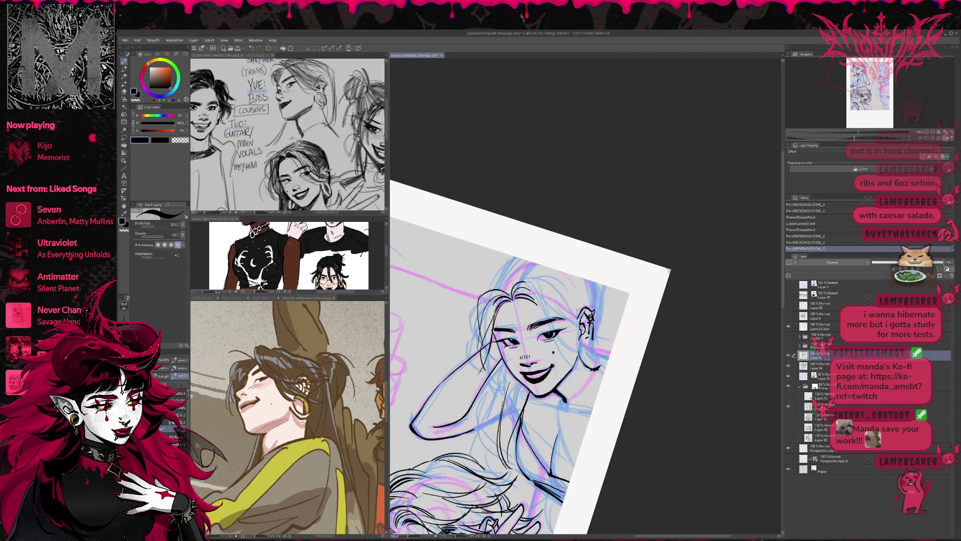
key("e")
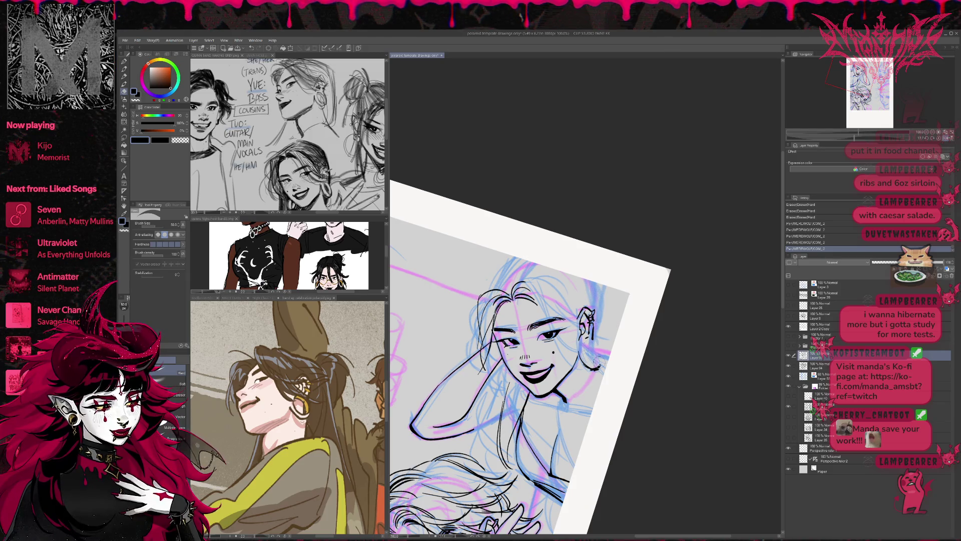
key("p")
left_click_drag(592, 360, 599, 362)
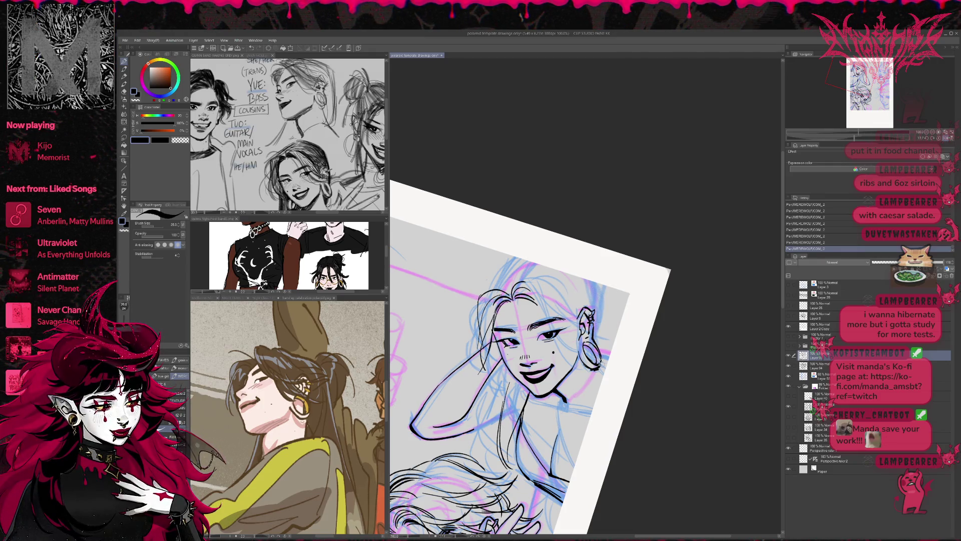
- Erase and redraw the hoop earring's linework below the ear
key("e")
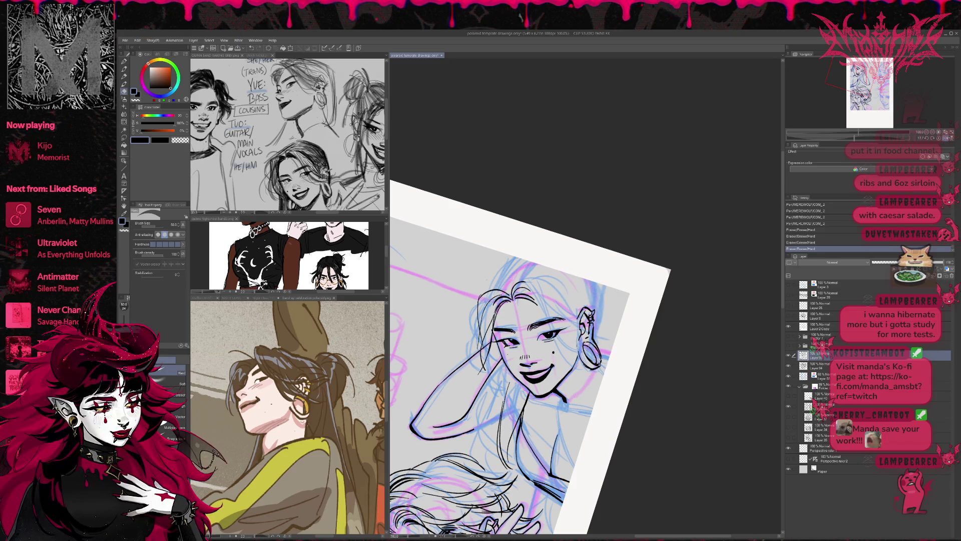
key("p")
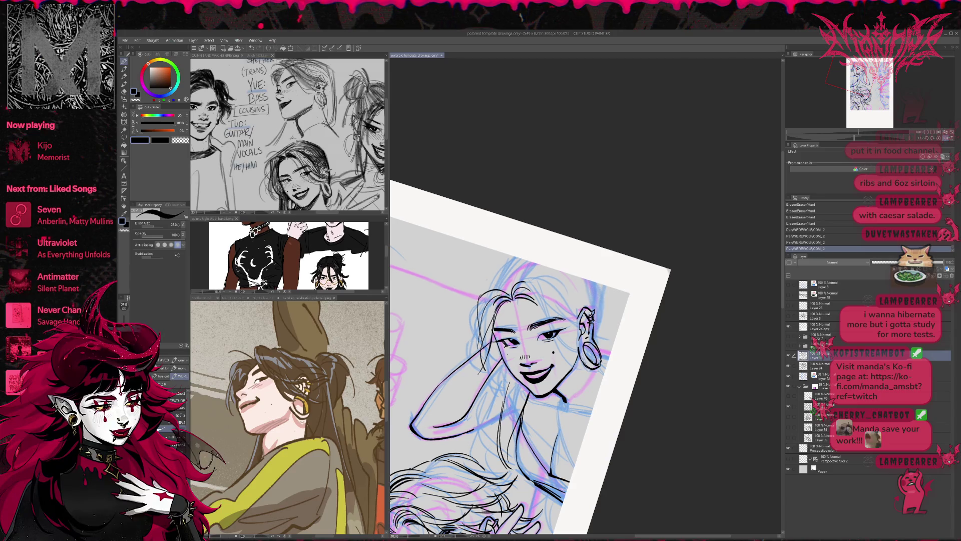
key("e")
left_click_drag(606, 360, 598, 359)
key("p")
key("e")
left_click_drag(595, 351, 598, 358)
key("p")
mouse_move(595, 351)
left_mouse_down()
mouse_move(607, 361)
mouse_move(596, 370)
left_mouse_up()
- Clean stray earring lines, add fine strokes at the earring, and mirror the view to check
key("e")
left_click_drag(597, 365, 596, 369)
left_click_drag(598, 366, 598, 368)
key("p")
mouse_move(596, 363)
left_mouse_down()
mouse_move(661, 345)
mouse_move(715, 348)
mouse_move(678, 339)
left_mouse_up()
key("ctrl+shift+h")
key("r")
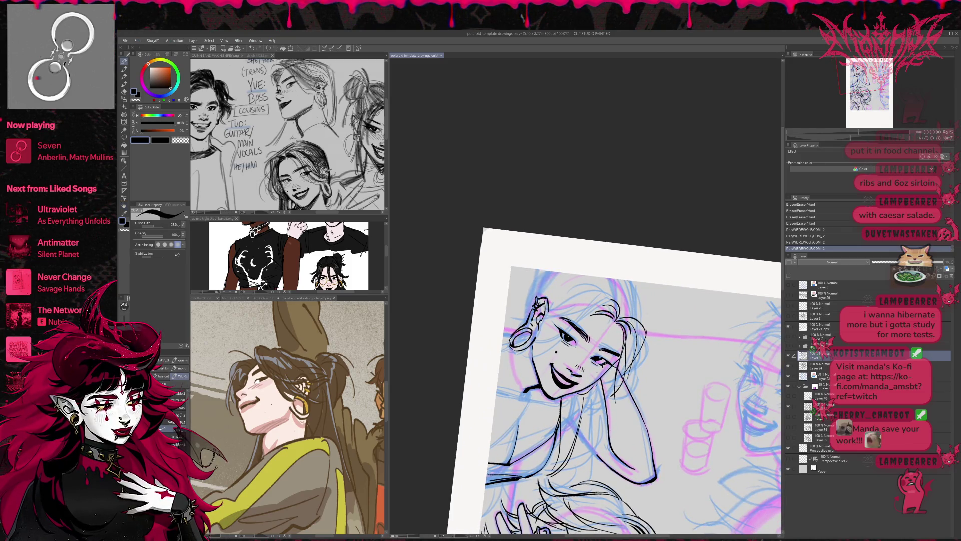
- Erase the small blue sketch line beside the girl's eye
key("e")
left_click_drag(588, 382, 595, 387)
key("p")
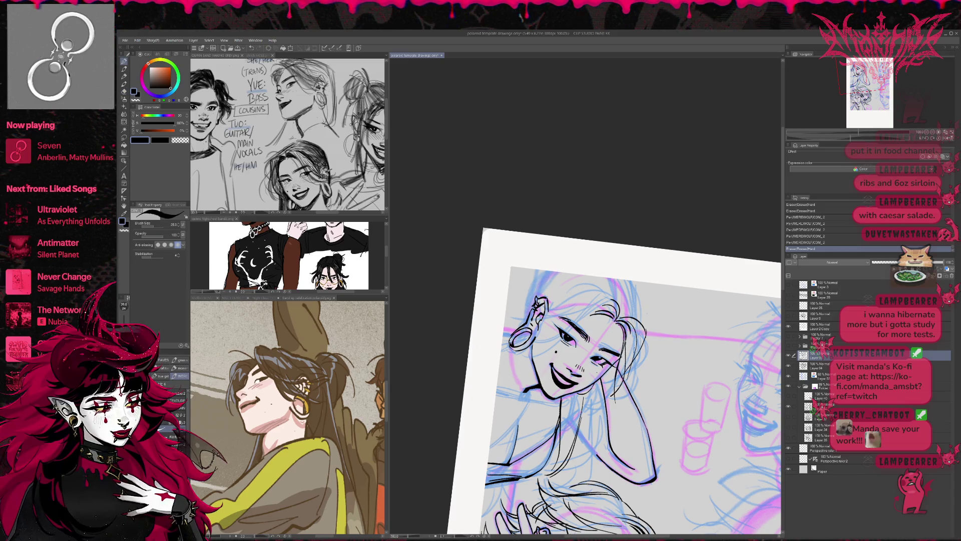
- Liquify the ear and hoop earring lines into shape with a smaller warp brush
key("j")
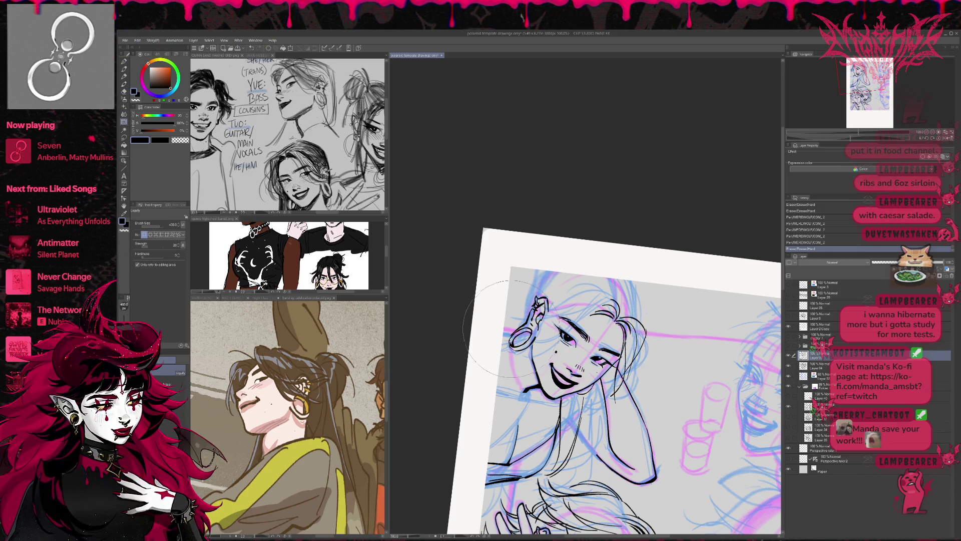
key("bracketleft")
key("bracketleft")
key("bracketleft")
mouse_move(500, 321)
left_mouse_down()
mouse_move(519, 345)
mouse_move(526, 325)
mouse_move(511, 345)
left_mouse_up()
key("bracketleft")
key("bracketleft")
key("bracketleft")
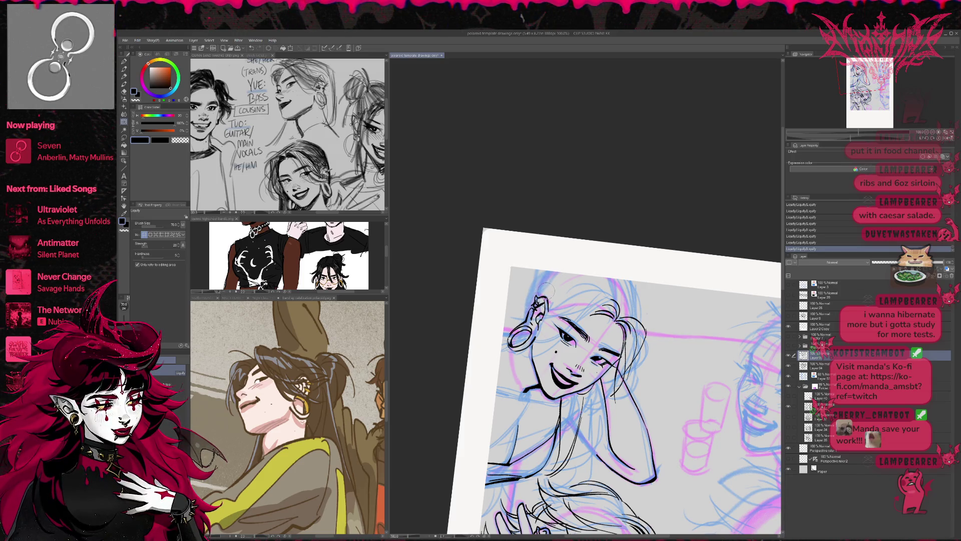
- Touch up the ink strokes near the earring, alternating Pen and Eraser
key("h")
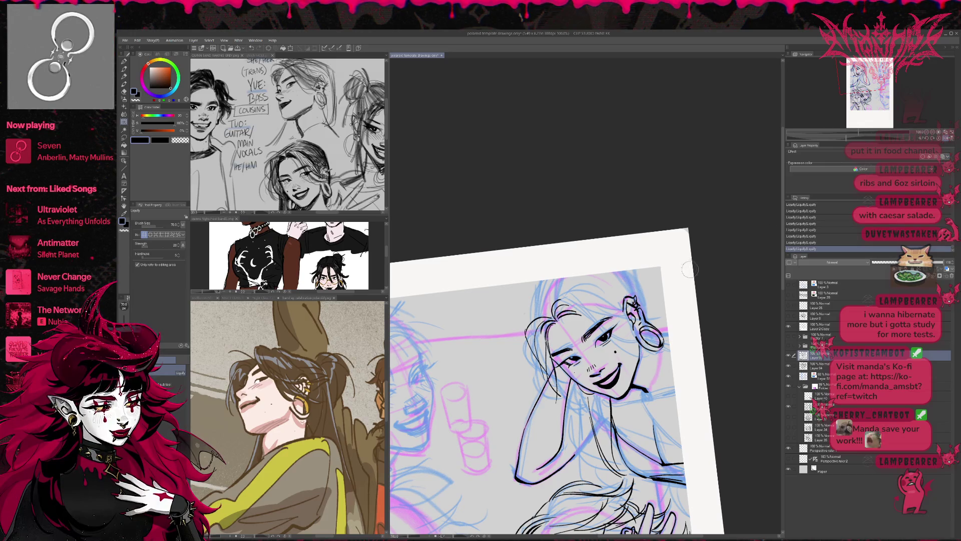
left_click_drag(685, 253, 723, 360)
key("e")
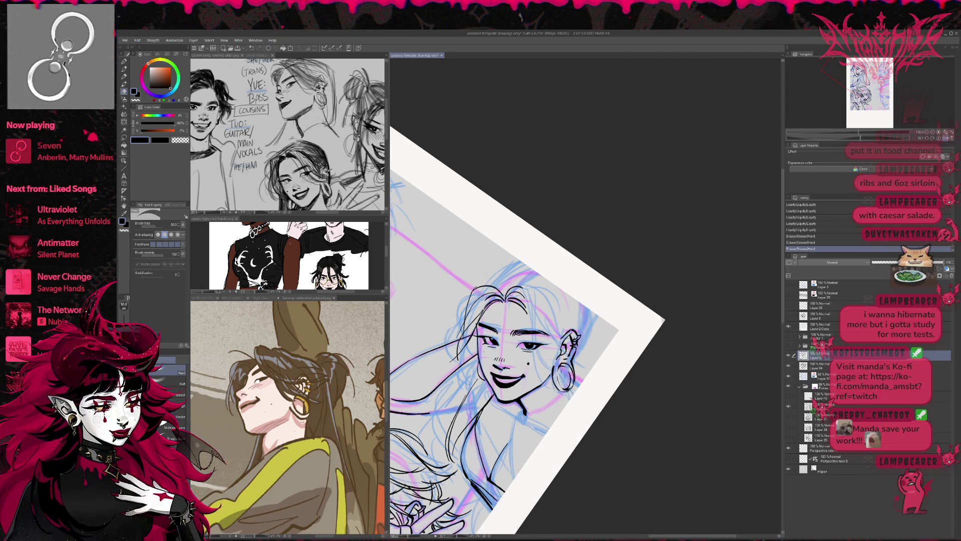
key("p")
mouse_move(561, 368)
left_mouse_down()
mouse_move(574, 390)
mouse_move(560, 371)
mouse_move(551, 388)
mouse_move(562, 391)
left_mouse_up()
key("e")
key("p")
key("e")
key("p")
mouse_move(554, 386)
left_mouse_down()
mouse_move(572, 393)
mouse_move(559, 384)
mouse_move(623, 349)
left_mouse_up()
key("r")
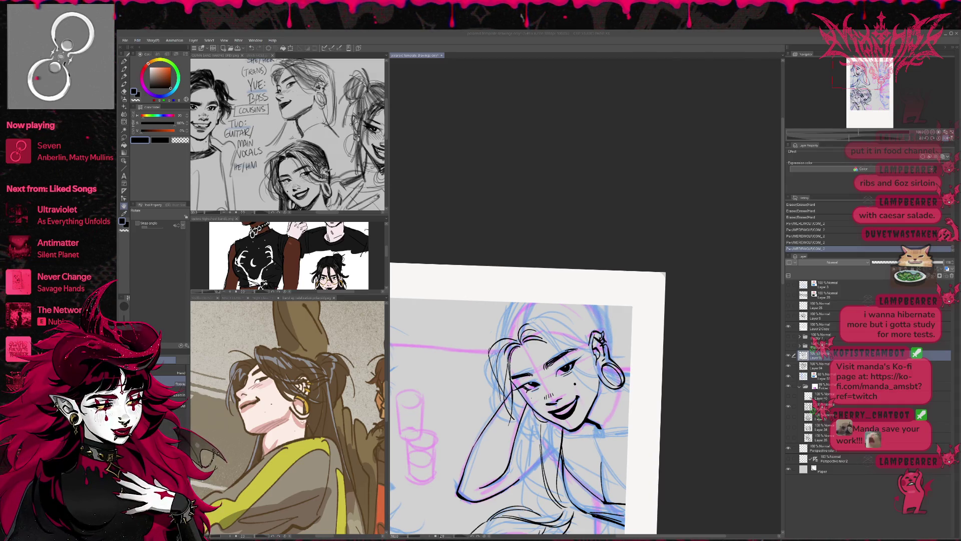
- Liquify the hoop earring into a better shape
left_click(634, 307)
key("j")
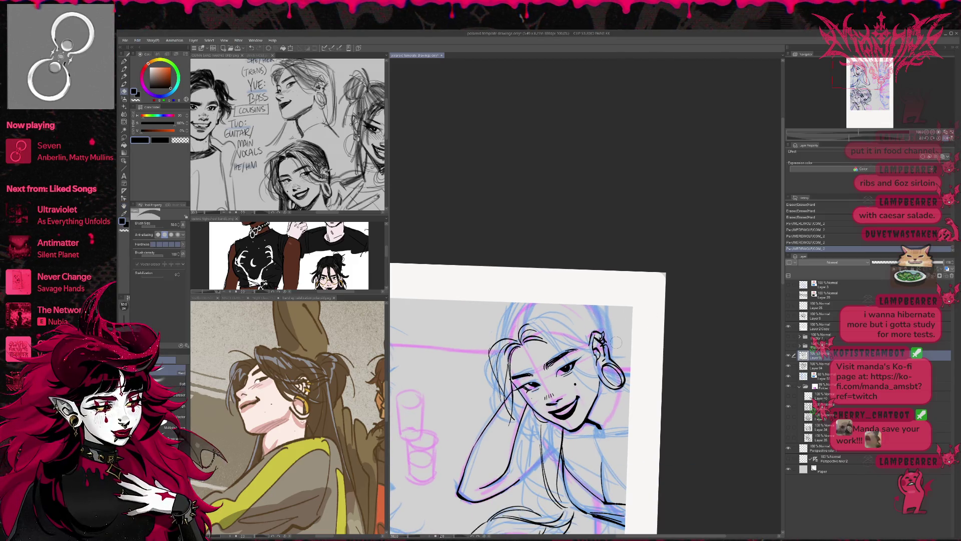
mouse_move(615, 370)
left_mouse_down()
mouse_move(634, 389)
mouse_move(632, 361)
mouse_move(630, 373)
left_mouse_up()
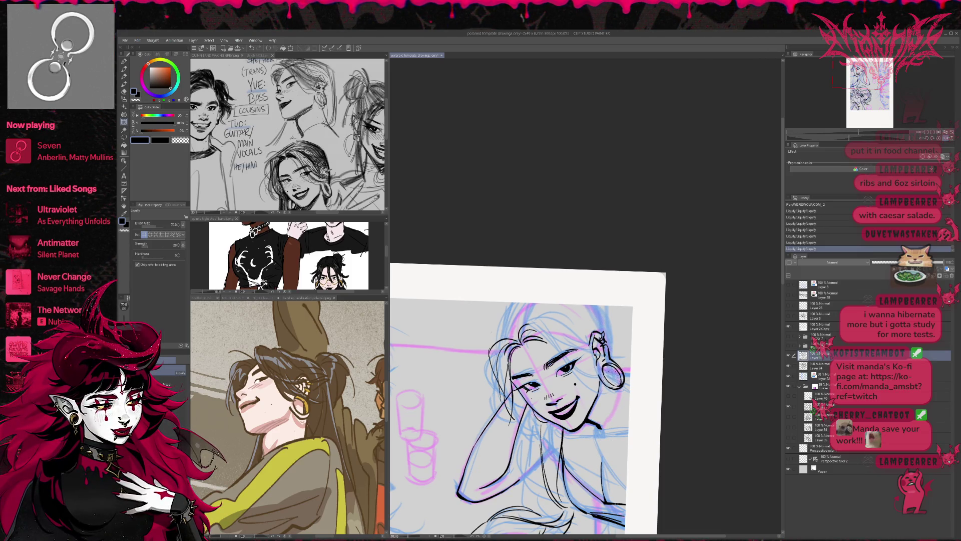
left_click_drag(619, 360, 620, 357)
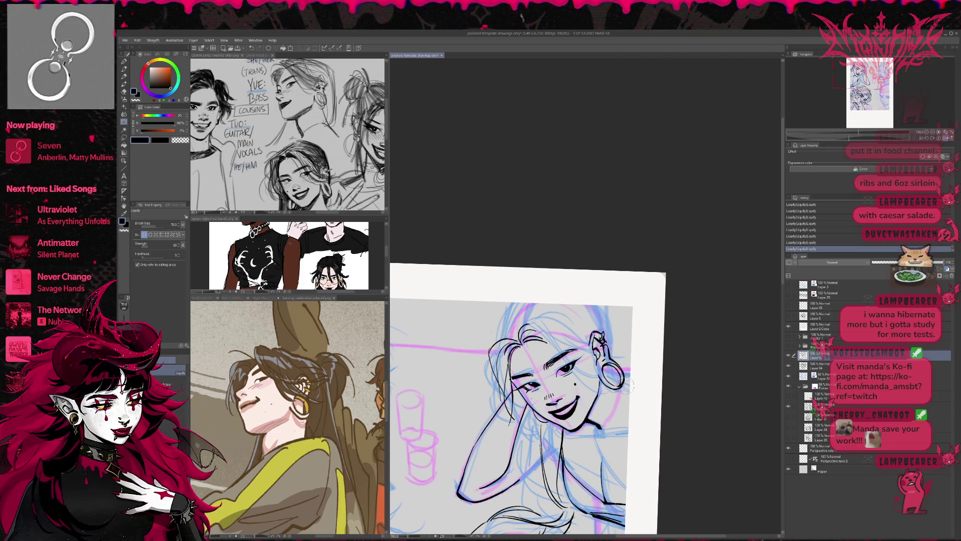
- Erase parts of the earring linework on a mirrored view, then zoom to 200%
left_click(945, 133)
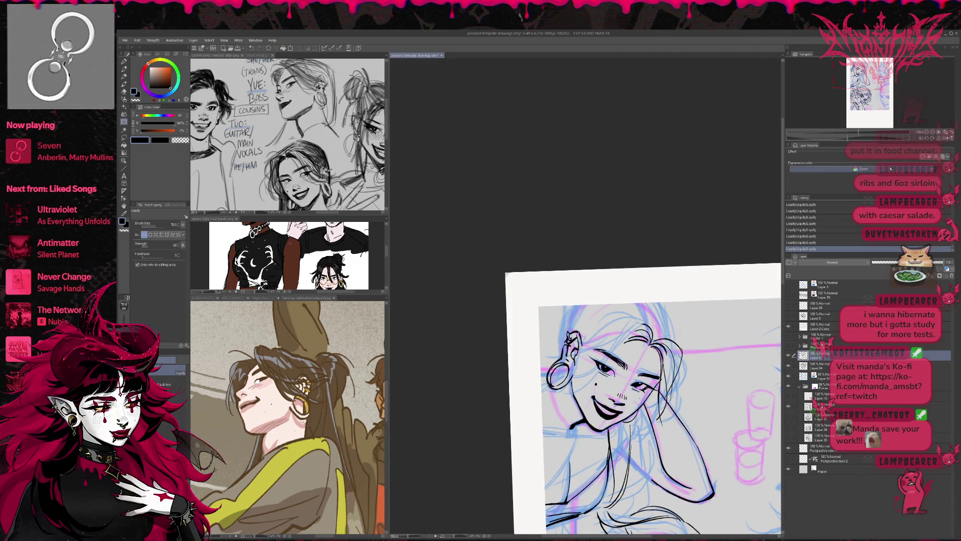
left_click_drag(709, 385, 588, 379)
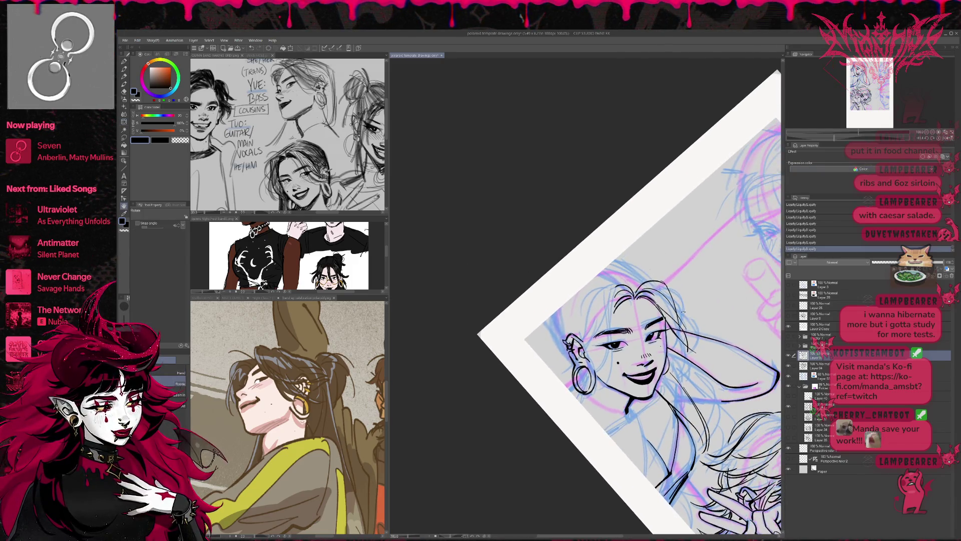
key("e")
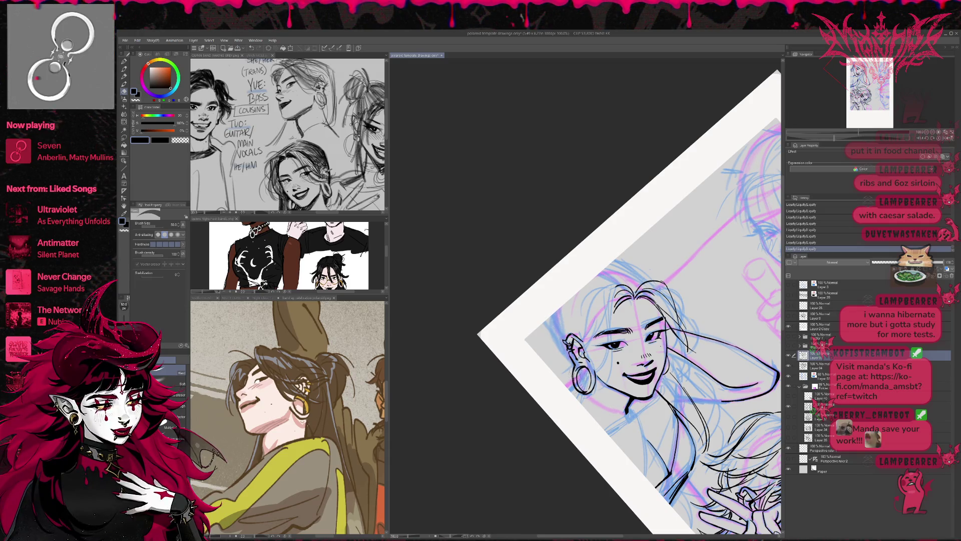
left_click_drag(650, 360, 661, 366)
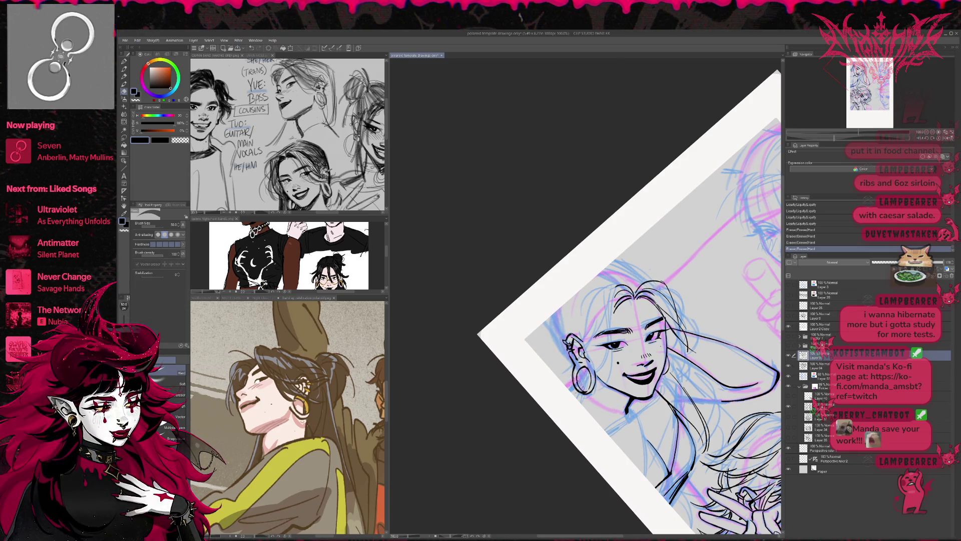
mouse_move(576, 397)
left_mouse_down()
mouse_move(588, 388)
mouse_move(578, 390)
left_mouse_up()
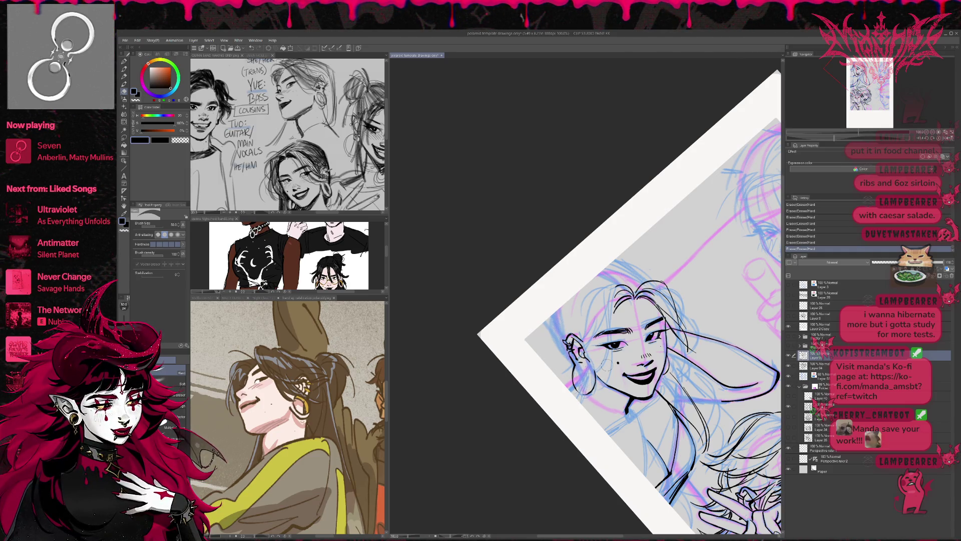
key("r")
left_click_drag(599, 262, 631, 227)
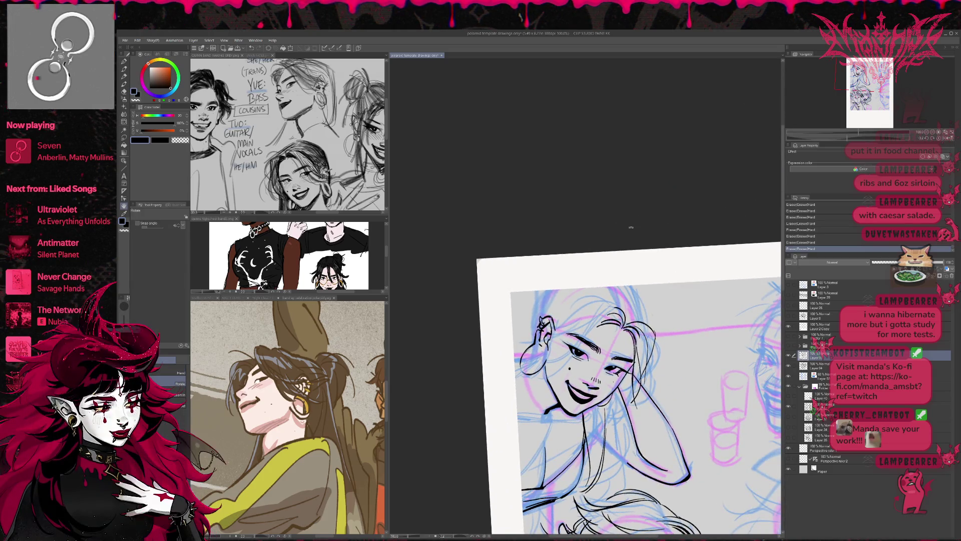
left_click(933, 132)
key("p")
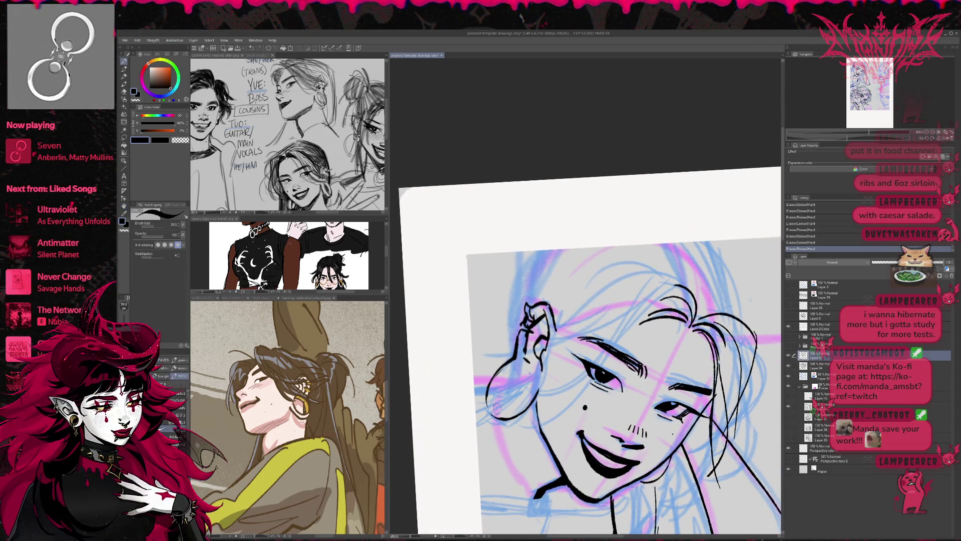
- Try freehand strokes for the earring at the ear, then undo them
mouse_move(526, 371)
left_mouse_down()
mouse_move(515, 406)
mouse_move(487, 405)
mouse_move(492, 384)
mouse_move(495, 413)
mouse_move(495, 385)
mouse_move(556, 330)
mouse_move(506, 365)
mouse_move(493, 408)
mouse_move(500, 417)
mouse_move(518, 410)
left_mouse_up()
key("e")
key("p")
mouse_move(525, 365)
left_mouse_down()
mouse_move(484, 425)
mouse_move(520, 371)
mouse_move(524, 381)
left_mouse_up()
key("ctrl+z")
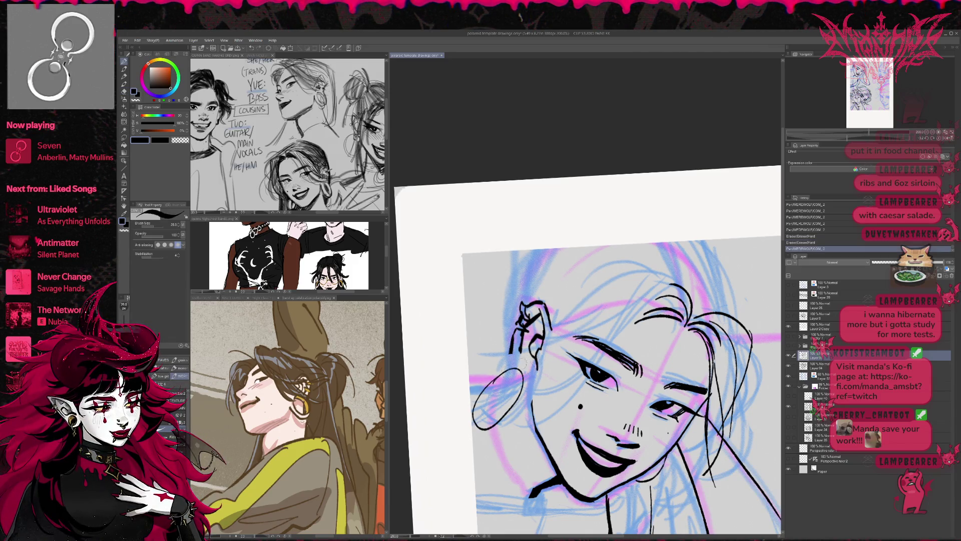
key("ctrl+z")
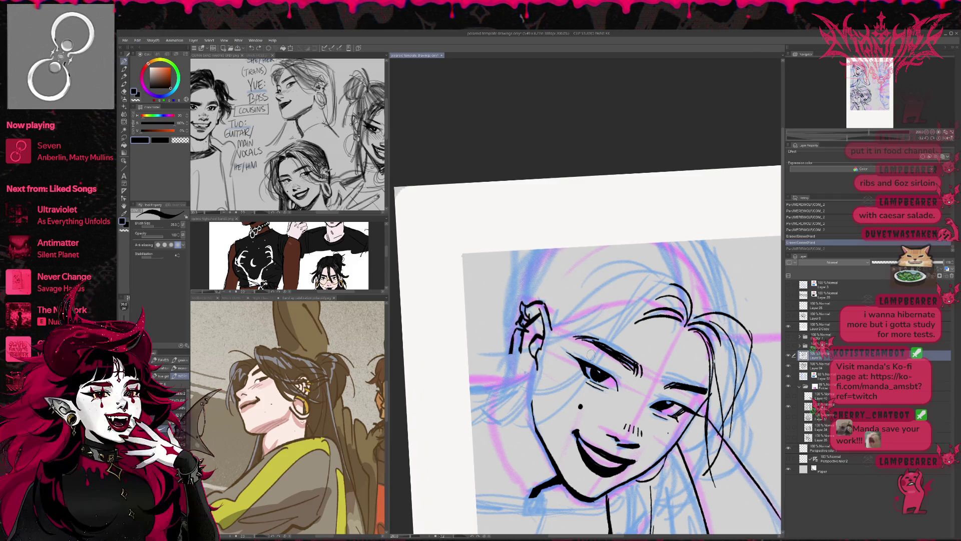
- Draw an ellipse around the ear on a new raster layer with the Ellipse figure tool
left_click(124, 169)
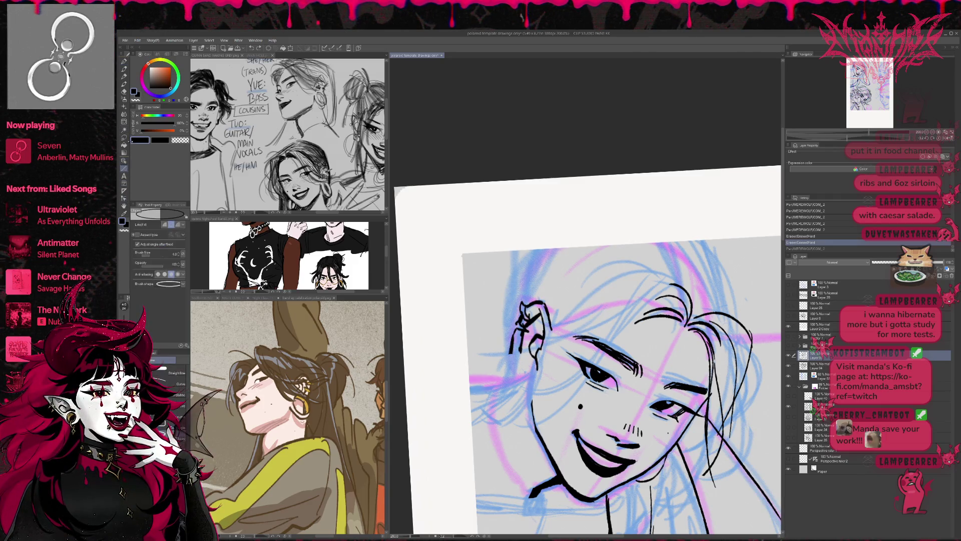
mouse_move(477, 340)
left_mouse_down()
mouse_move(550, 422)
mouse_move(539, 398)
left_mouse_up()
key("ctrl+z")
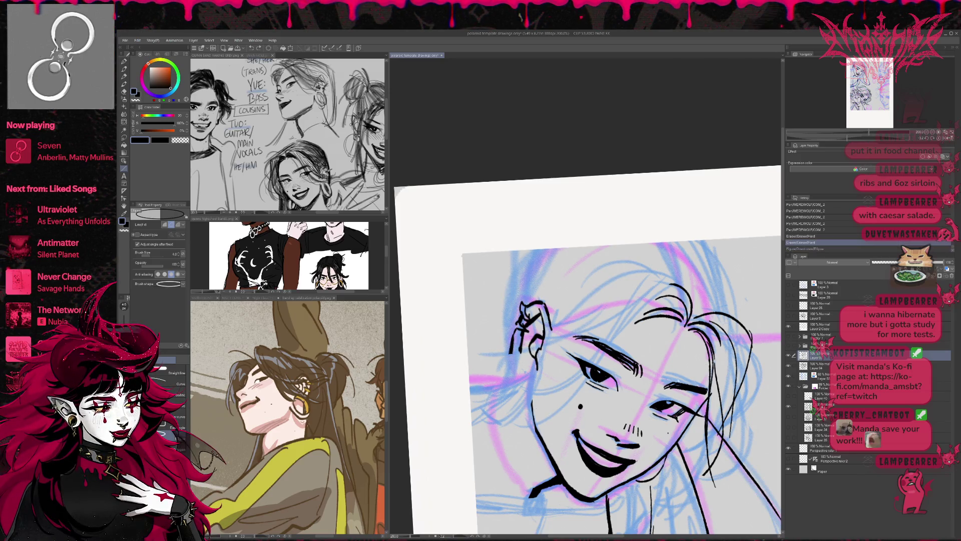
left_click_drag(480, 359, 560, 433)
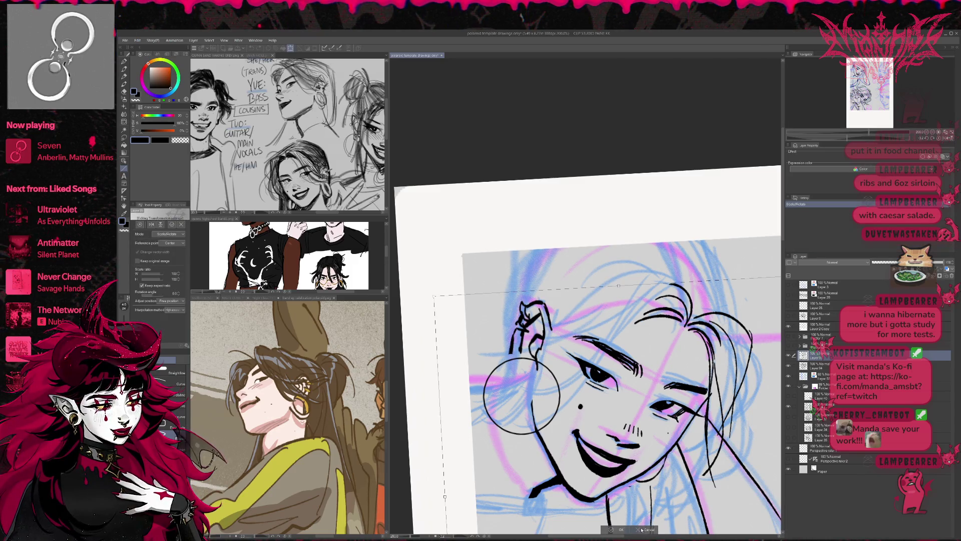
key("ctrl+z")
key("ctrl+shift+n")
left_click_drag(477, 354, 563, 441)
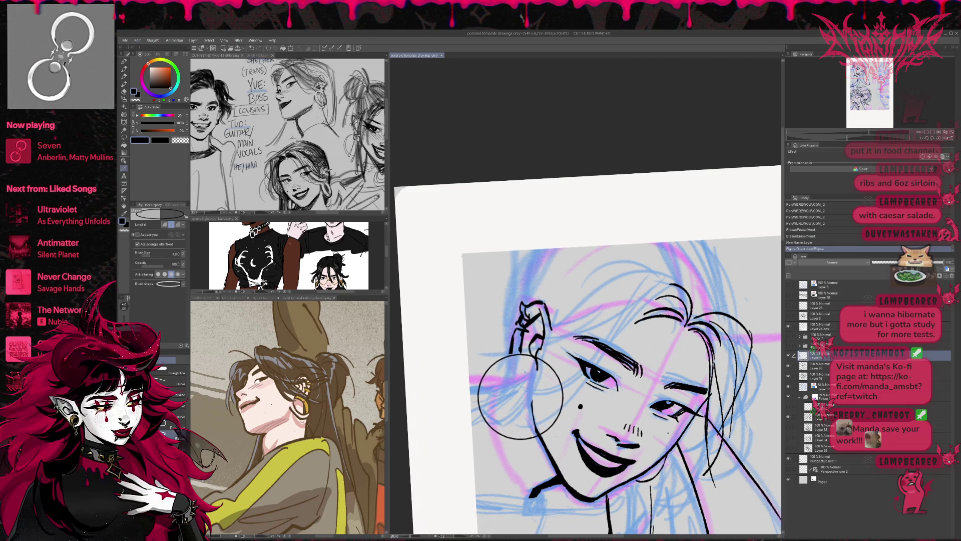
- Skew and rotate the ellipse into a tilted hoop below the ear and apply it
key("ctrl+t")
mouse_move(564, 408)
left_mouse_down()
mouse_move(545, 400)
mouse_move(536, 318)
mouse_move(540, 340)
mouse_move(550, 330)
left_mouse_up()
mouse_move(506, 381)
left_mouse_down()
mouse_move(494, 401)
mouse_move(509, 419)
mouse_move(516, 408)
mouse_move(509, 402)
mouse_move(515, 425)
mouse_move(524, 402)
mouse_move(510, 407)
left_mouse_up()
key("ctrl+z")
left_click_drag(458, 425, 507, 418)
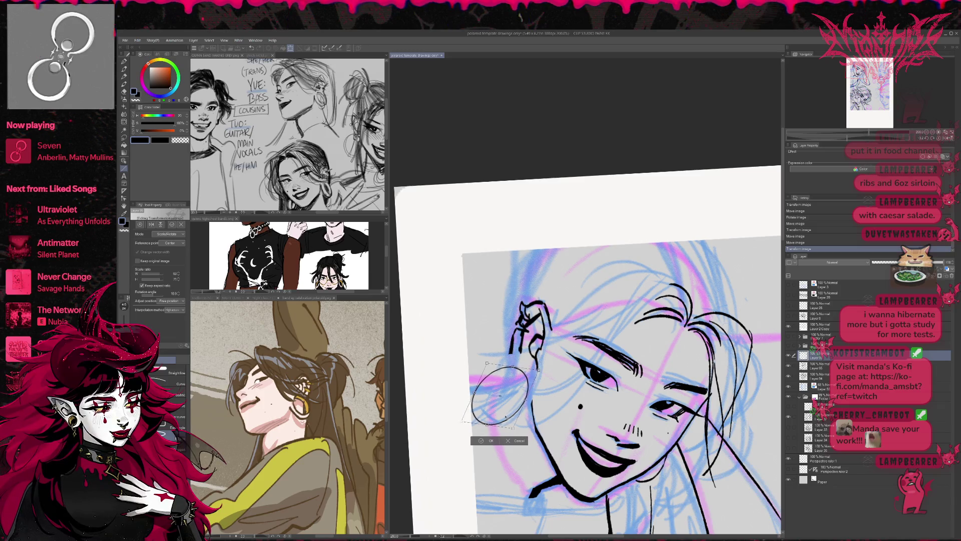
mouse_move(507, 416)
left_mouse_down()
mouse_move(536, 409)
mouse_move(531, 420)
mouse_move(510, 405)
left_mouse_up()
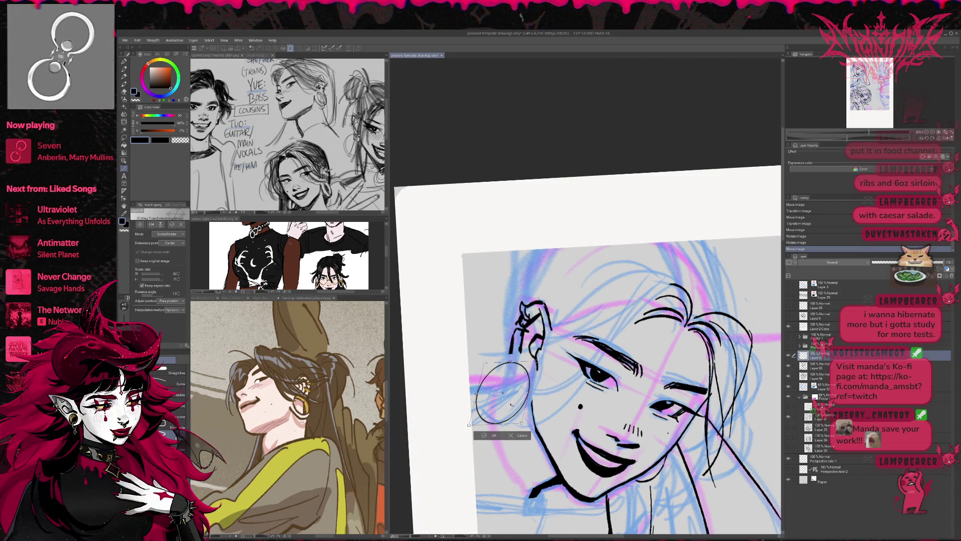
left_click(490, 434)
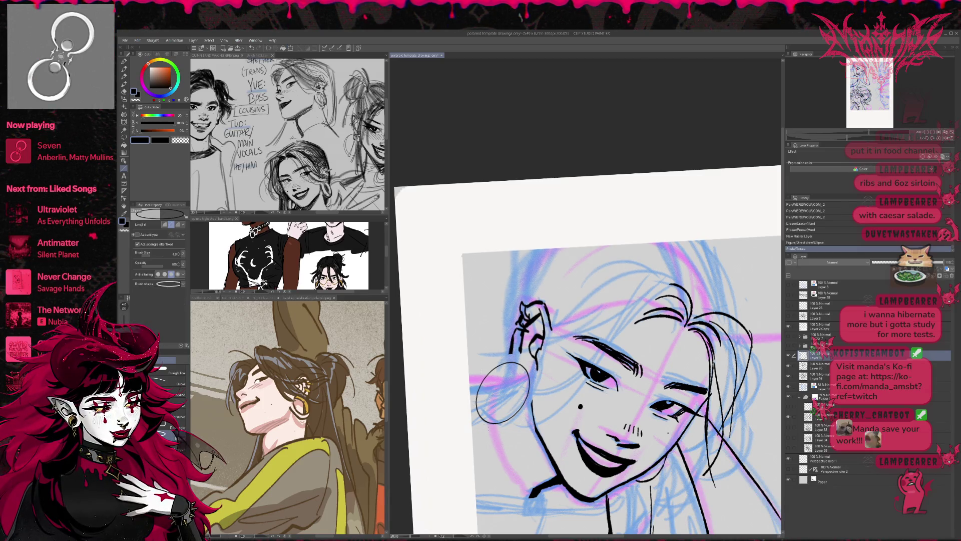
- Duplicate the ellipse and shift the copy slightly right and down
key("ctrl+c")
key("ctrl+v")
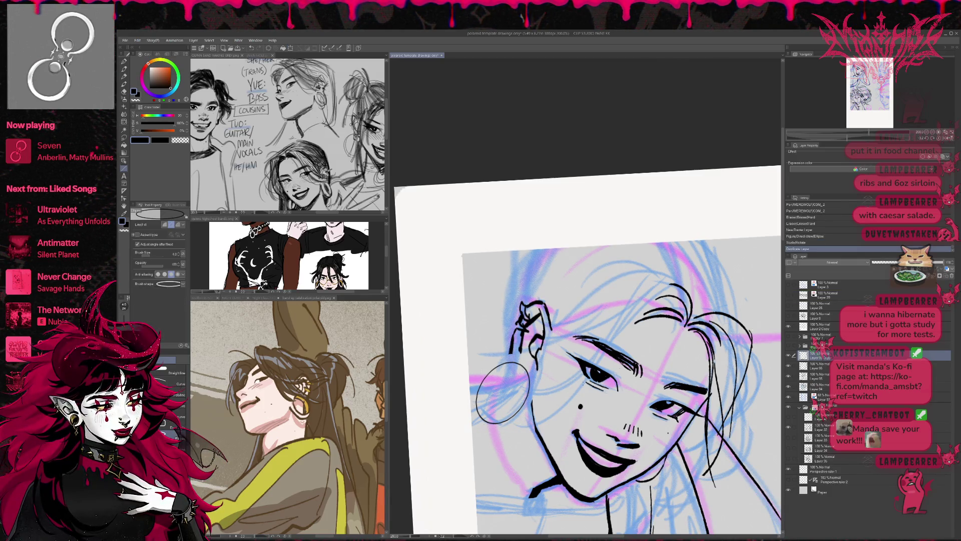
key("ctrl+t")
left_click_drag(503, 396, 505, 397)
- Apply the copy's transform, tint the ellipse layer blue, and move it down two places
left_click(490, 443)
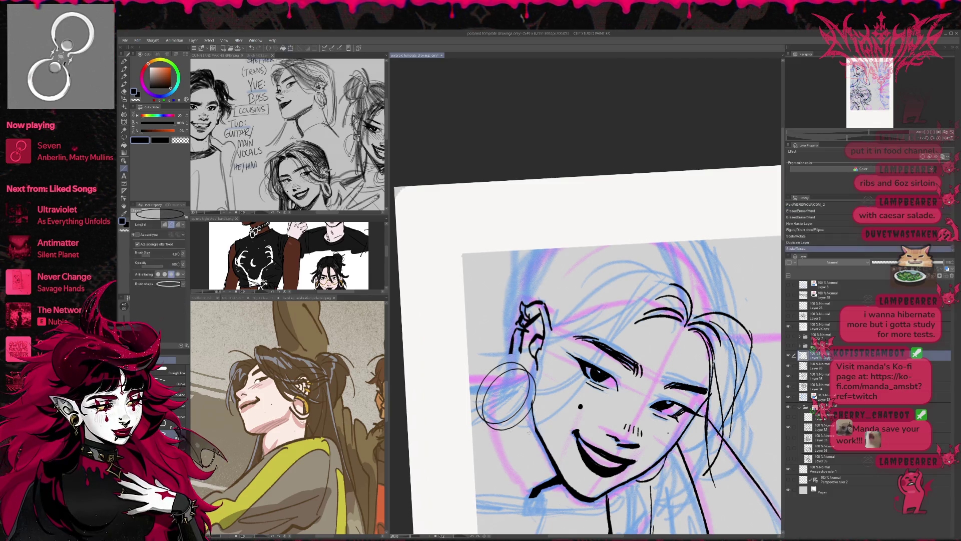
key("p")
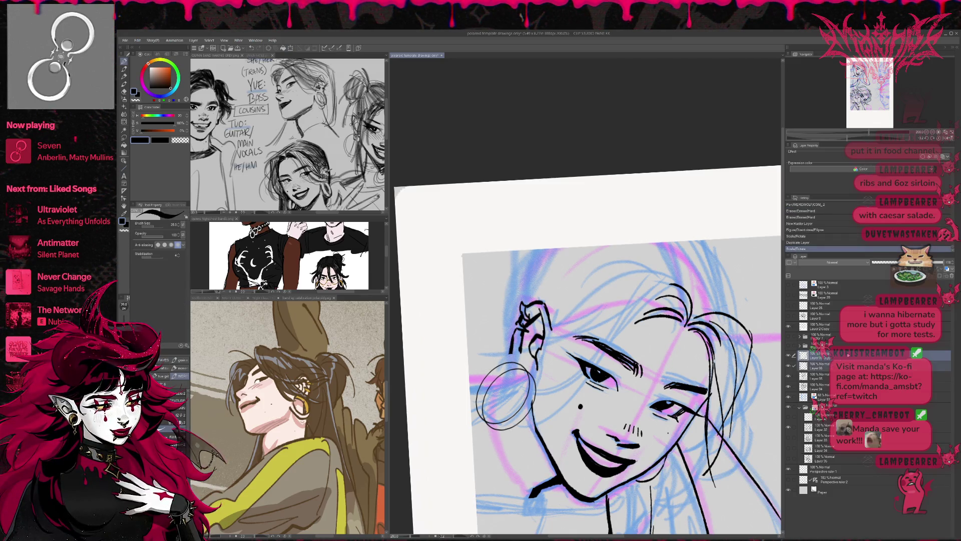
left_click(943, 157)
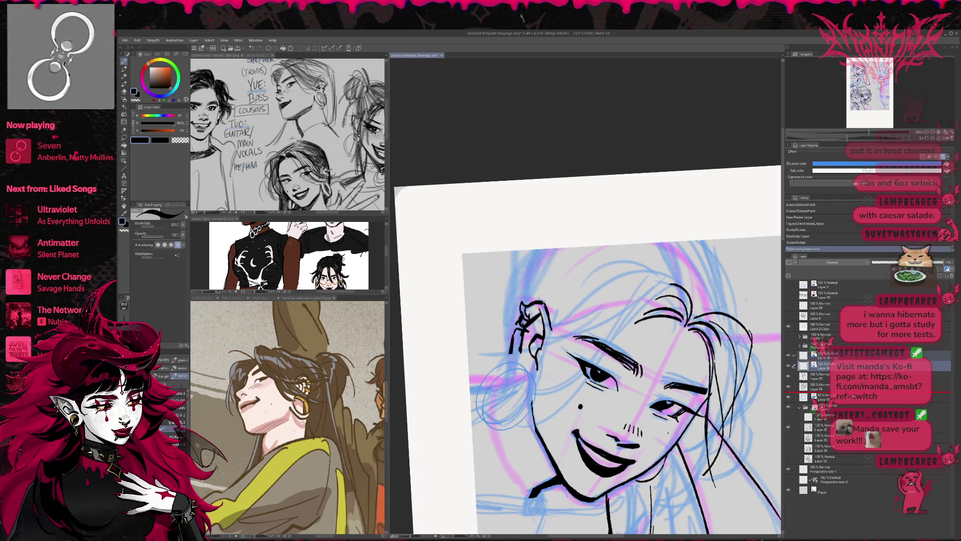
left_click_drag(821, 353, 849, 375)
left_click(821, 355)
- Ink the ear and the earring's left edge and lower-left arc over the blue guide
key("e")
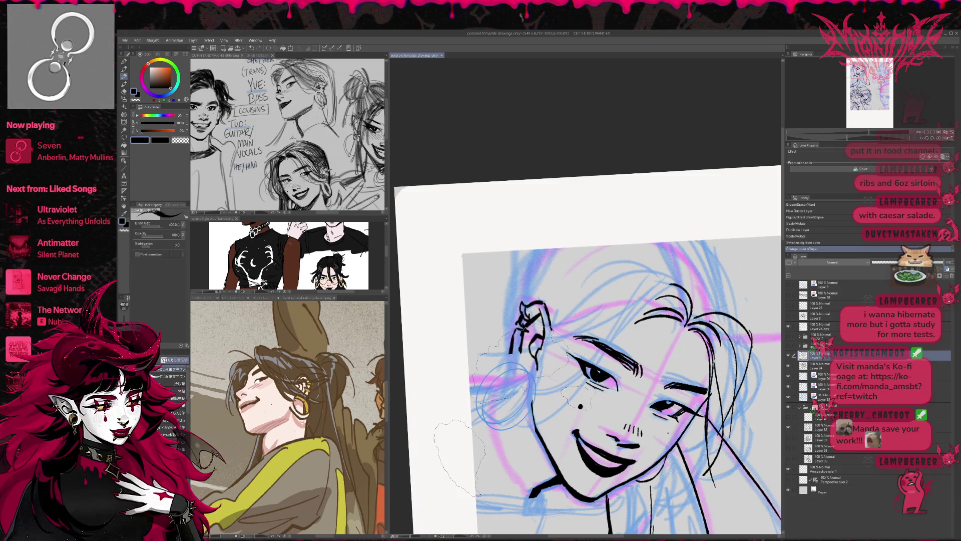
key("p")
mouse_move(538, 383)
left_mouse_down()
mouse_move(542, 366)
mouse_move(543, 383)
left_mouse_up()
mouse_move(483, 412)
left_mouse_down()
mouse_move(534, 399)
mouse_move(538, 356)
left_mouse_up()
key("e")
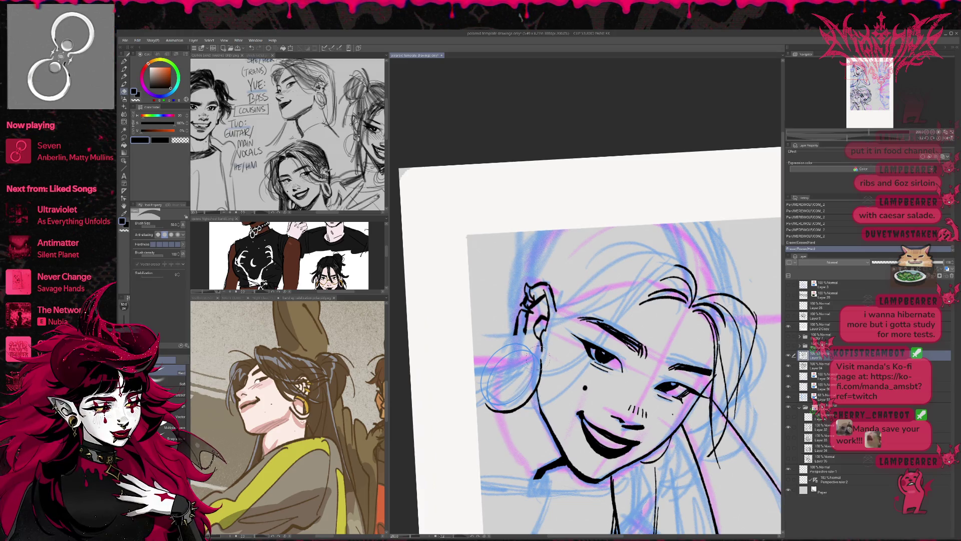
key("p")
mouse_move(482, 381)
left_mouse_down()
mouse_move(487, 406)
mouse_move(524, 390)
left_mouse_up()
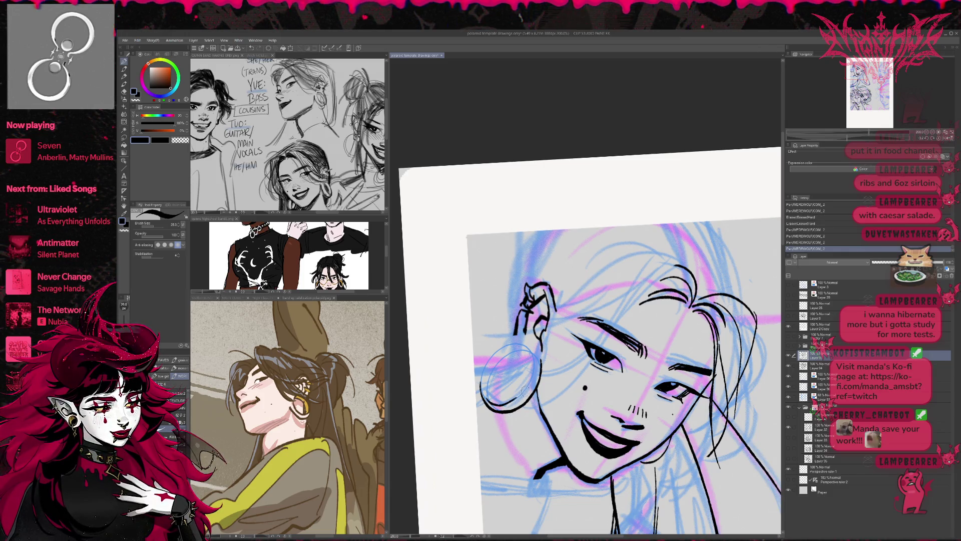
key("ctrl+z")
key("ctrl+z")
mouse_move(487, 399)
left_mouse_down()
mouse_move(527, 390)
mouse_move(490, 398)
mouse_move(483, 363)
mouse_move(526, 337)
left_mouse_up()
- Retrace the earring's left and top arcs and erase the inner-ear lines
key("g")
key("e")
mouse_move(498, 358)
left_mouse_down()
mouse_move(533, 340)
mouse_move(535, 371)
left_mouse_up()
key("p")
mouse_move(496, 407)
left_mouse_down()
mouse_move(487, 361)
mouse_move(532, 348)
mouse_move(545, 357)
mouse_move(478, 378)
mouse_move(519, 330)
left_mouse_up()
key("ctrl+z")
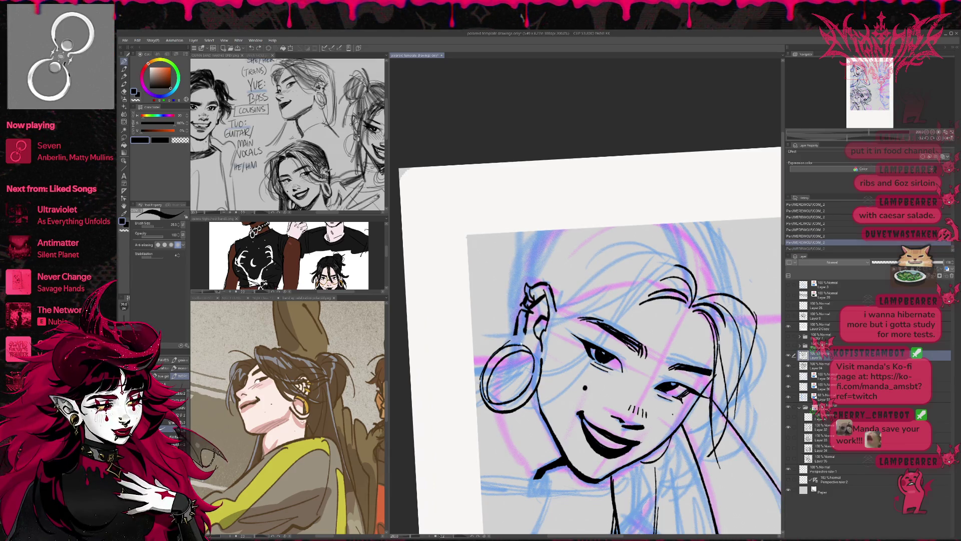
mouse_move(490, 343)
left_mouse_down()
mouse_move(511, 330)
mouse_move(576, 345)
mouse_move(579, 335)
mouse_move(559, 323)
left_mouse_up()
left_click(945, 139)
key("e")
left_click_drag(563, 356, 573, 306)
key("p")
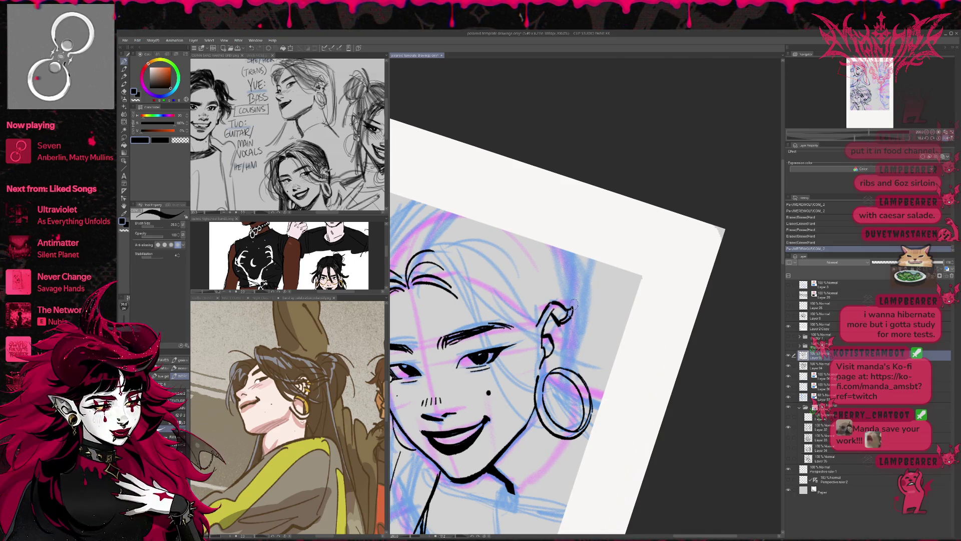
- Ink small ring piercings along the top and inside of the ear
mouse_move(570, 358)
left_mouse_down()
mouse_move(577, 371)
mouse_move(571, 325)
left_mouse_up()
key("e")
key("p")
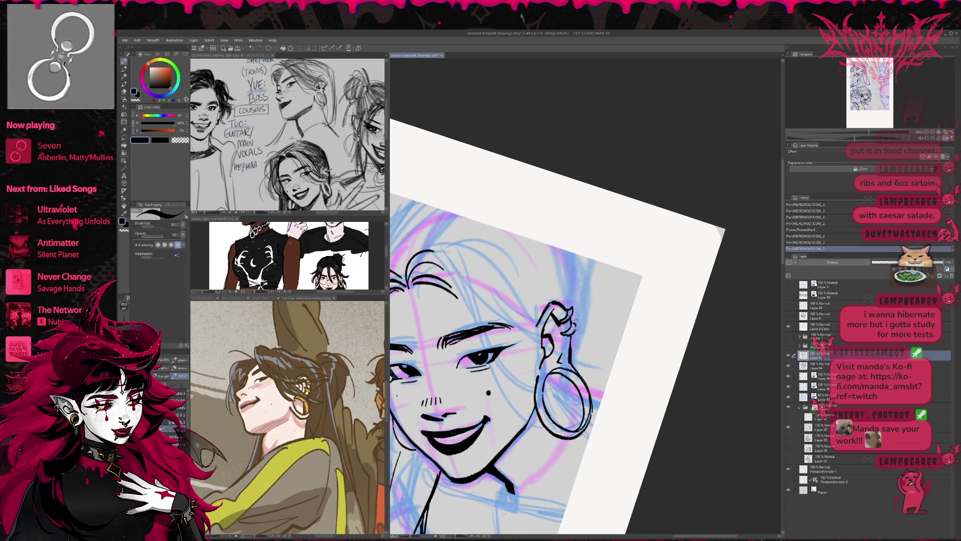
mouse_move(559, 322)
left_mouse_down()
mouse_move(565, 344)
mouse_move(566, 323)
left_mouse_up()
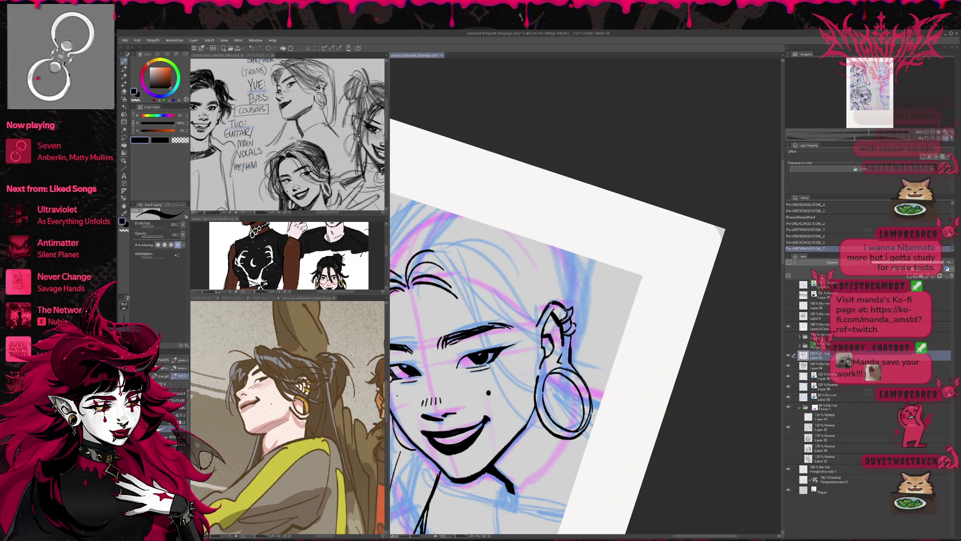
mouse_move(546, 316)
left_mouse_down()
mouse_move(554, 327)
mouse_move(540, 369)
mouse_move(550, 349)
left_mouse_up()
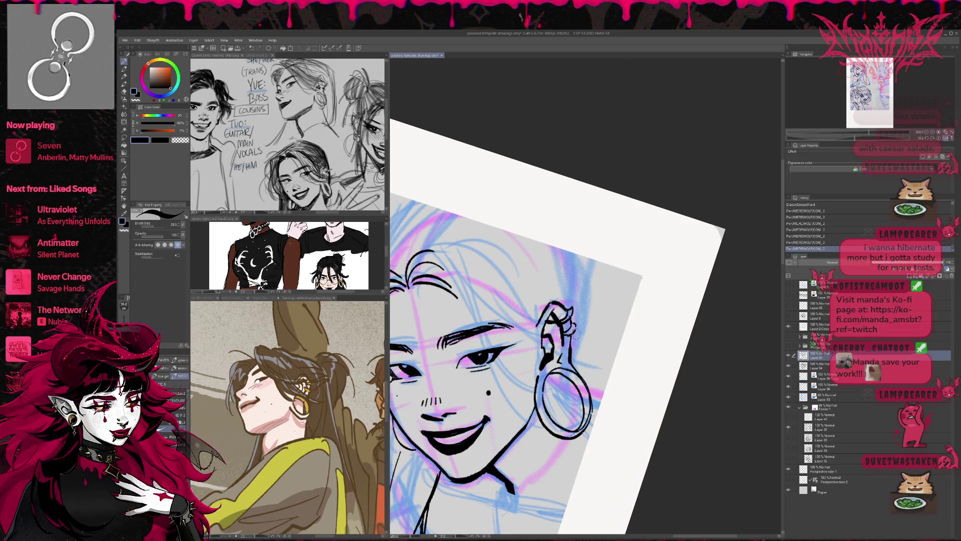
- Refine the hoop earring's inside and lower-right edge with Pen and Eraser
key("e")
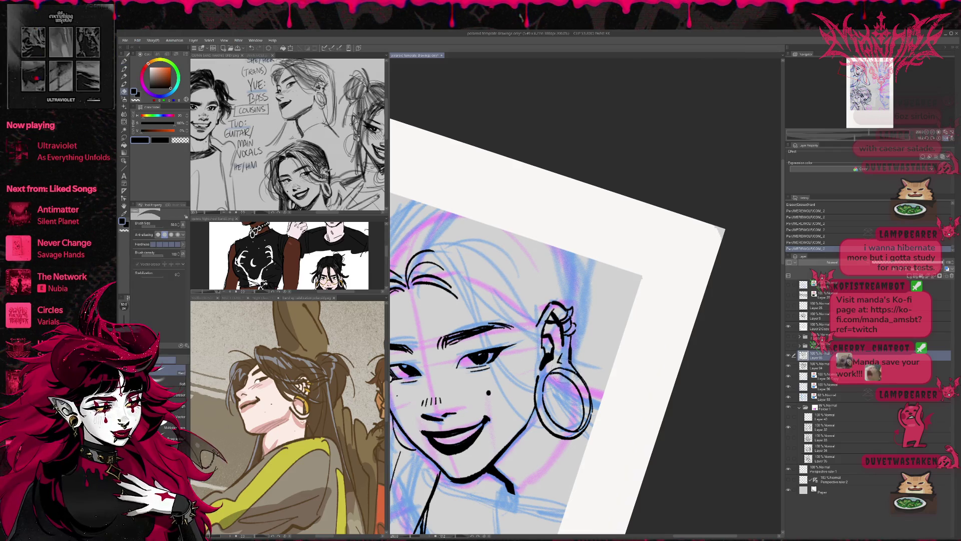
mouse_move(562, 373)
left_mouse_down()
mouse_move(585, 386)
mouse_move(594, 410)
mouse_move(575, 414)
mouse_move(586, 432)
mouse_move(588, 422)
left_mouse_up()
key("p")
key("e")
key("p")
left_click_drag(595, 382, 608, 375)
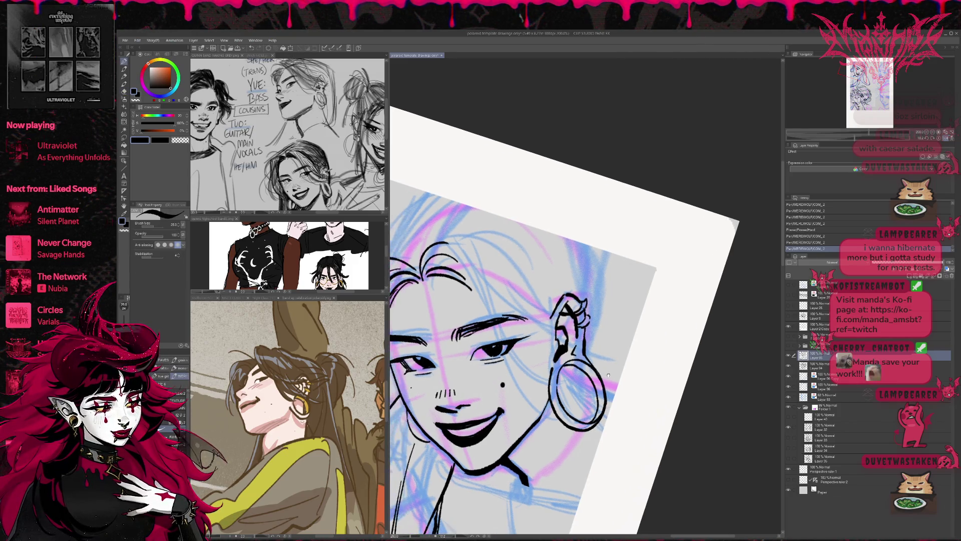
key("e")
mouse_move(593, 425)
left_mouse_down()
mouse_move(577, 429)
mouse_move(609, 431)
mouse_move(576, 431)
mouse_move(597, 420)
mouse_move(591, 426)
left_mouse_up()
key("p")
key("e")
key("p")
left_click_drag(603, 411, 595, 423)
- Erase the faint sketch lines near the jaw and neck
mouse_move(651, 400)
left_mouse_down()
mouse_move(675, 347)
mouse_move(665, 334)
left_mouse_up()
key("e")
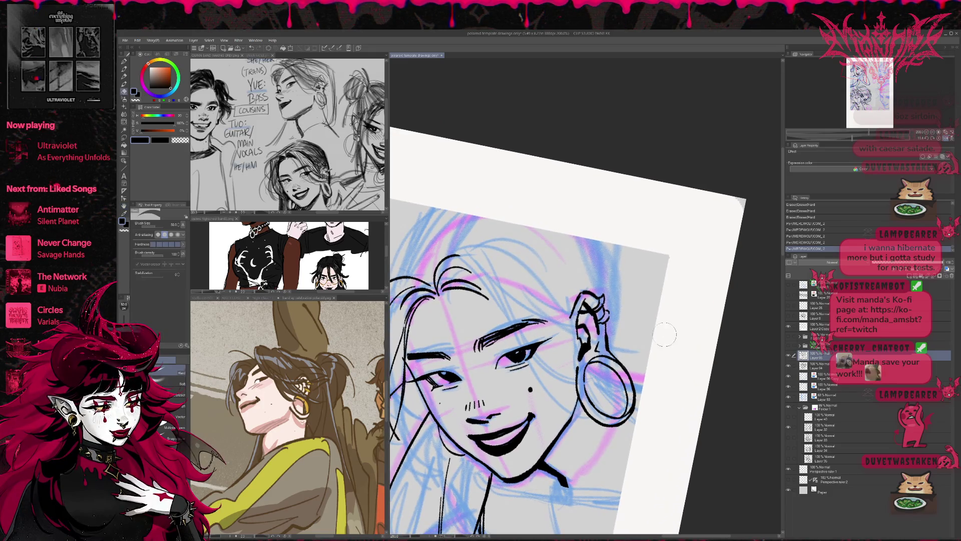
left_click_drag(436, 423, 451, 438)
left_click_drag(441, 446, 484, 466)
key("p")
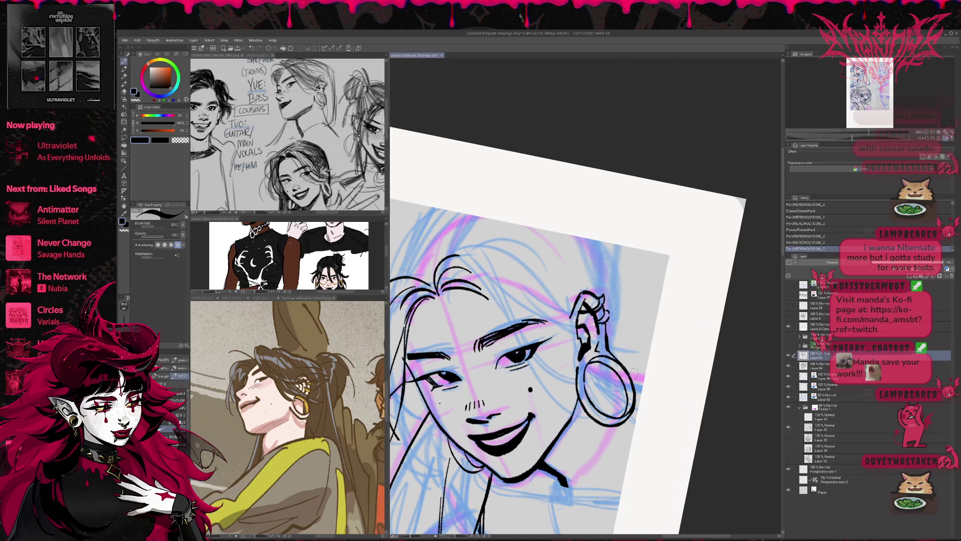
- Erase the messy marks around the chin and redraw a clean chin line
left_click(946, 138)
key("r")
left_click_drag(651, 280, 680, 298)
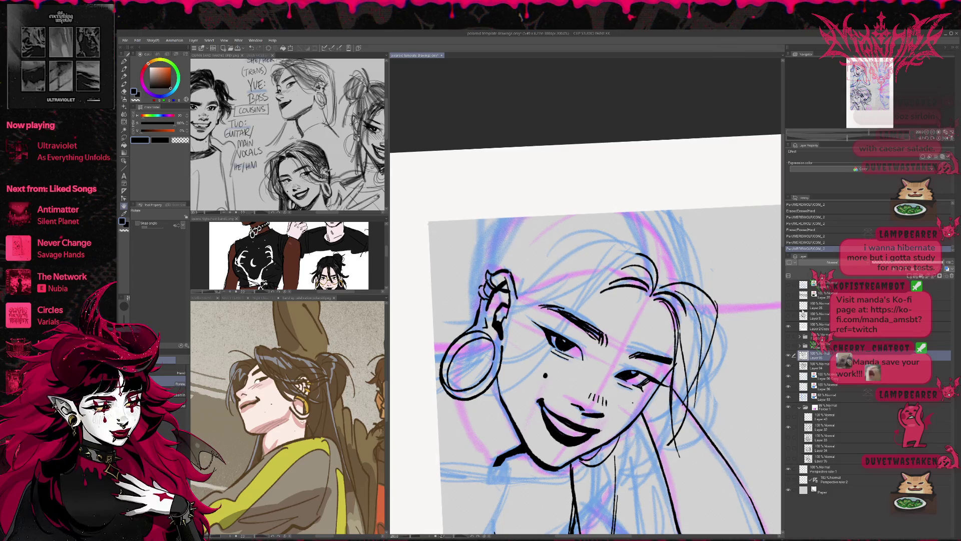
key("ctrl+minus")
key("p")
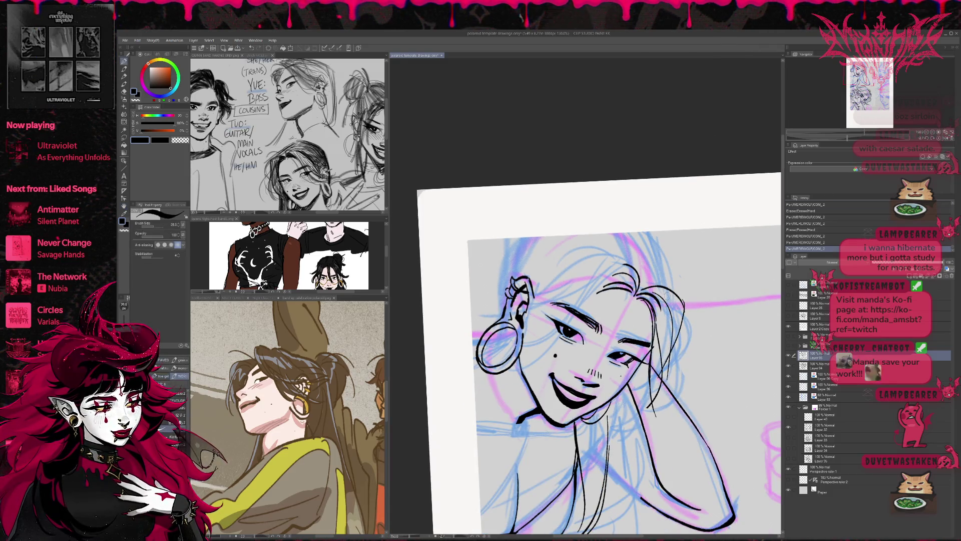
scroll(706, 365, "up", 3)
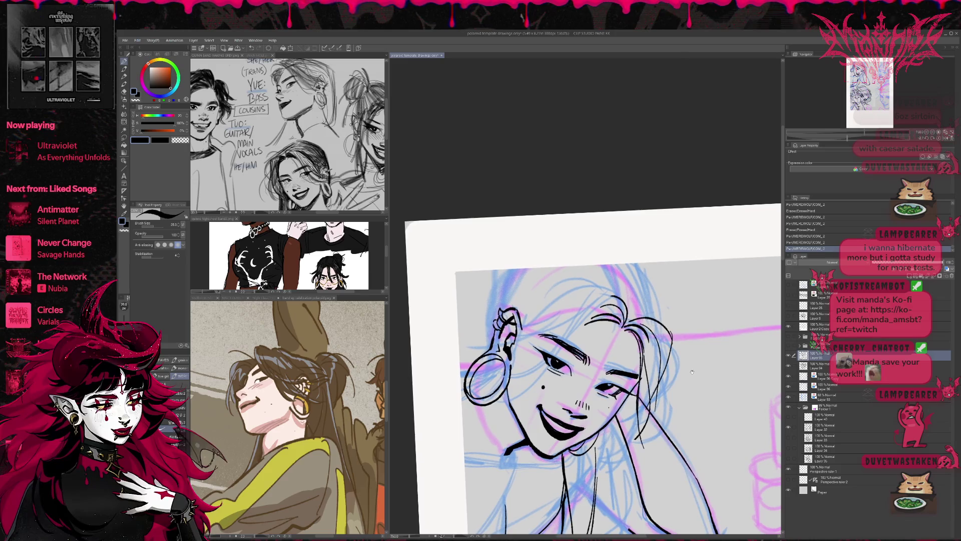
scroll(649, 299, "down", 5)
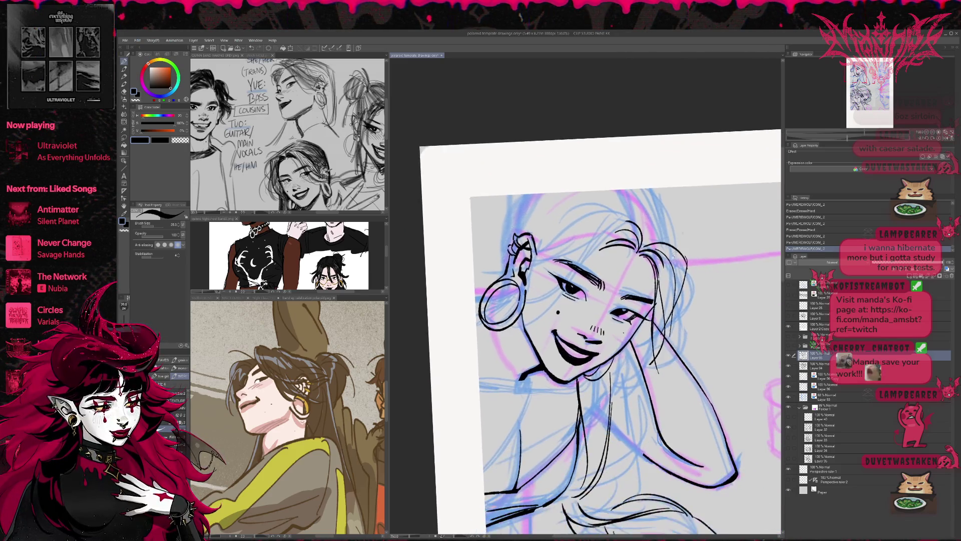
mouse_move(533, 394)
left_mouse_down()
mouse_move(547, 389)
mouse_move(472, 395)
mouse_move(513, 408)
mouse_move(516, 388)
left_mouse_up()
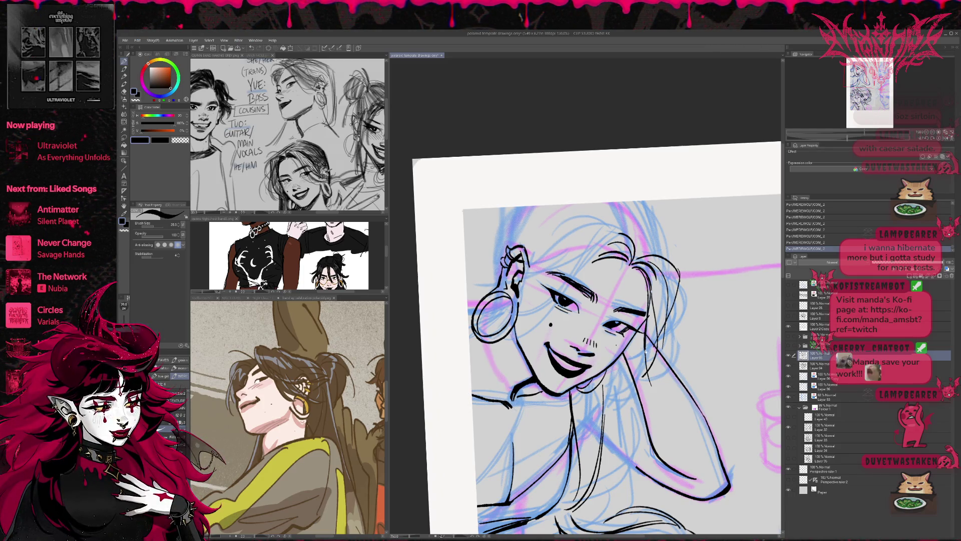
key("e")
left_click_drag(541, 396, 553, 403)
mouse_move(538, 393)
left_mouse_down()
mouse_move(551, 405)
mouse_move(553, 396)
left_mouse_up()
key("p")
- Ink new hair strands at the top of the girl's head, redoing one stroke
left_click_drag(668, 379, 655, 416)
left_click_drag(597, 255, 625, 278)
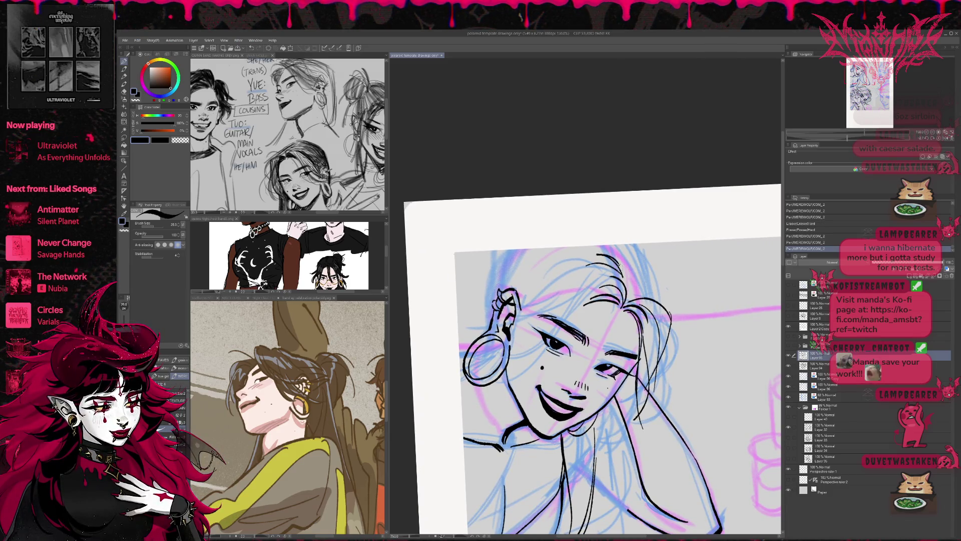
mouse_move(631, 243)
left_mouse_down()
mouse_move(653, 290)
mouse_move(627, 240)
left_mouse_up()
key("e")
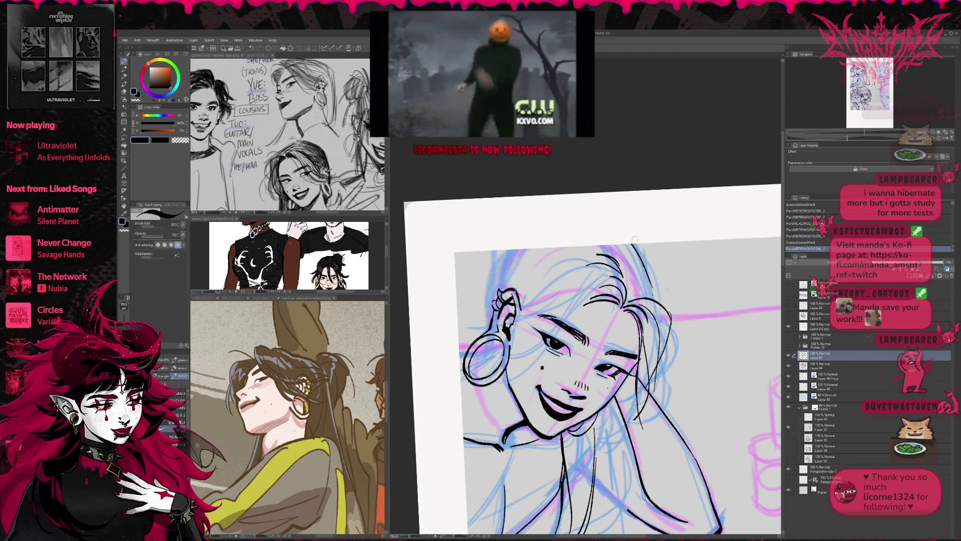
key("p")
mouse_move(632, 244)
left_mouse_down()
mouse_move(654, 295)
mouse_move(643, 271)
left_mouse_up()
- Zoom out and rotate the view to frame the hoop-earring girl's head
key("e")
left_click(926, 134)
key("r")
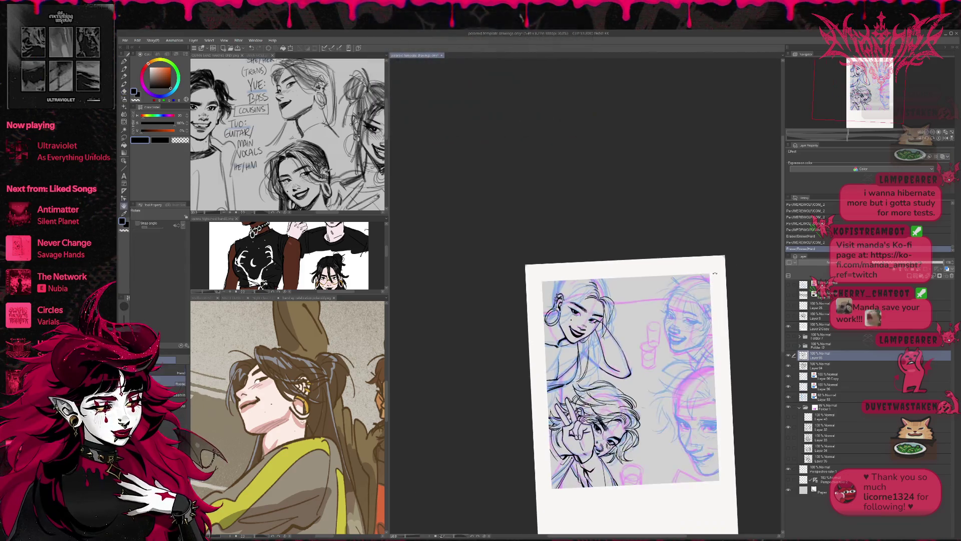
left_click(932, 134)
left_click(932, 134)
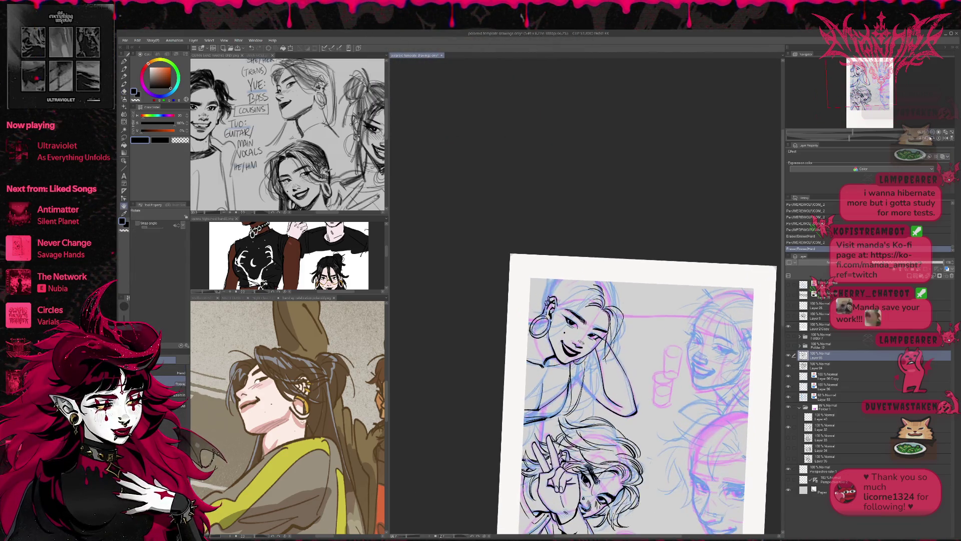
key("p")
left_click(927, 134)
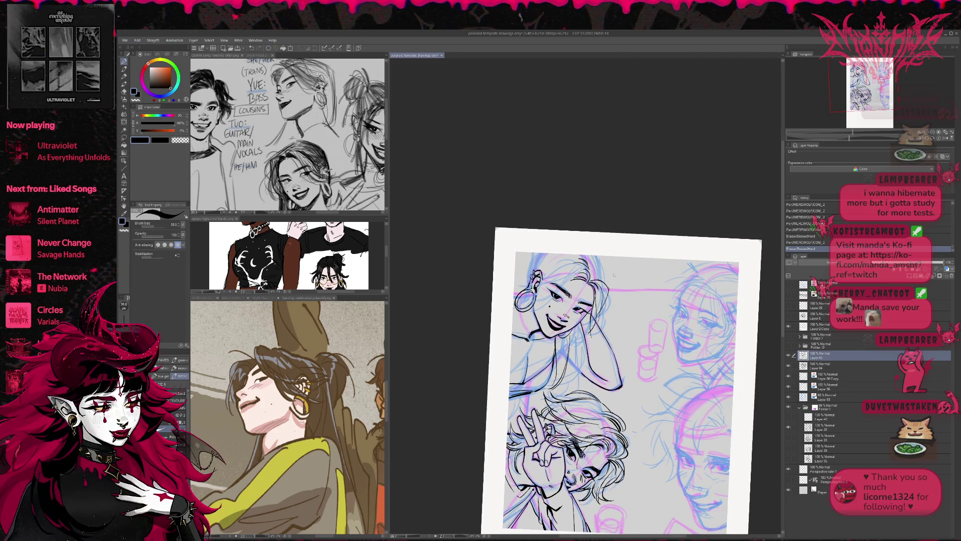
- Ink hair strands and a stroke beside her face, undoing and redrawing until they look right
left_click_drag(543, 278, 573, 271)
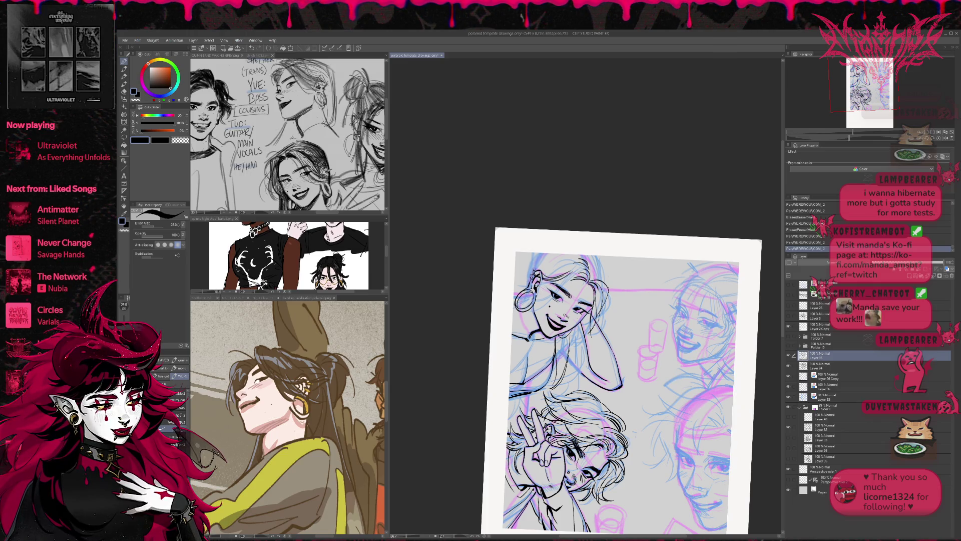
left_click_drag(553, 293, 584, 269)
key("ctrl+z")
left_click_drag(530, 310, 552, 299)
key("ctrl+z")
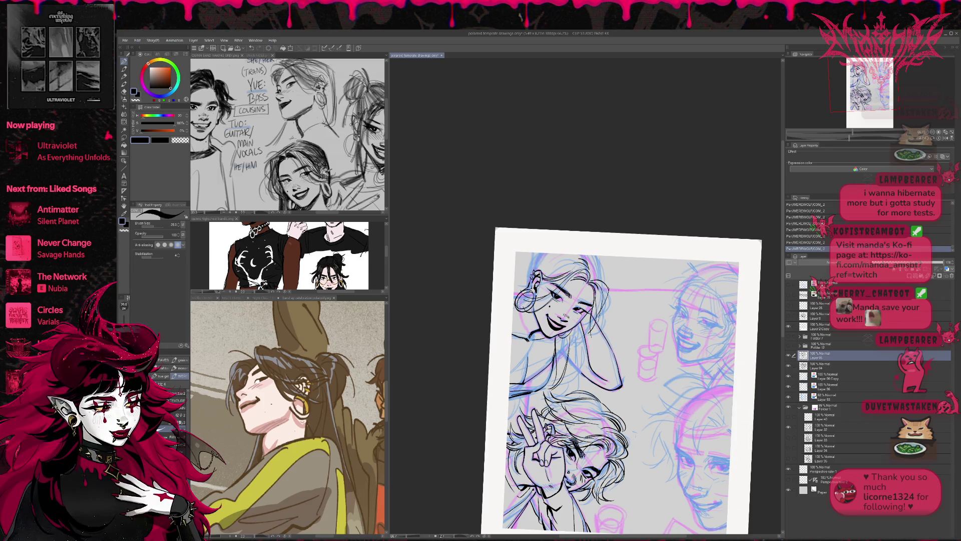
key("ctrl+z")
left_click_drag(542, 286, 548, 280)
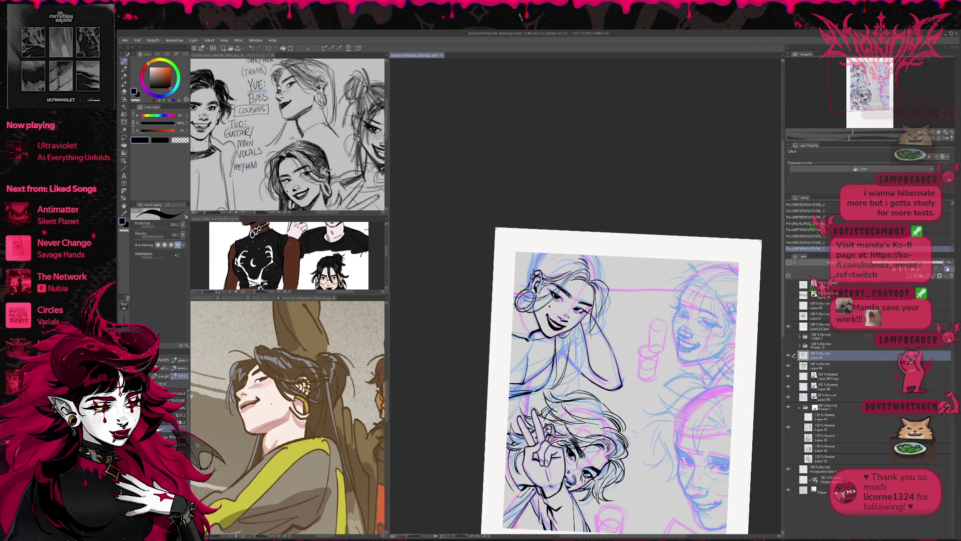
key("ctrl+z")
key("ctrl+y")
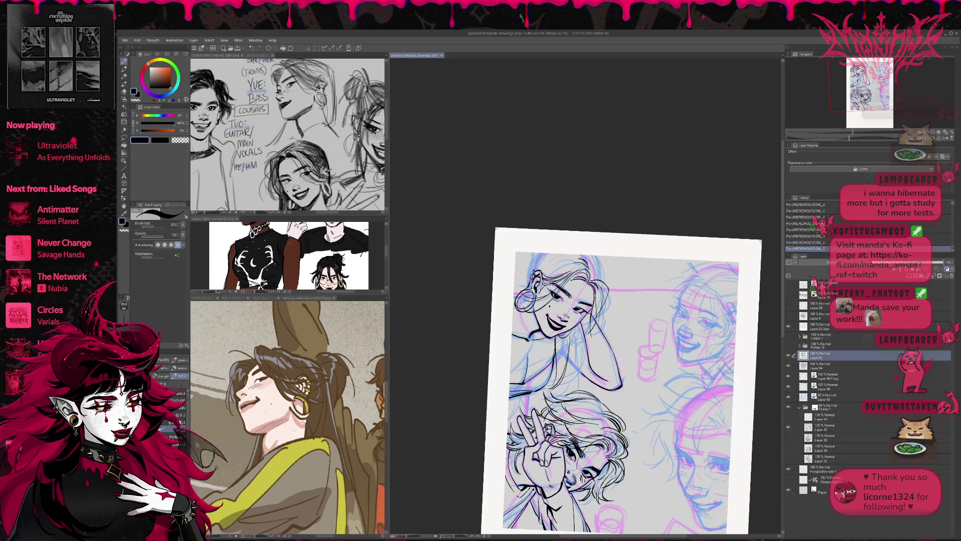
- Rotate the view, add fine hair strokes and erase a stray mark in the hair
key("e")
key("-")
key("-")
key("-")
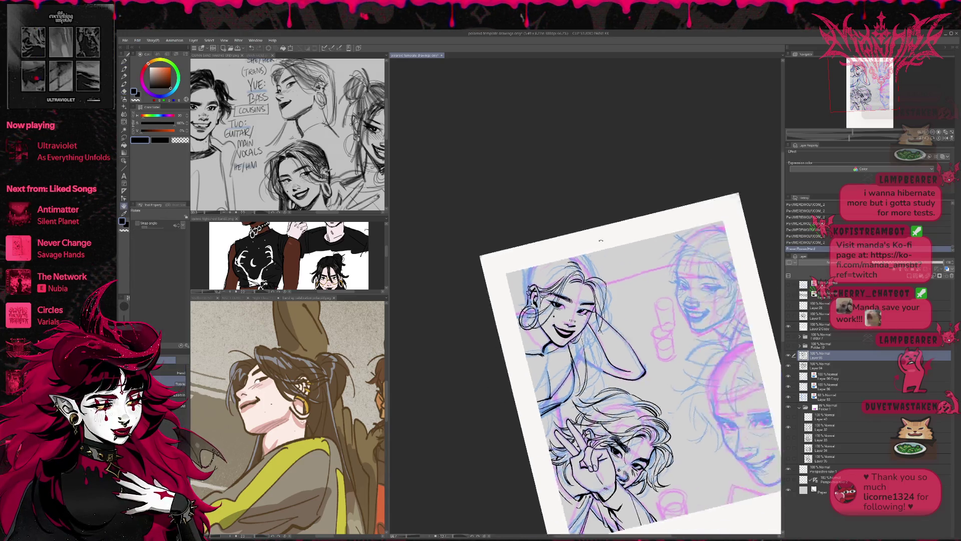
key("p")
left_click_drag(704, 468, 711, 470)
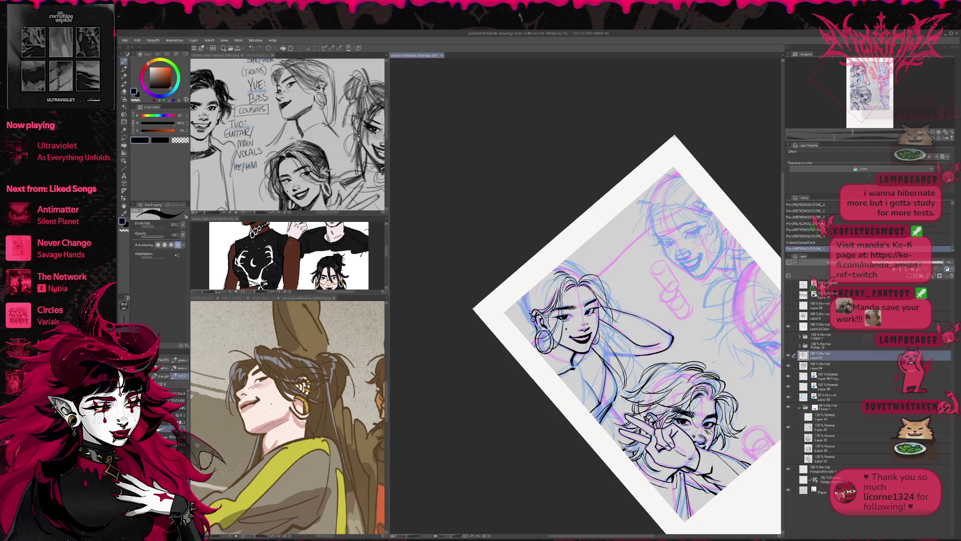
left_click_drag(556, 300, 576, 295)
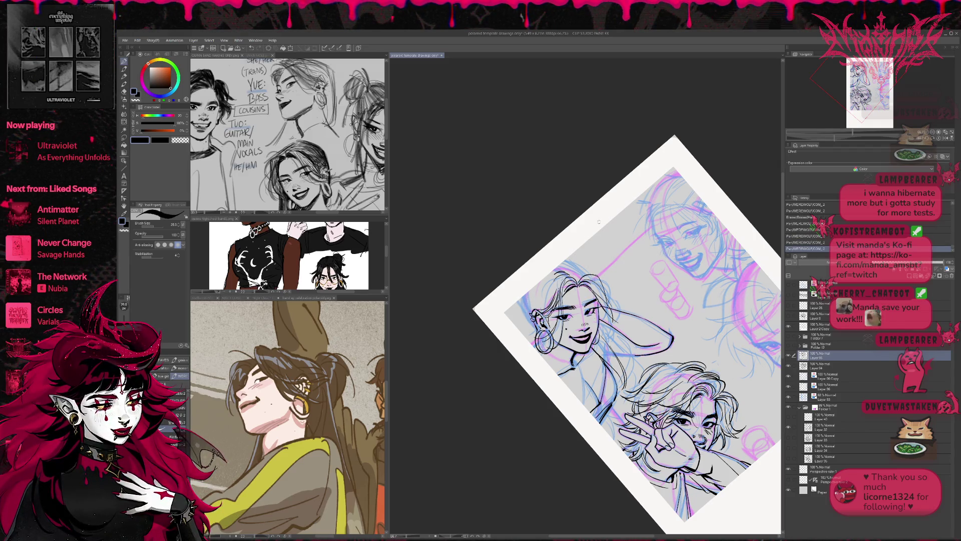
key("e")
mouse_move(596, 244)
left_mouse_down()
mouse_move(621, 256)
mouse_move(675, 351)
left_mouse_up()
- Undo and redo the recent strokes to compare, then mirror the canvas horizontally
key("w")
key("e")
key("ctrl+z")
key("ctrl+z")
key("ctrl+z")
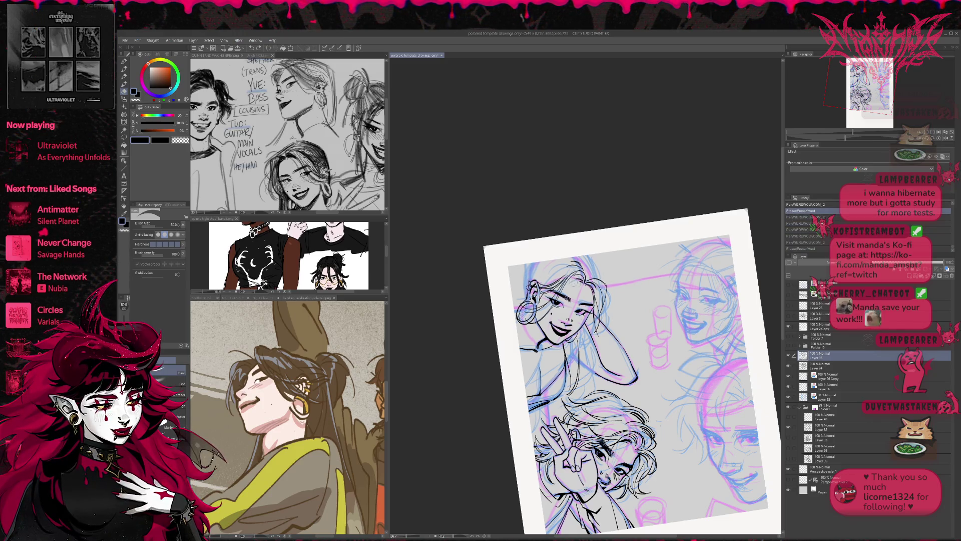
key("ctrl+y")
key("ctrl+y")
key("ctrl+y")
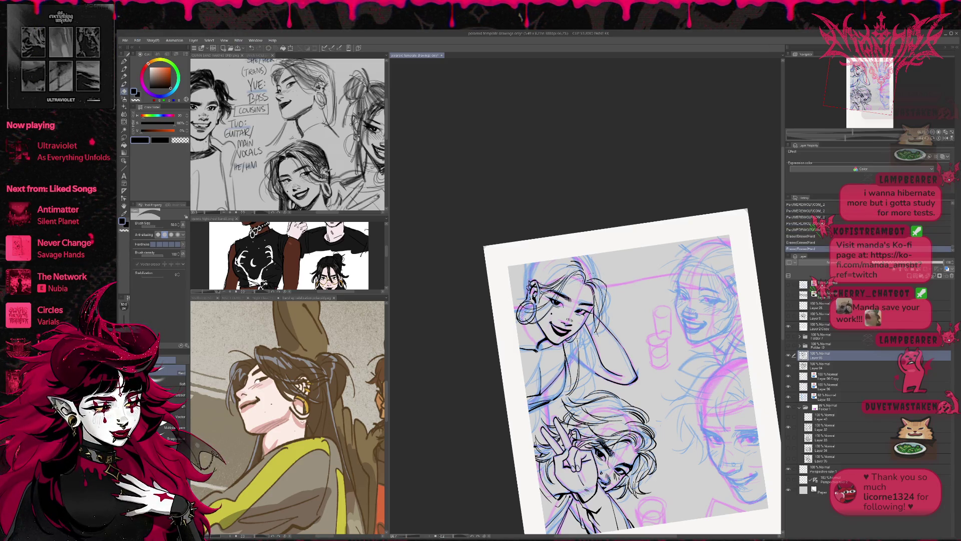
left_click(946, 139)
left_click_drag(689, 249, 621, 291)
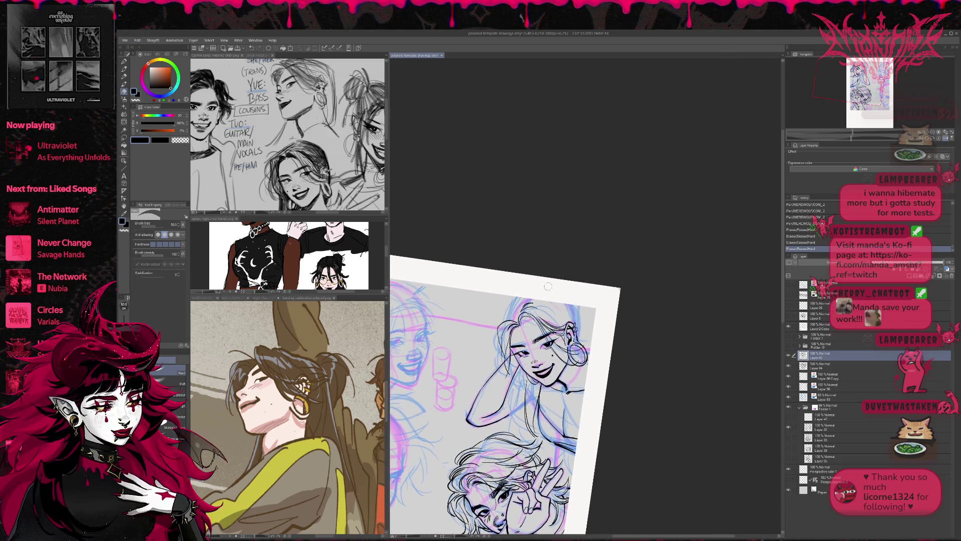
- Lighten sketch lines on the hair top and try short inked strands there
left_click_drag(519, 325, 526, 283)
key("r")
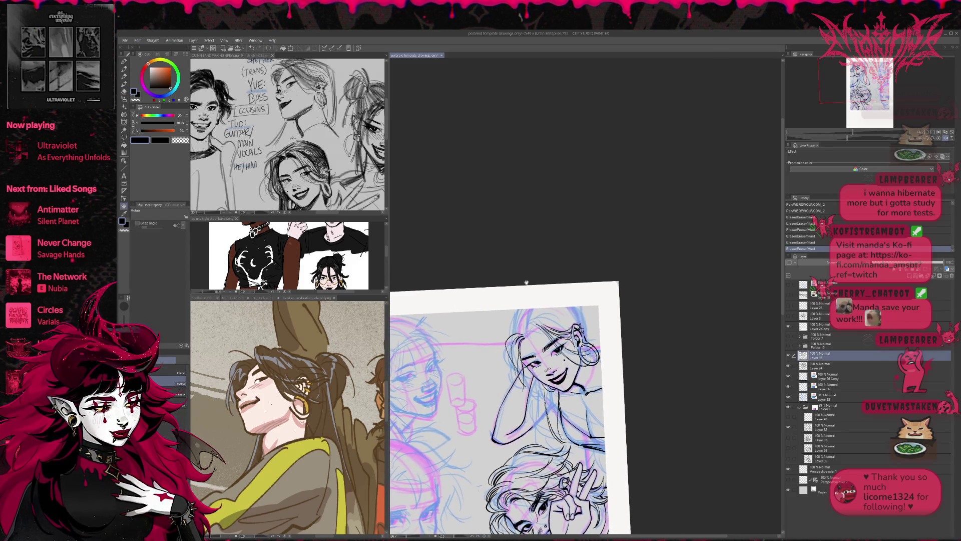
key("p")
left_click_drag(529, 325, 542, 332)
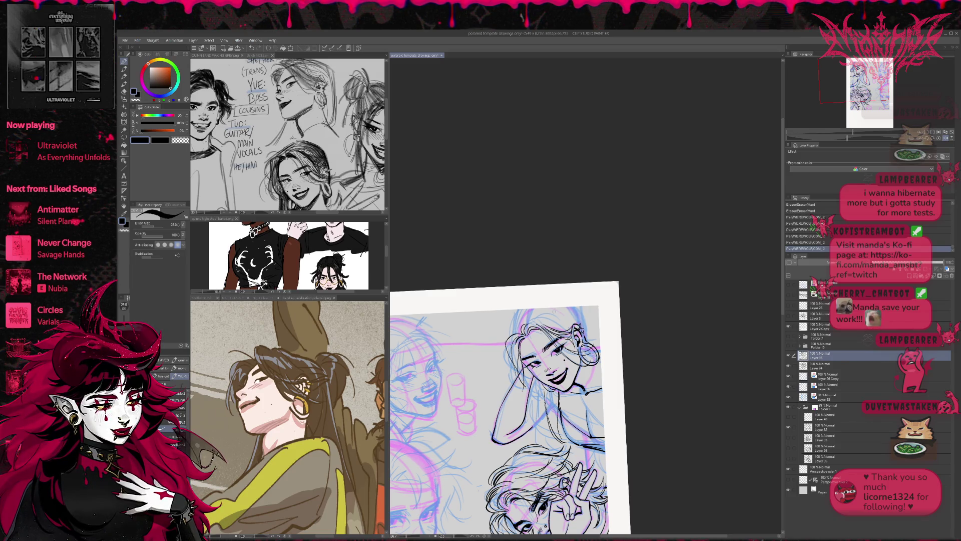
key("ctrl+z")
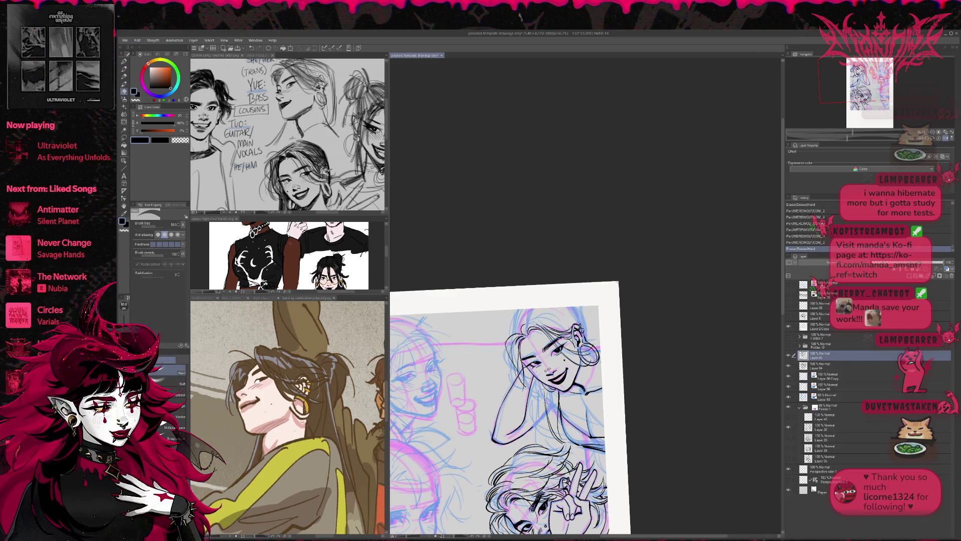
mouse_move(531, 314)
left_mouse_down()
mouse_move(518, 330)
mouse_move(573, 315)
left_mouse_up()
key("ctrl+z")
key("ctrl+z")
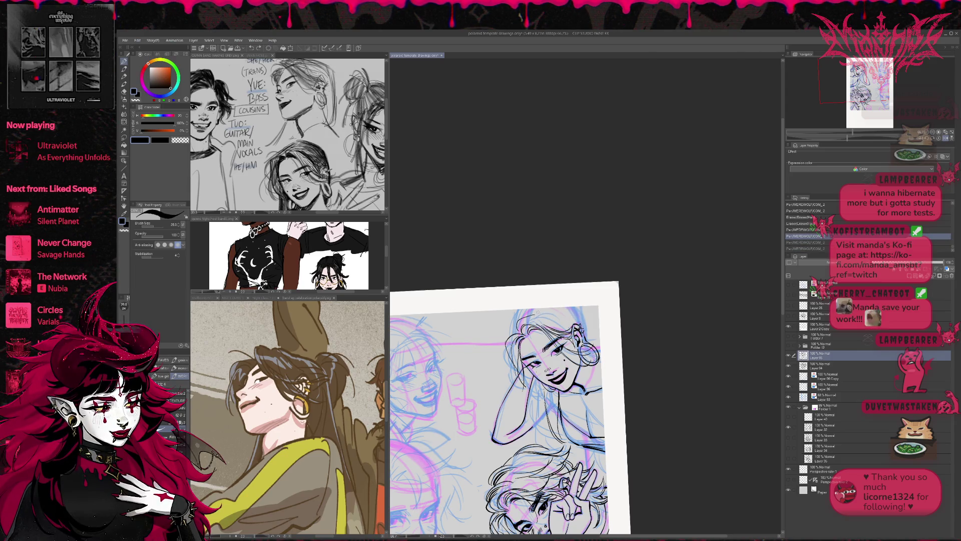
- Clean up the hair top, ink new strands across it, and touch up the hoop earring
key("e")
left_click_drag(515, 331, 586, 300)
key("p")
key("e")
key("p")
mouse_move(523, 320)
left_mouse_down()
mouse_move(507, 335)
mouse_move(562, 274)
left_mouse_up()
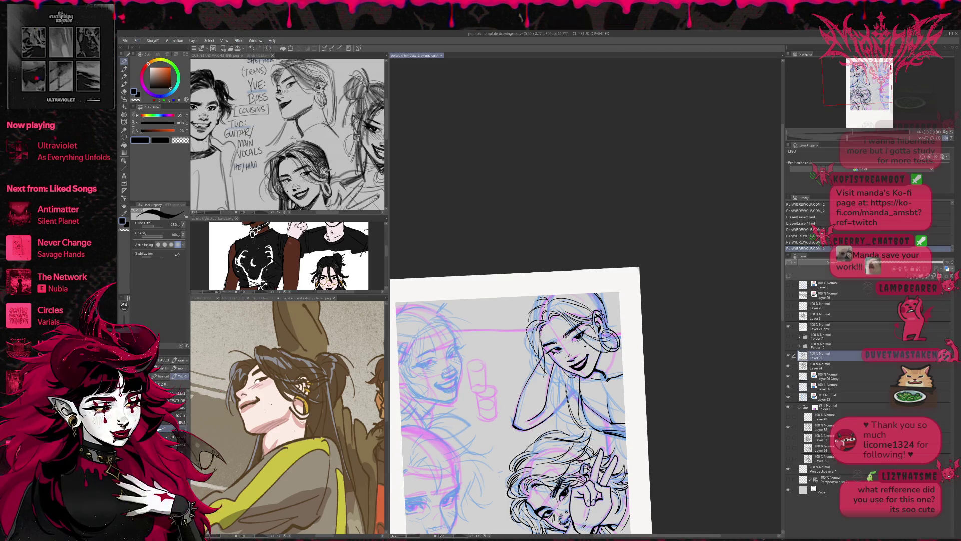
mouse_move(603, 334)
left_mouse_down()
mouse_move(615, 343)
mouse_move(610, 325)
mouse_move(613, 339)
left_mouse_up()
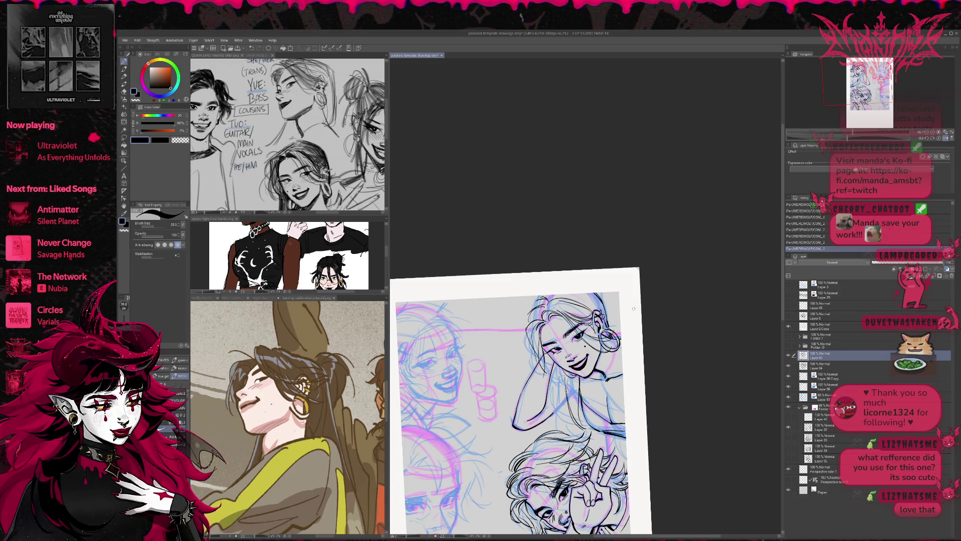
- Ink strands along the hair to the left of her face
left_click_drag(633, 308, 614, 301)
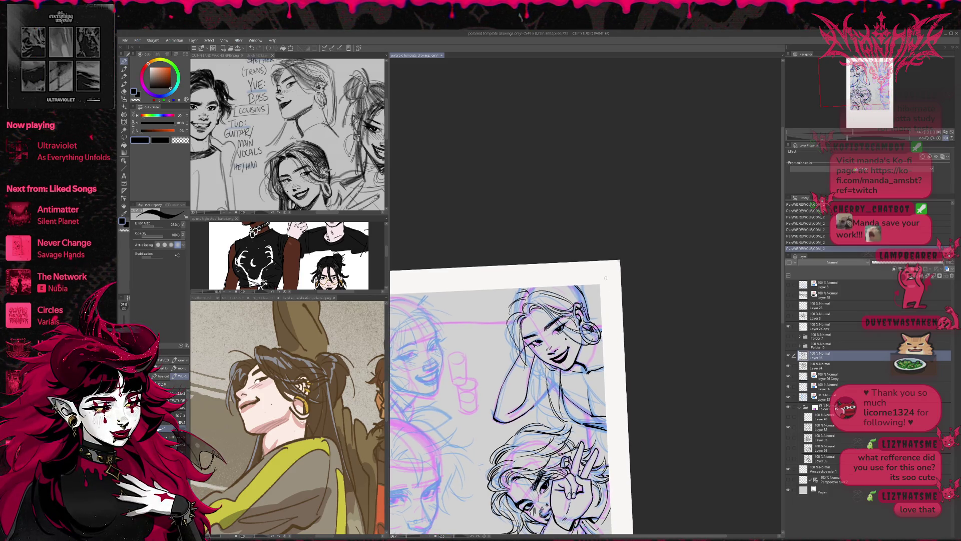
left_click_drag(511, 363, 514, 327)
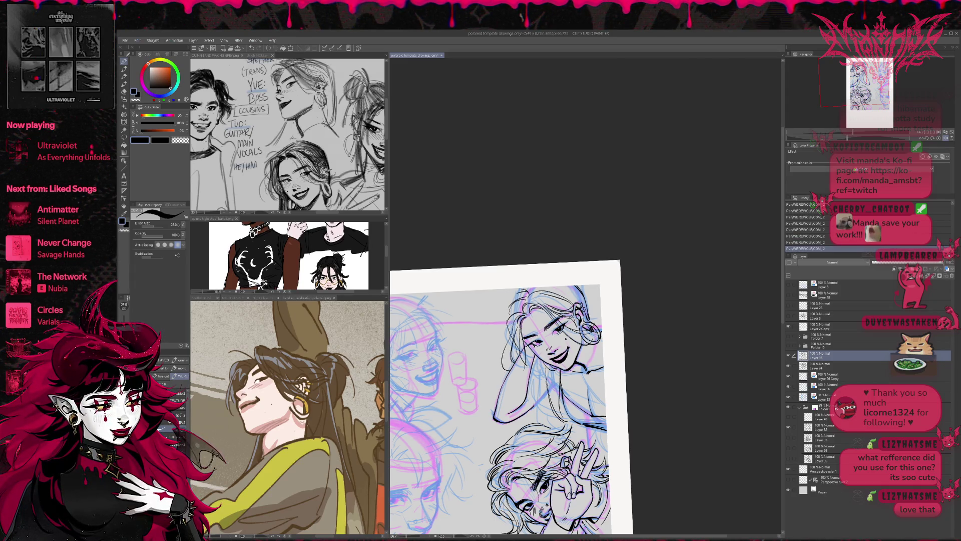
key("ctrl+z")
key("ctrl+z")
key("ctrl+y")
key("ctrl+y")
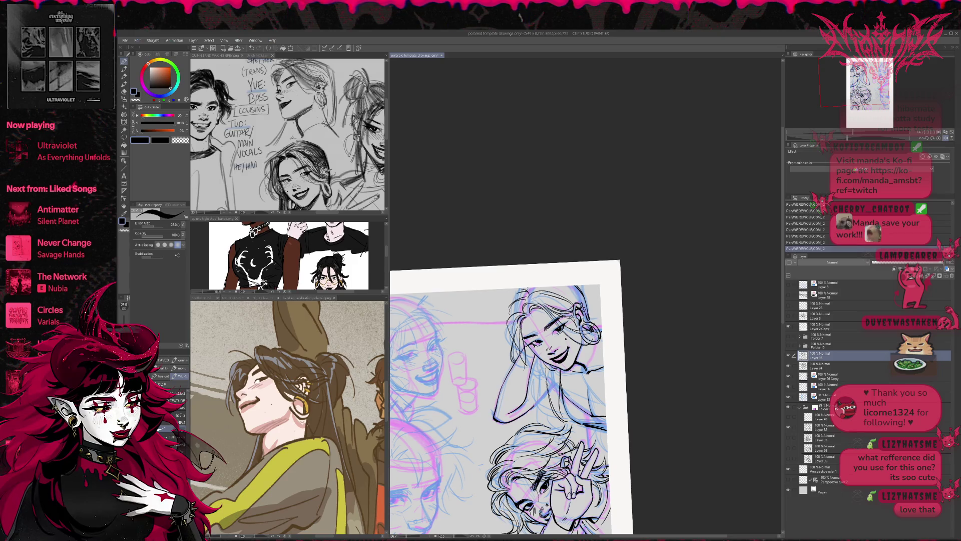
left_click_drag(513, 348, 504, 327)
left_click_drag(517, 335, 503, 312)
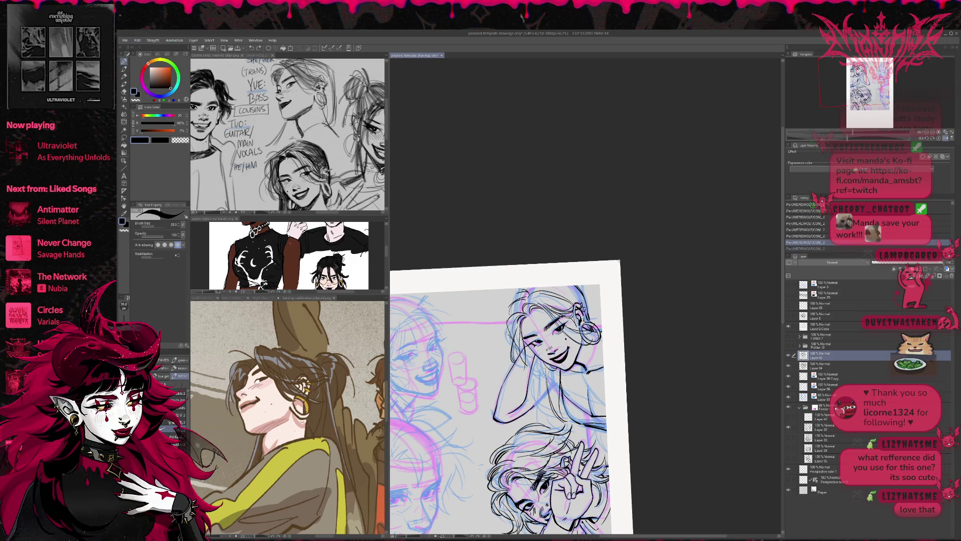
- Add longer strands sweeping through the upper girl's hair
scroll(575, 279, "down", 2)
scroll(583, 279, "left", 1)
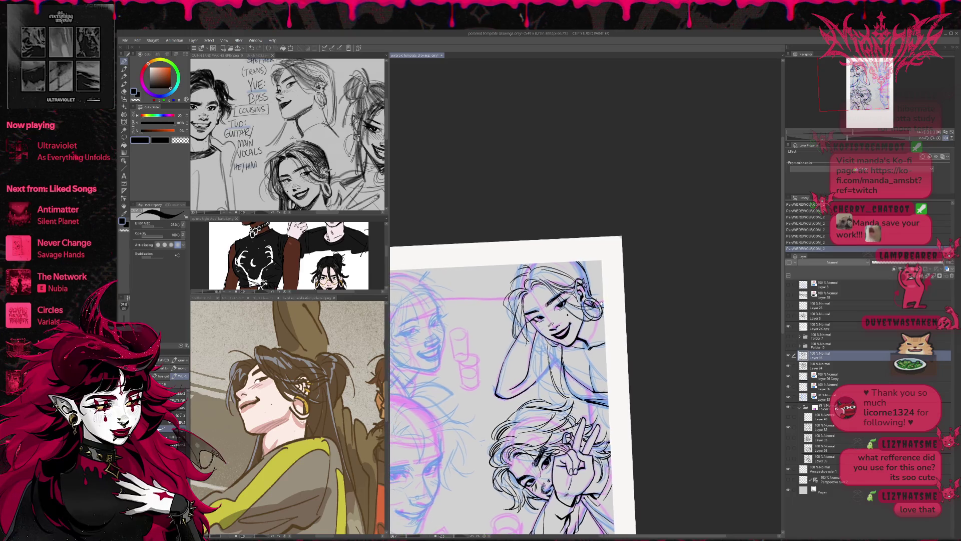
left_click_drag(534, 339, 552, 390)
mouse_move(539, 341)
left_mouse_down()
mouse_move(550, 401)
mouse_move(602, 422)
left_mouse_up()
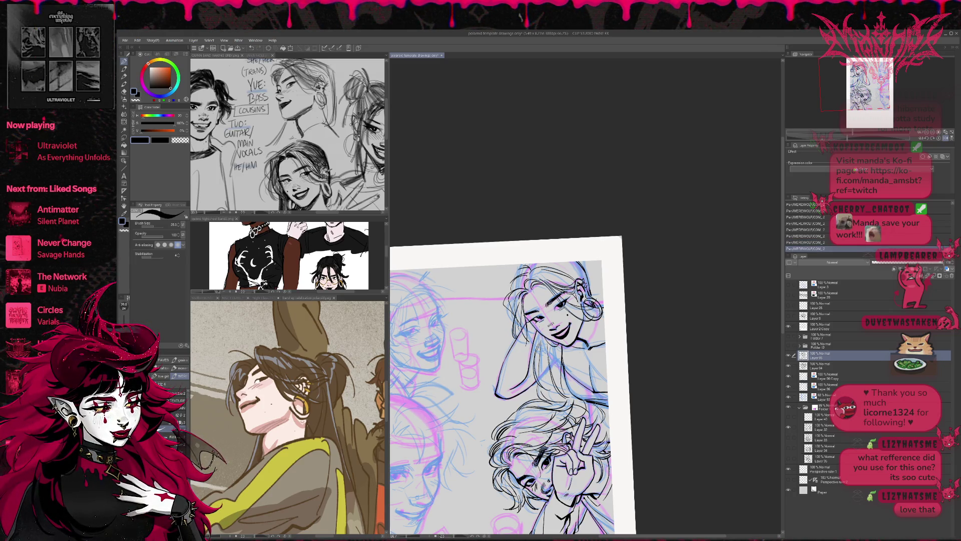
left_click_drag(543, 334, 538, 348)
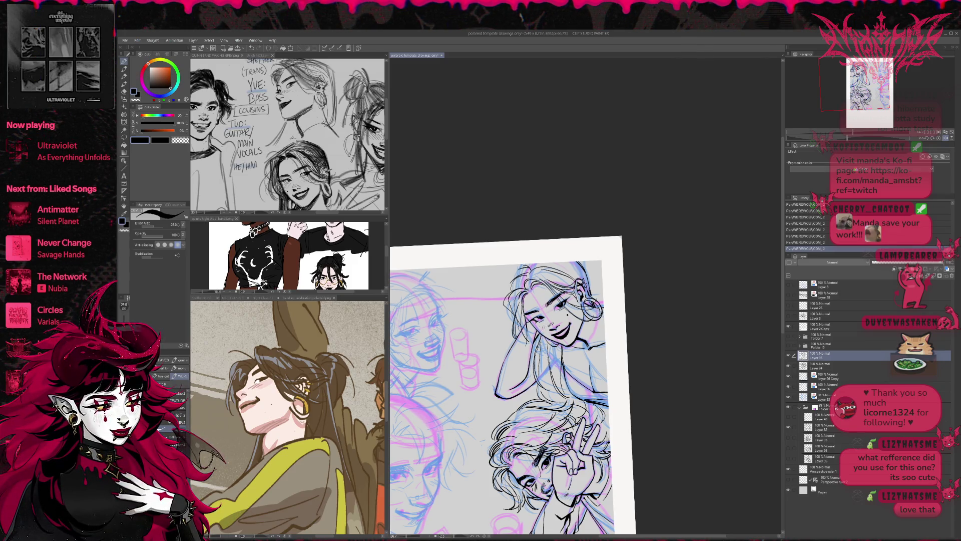
- Flip the canvas back to normal and hide the blue sketch layer
key("h")
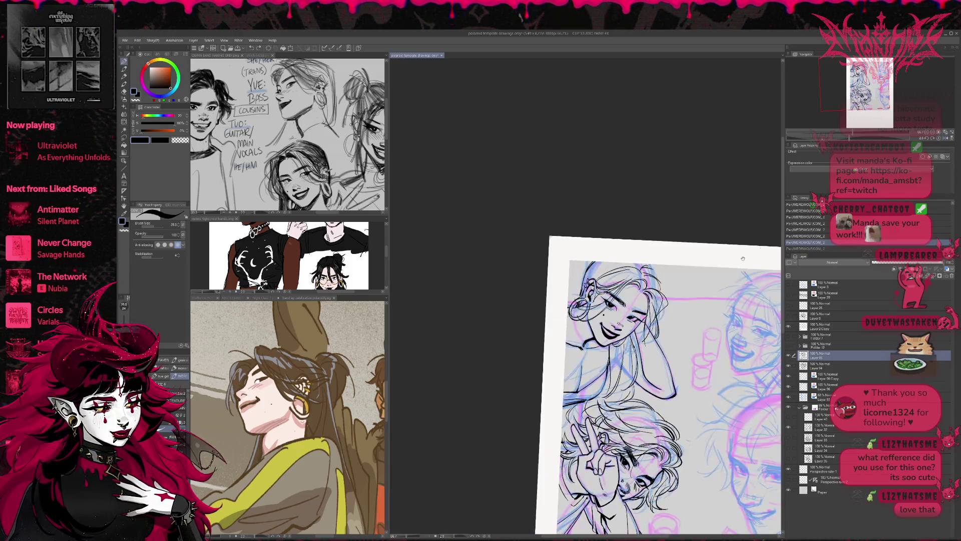
key("ctrl+y")
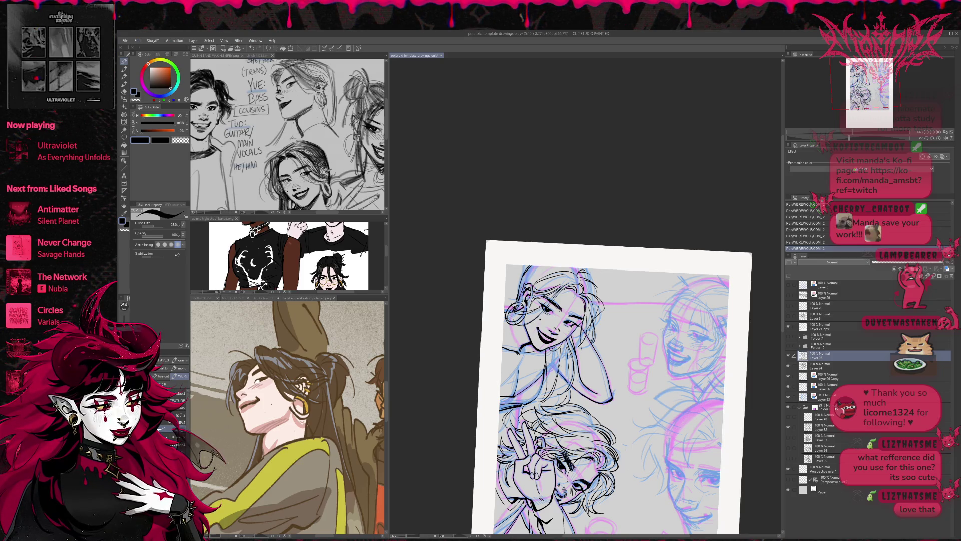
left_click(789, 367)
left_click(789, 367)
left_click(789, 396)
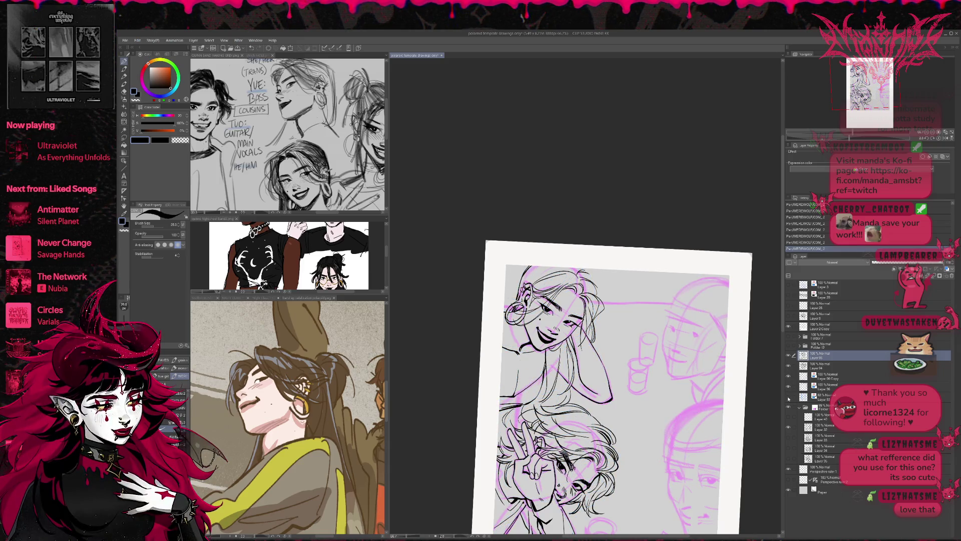
- Add short ink strokes to the hair and erase a small stray line
key("e")
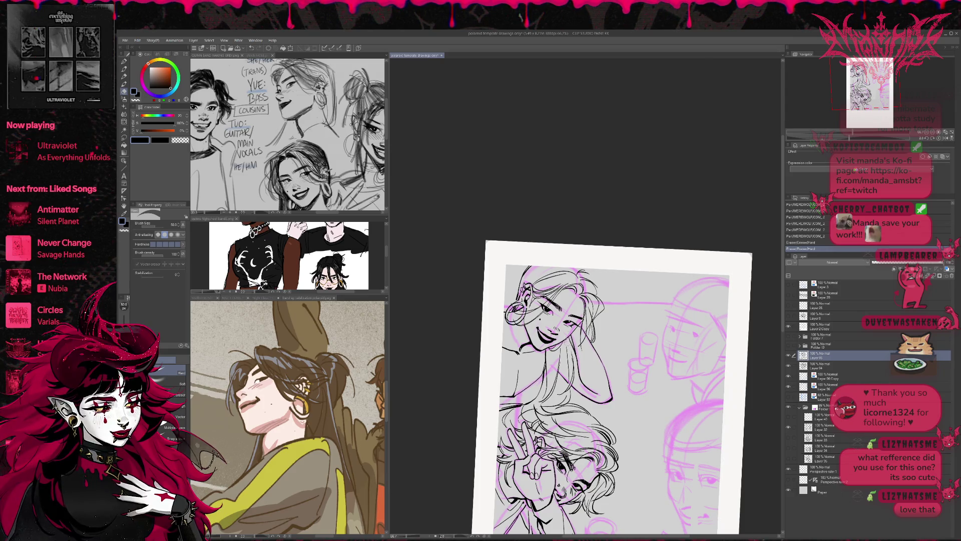
key("p")
left_click_drag(566, 339, 570, 353)
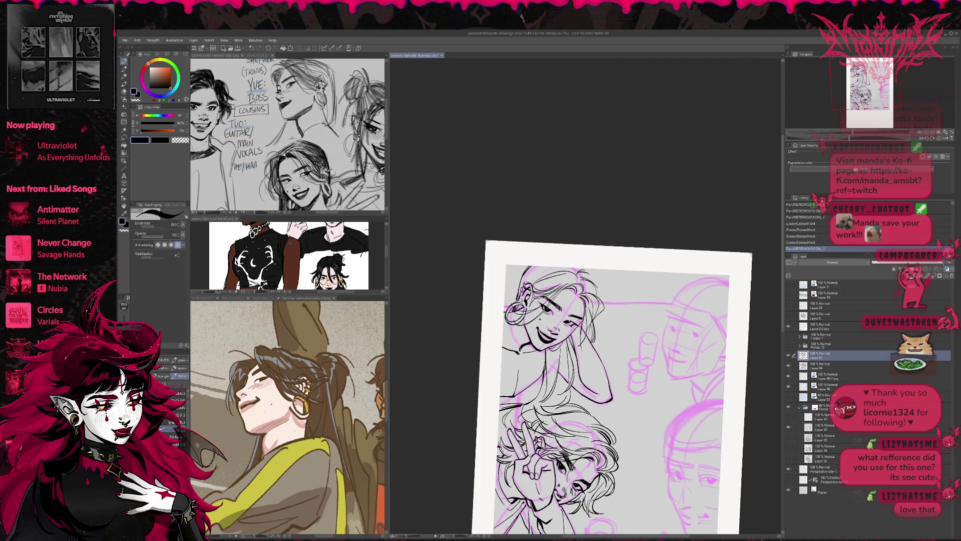
key("e")
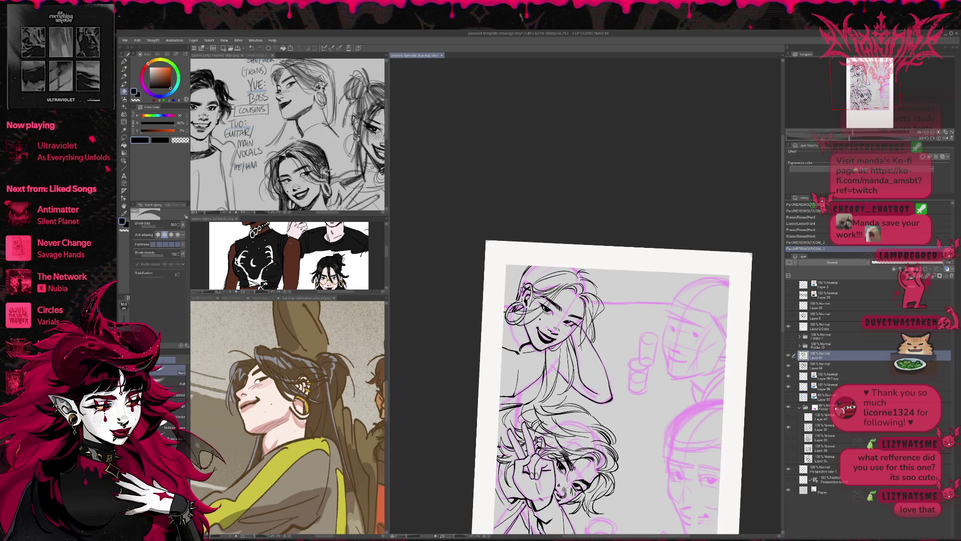
left_click_drag(583, 353, 587, 357)
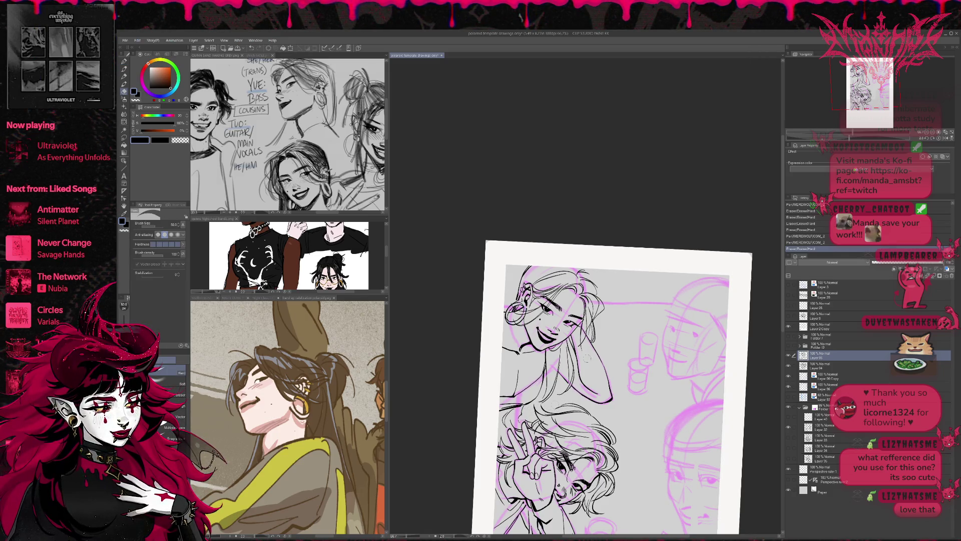
key("p")
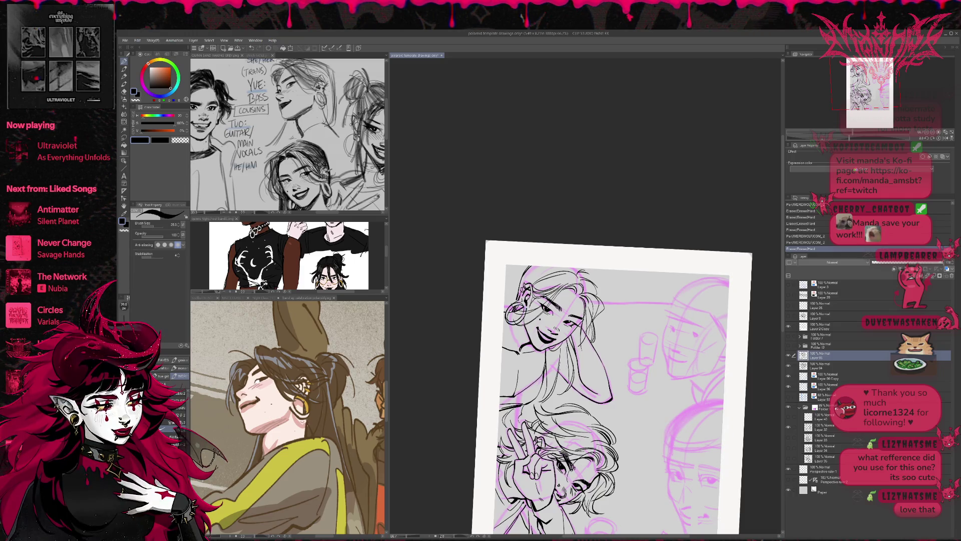
key("e")
key("p")
left_click_drag(568, 358, 569, 380)
key("ctrl+z")
- Draw longer ink lines down the hair, undoing strokes that miss
key("e")
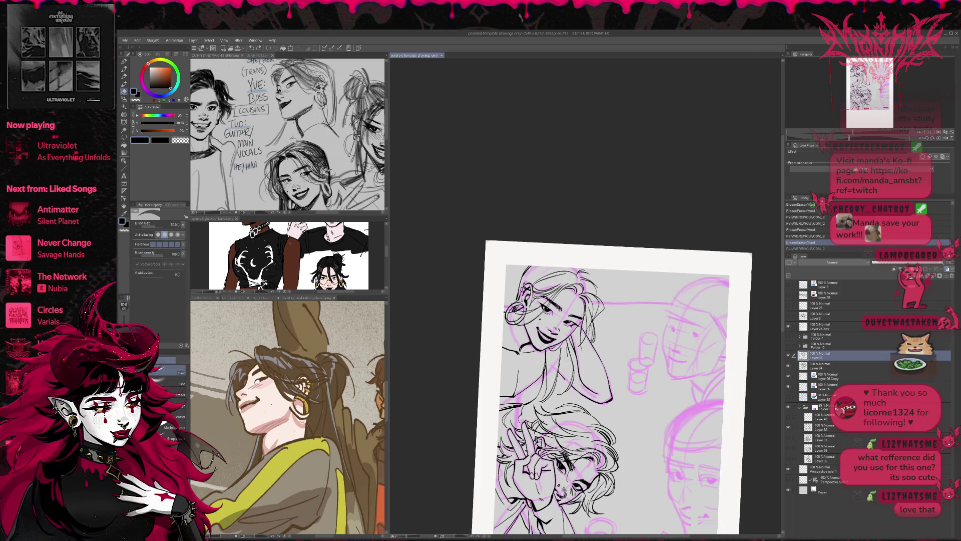
key("p")
left_click_drag(563, 356, 550, 396)
mouse_move(570, 356)
left_mouse_down()
mouse_move(576, 395)
mouse_move(570, 368)
mouse_move(567, 400)
left_mouse_up()
key("e")
key("p")
key("ctrl+z")
mouse_move(595, 336)
left_mouse_down()
mouse_move(604, 340)
mouse_move(583, 329)
mouse_move(586, 358)
left_mouse_up()
key("ctrl+z")
- Add small hair strokes and trim the hair lines at the top of the head
key("e")
key("p")
left_click_drag(584, 353, 587, 359)
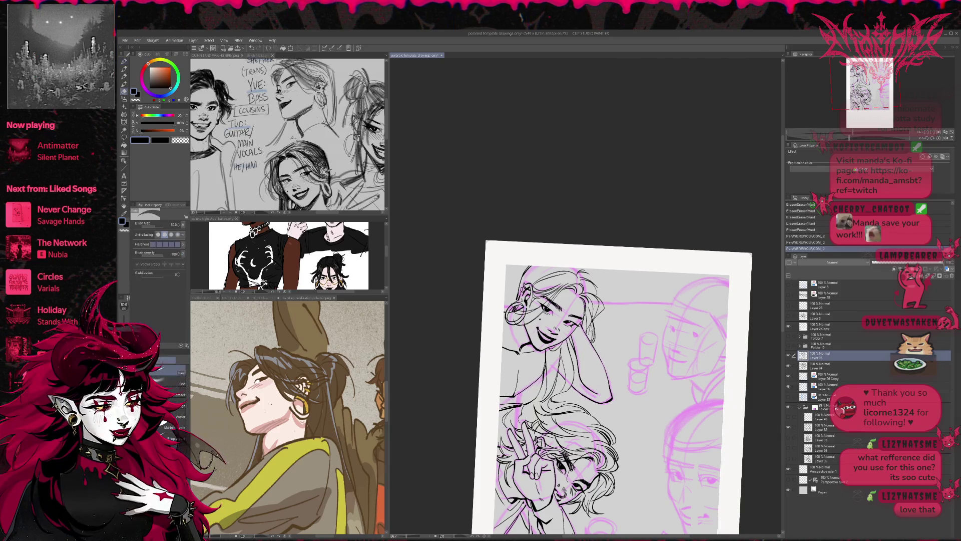
mouse_move(583, 325)
left_mouse_down()
mouse_move(588, 356)
mouse_move(589, 333)
left_mouse_up()
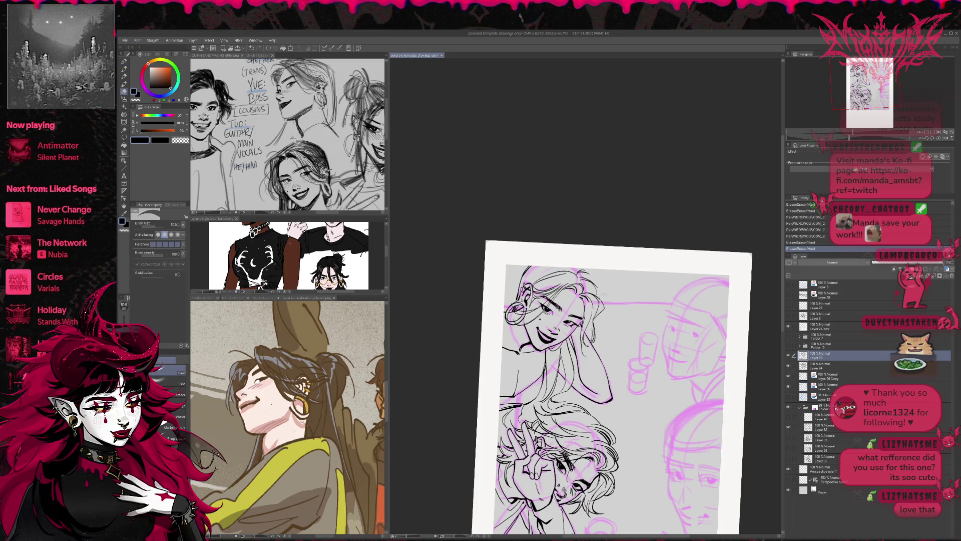
mouse_move(586, 292)
left_mouse_down()
mouse_move(596, 299)
mouse_move(594, 336)
left_mouse_up()
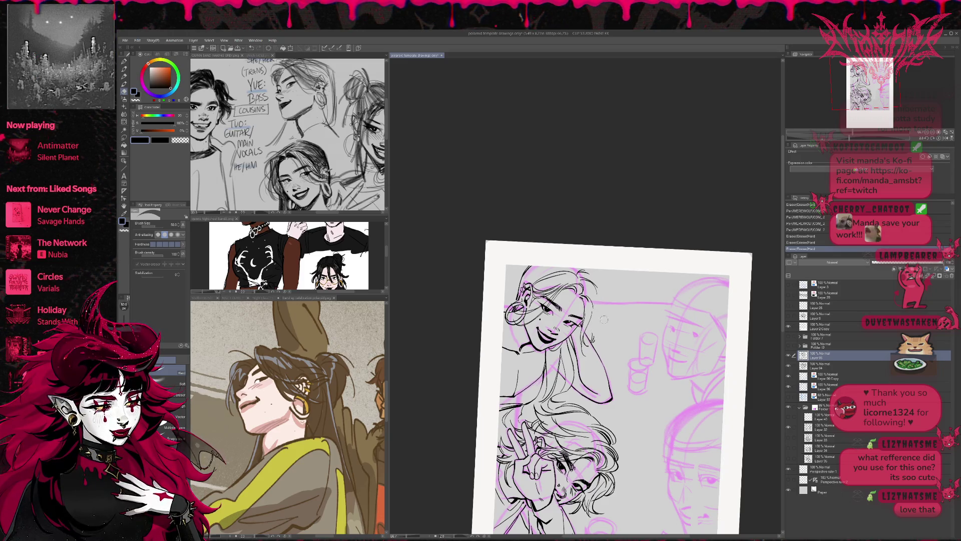
key("p")
mouse_move(583, 294)
left_mouse_down()
mouse_move(601, 317)
mouse_move(593, 331)
left_mouse_up()
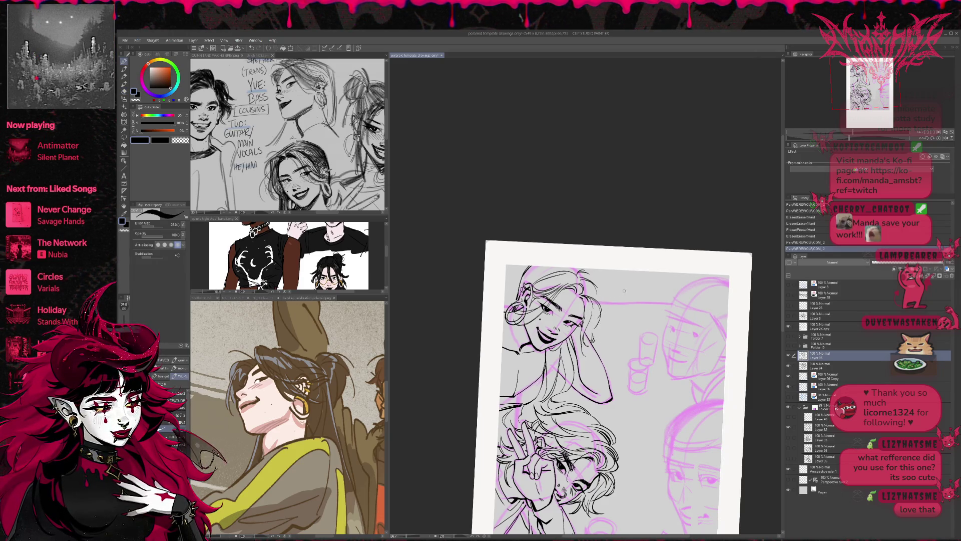
key("ctrl+z")
- Rotate the canvas view to tilt the drawing
key("r")
mouse_move(726, 280)
left_mouse_down()
mouse_move(731, 270)
mouse_move(708, 263)
mouse_move(538, 262)
mouse_move(531, 273)
left_mouse_up()
key("e")
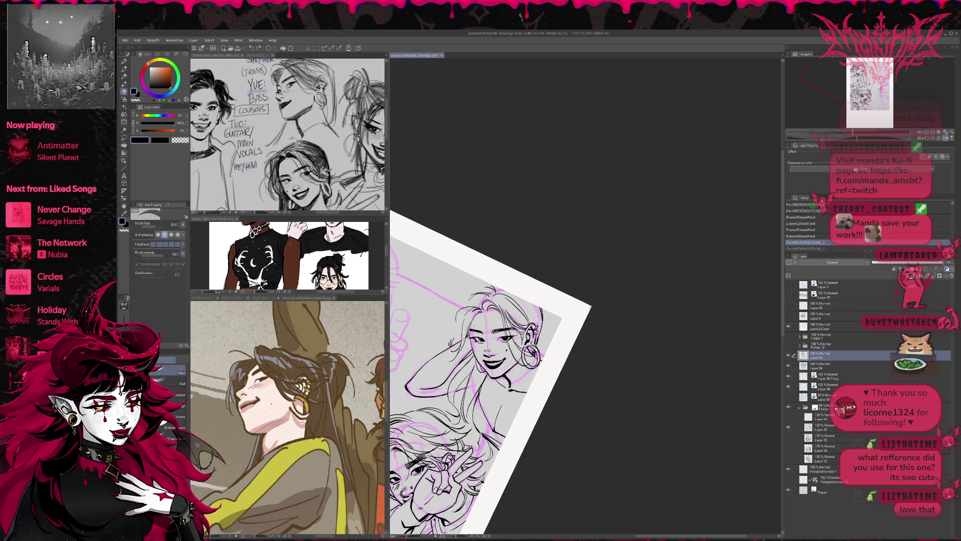
- Erase a stray mark, undo a stroke, and show the blue sketch layer again
mouse_move(457, 313)
left_mouse_down()
mouse_move(498, 355)
mouse_move(483, 305)
left_mouse_up()
key("p")
key("e")
key("p")
key("ctrl+z")
key("ctrl+z")
key("ctrl+z")
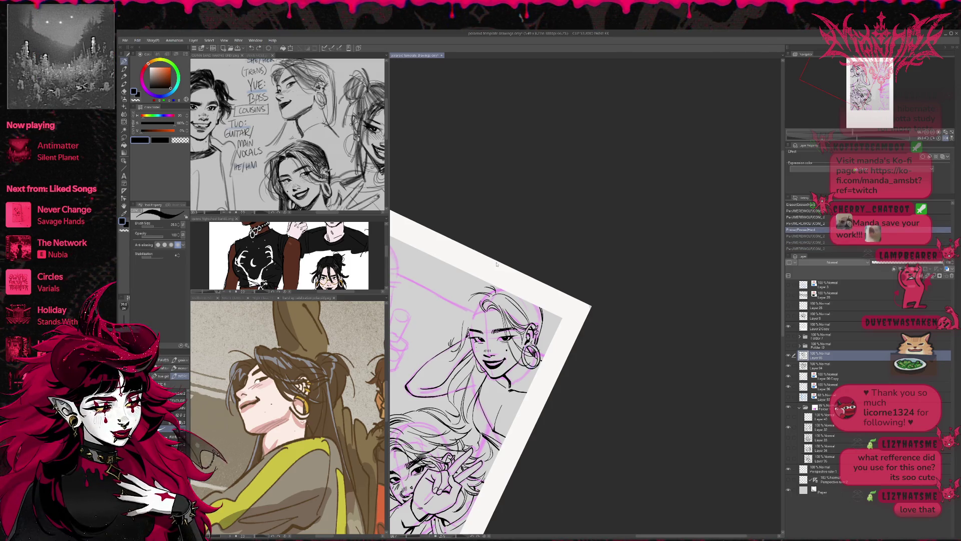
left_click(789, 366)
- Erase small bits near the hair, add a dark stroke, and level the view
key("e")
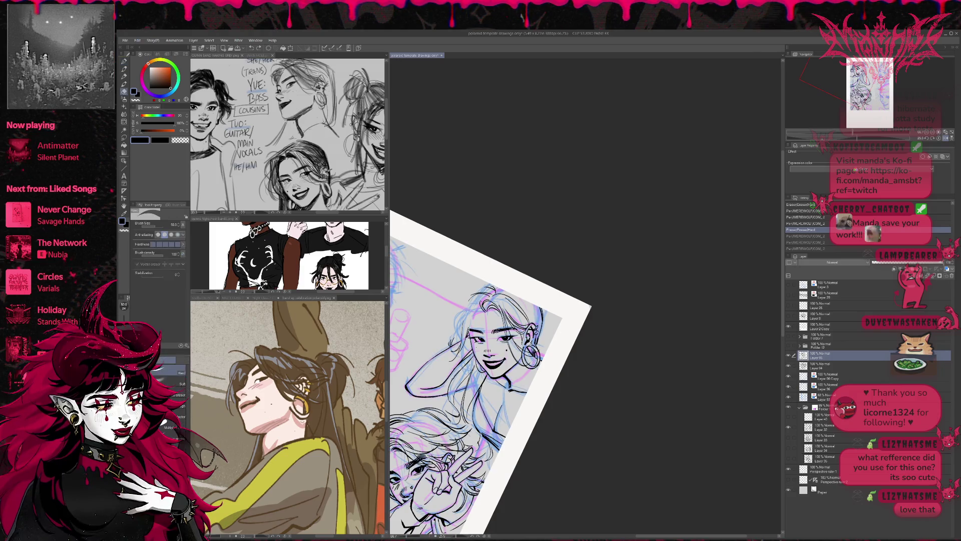
left_click_drag(470, 307, 474, 308)
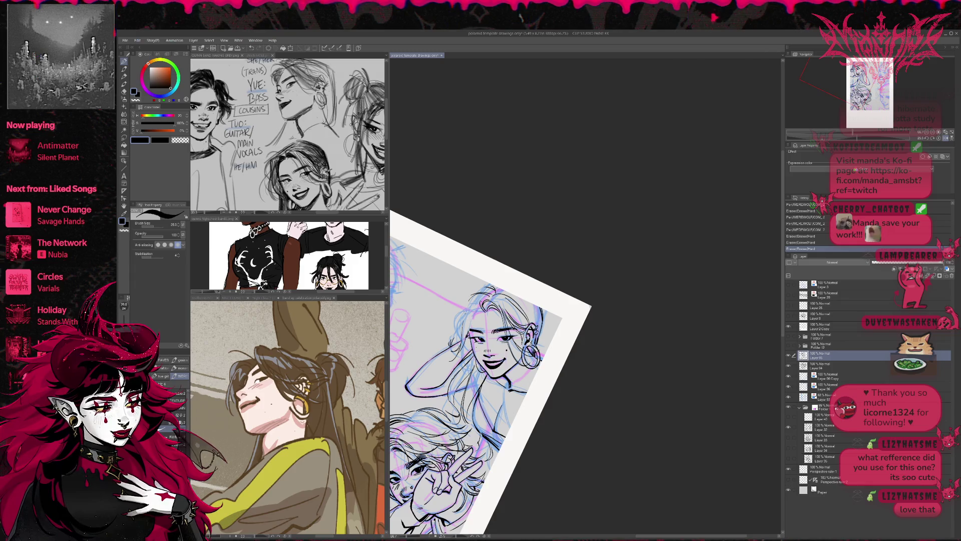
mouse_move(478, 304)
left_mouse_down()
mouse_move(466, 334)
mouse_move(471, 309)
left_mouse_up()
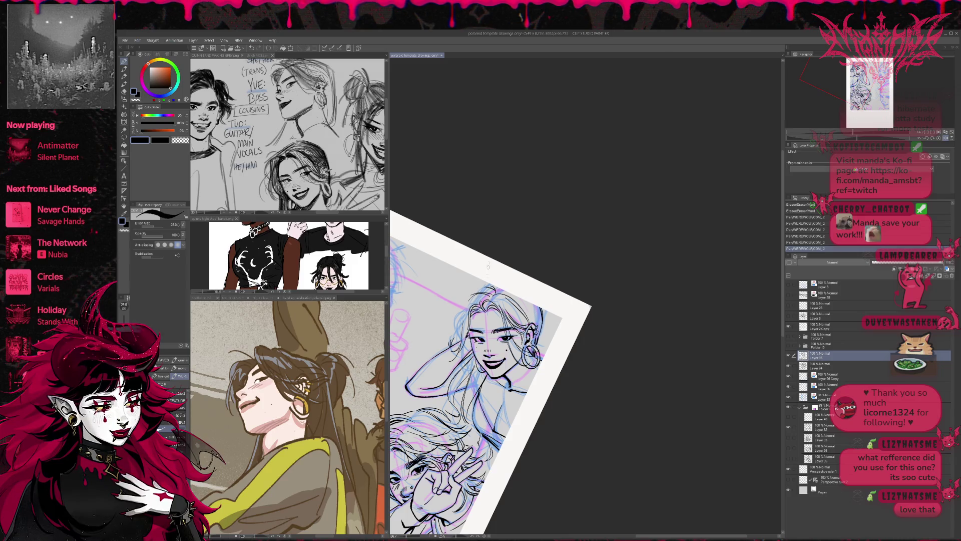
mouse_move(488, 266)
left_mouse_down()
mouse_move(478, 308)
mouse_move(489, 337)
left_mouse_up()
key("e")
left_click_drag(483, 334, 488, 337)
key("p")
- Erase a small mark near the hair and rotate the page upright
left_click_drag(598, 280, 585, 291)
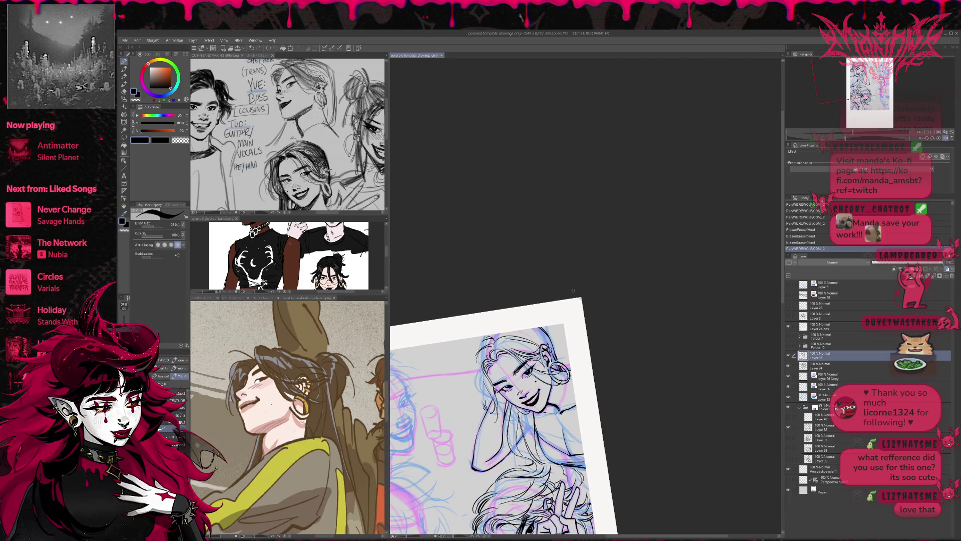
left_click_drag(483, 402, 486, 408)
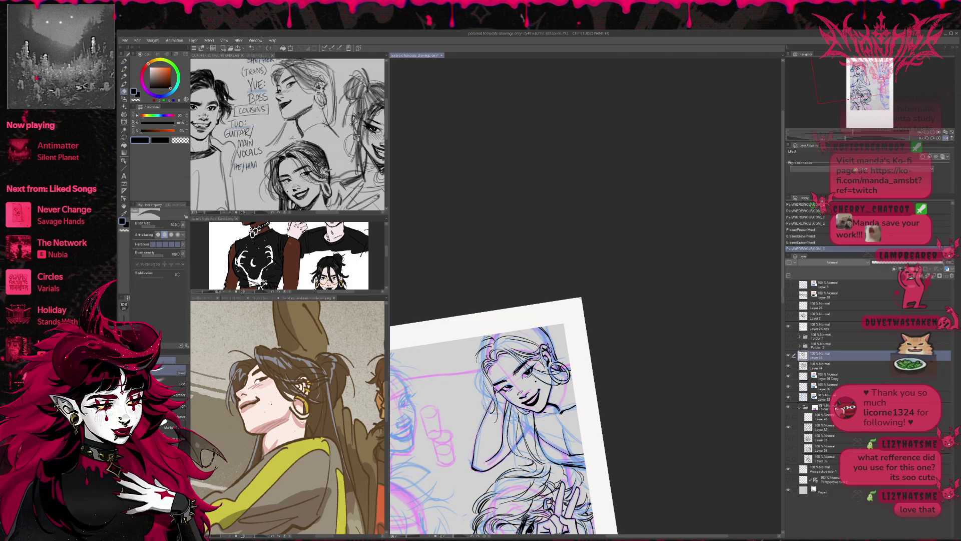
key("r")
left_click_drag(599, 298, 598, 282)
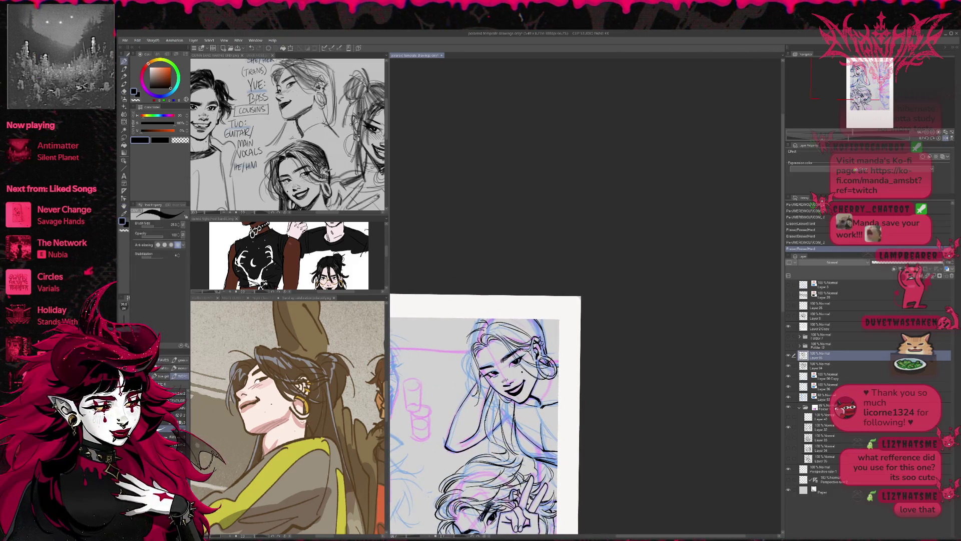
- Ink short strokes on the left side of the hair, then toggle the ink layer visibility
left_click_drag(471, 339, 458, 395)
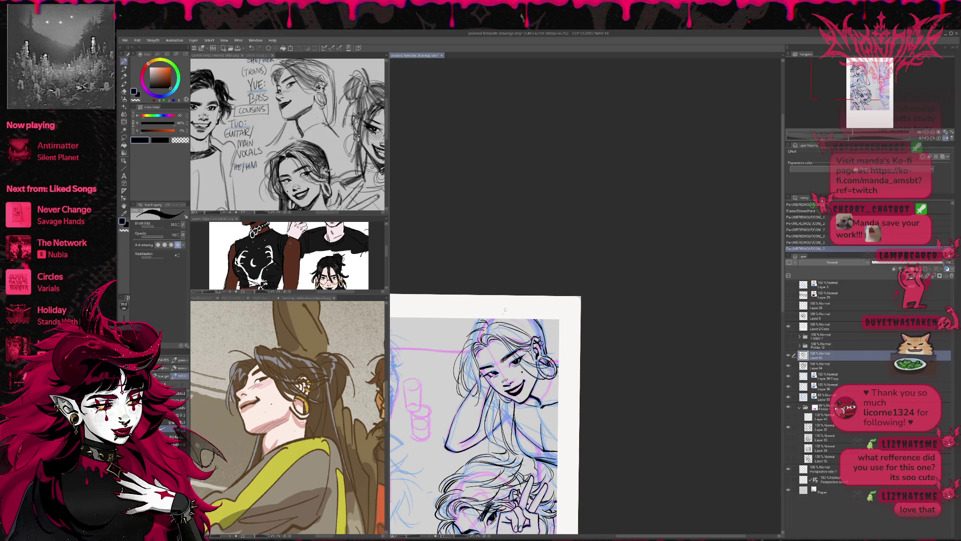
key("ctrl+z")
key("ctrl+z")
key("ctrl+z")
left_click_drag(466, 353, 459, 398)
left_click_drag(475, 363, 467, 384)
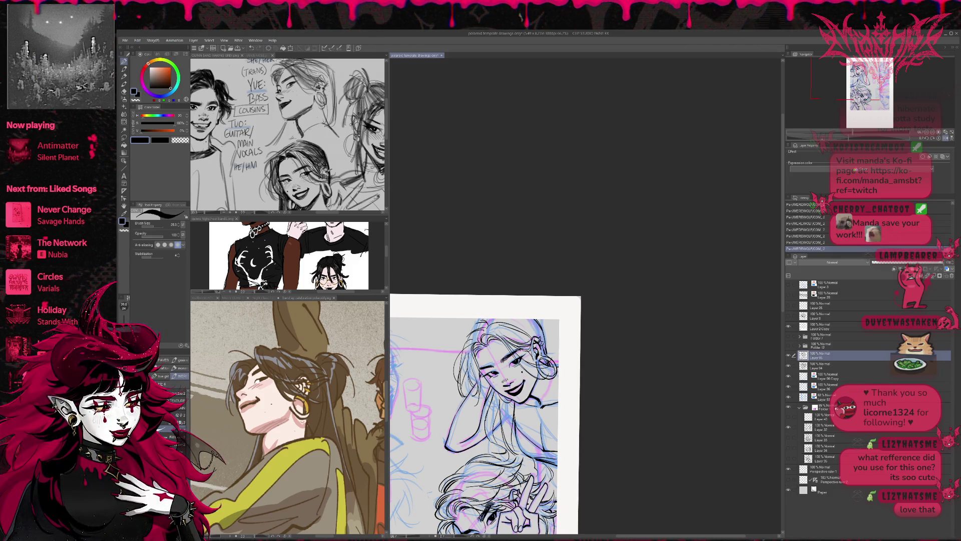
left_click(789, 366)
left_click(789, 366)
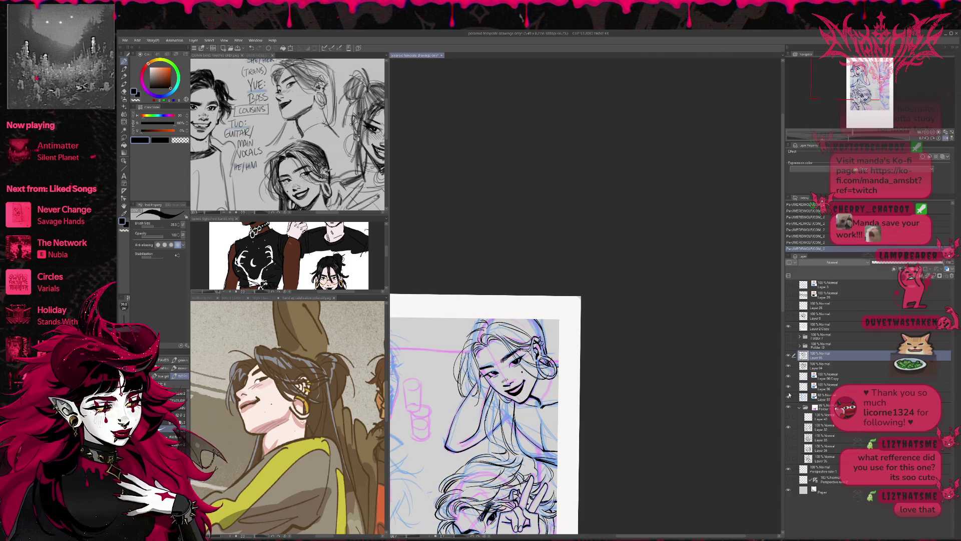
- Hide the blue sketch, then erase and re-ink small strokes at the top of the hair
left_click(789, 396)
key("e")
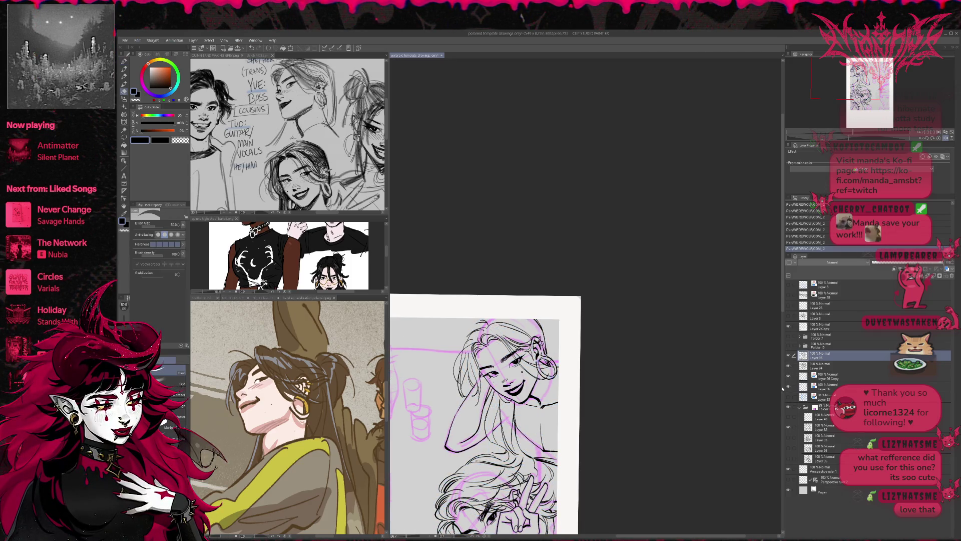
mouse_move(468, 336)
left_mouse_down()
mouse_move(485, 324)
mouse_move(465, 340)
left_mouse_up()
key("p")
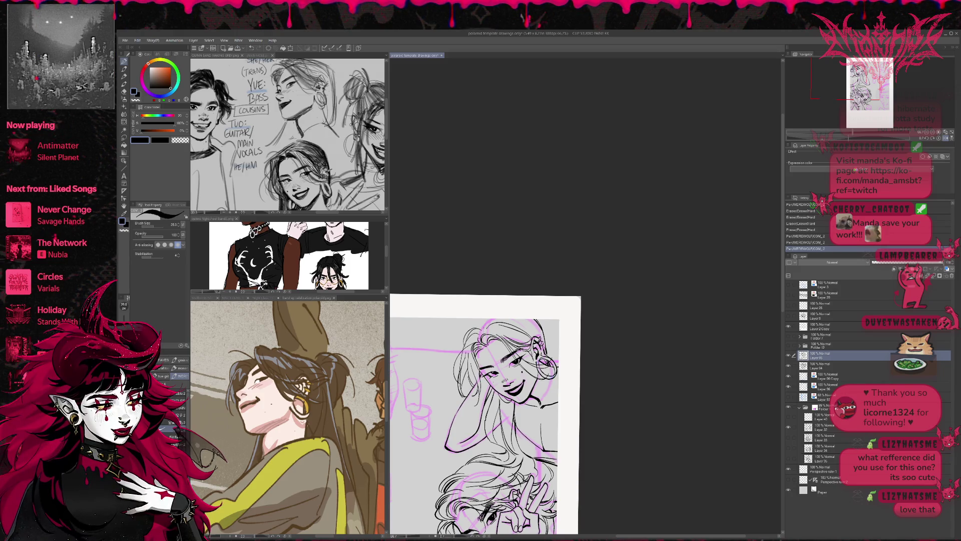
mouse_move(500, 400)
left_mouse_down()
mouse_move(640, 410)
mouse_move(546, 408)
left_mouse_up()
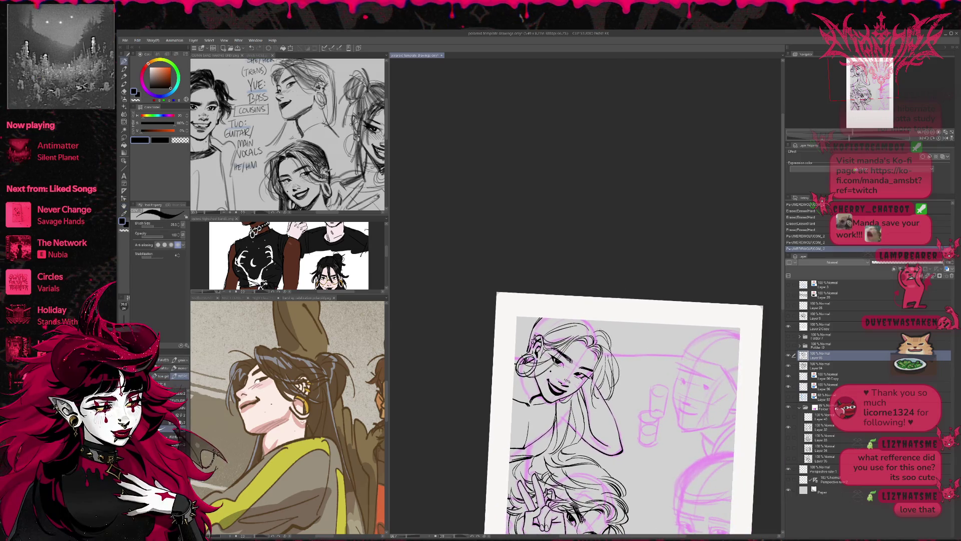
left_click_drag(610, 411, 591, 404)
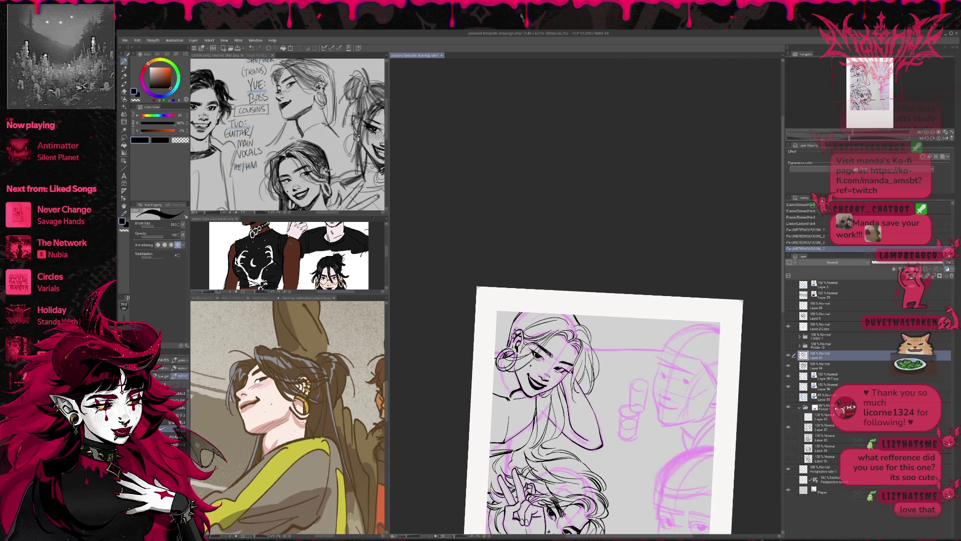
left_click_drag(568, 313, 517, 328)
mouse_move(601, 410)
left_mouse_down()
mouse_move(589, 399)
mouse_move(599, 392)
left_mouse_up()
- Erase a small stray mark and rotate the tilted canvas view back upright
key("e")
mouse_move(538, 426)
left_mouse_down()
mouse_move(539, 440)
mouse_move(495, 439)
mouse_move(491, 453)
left_mouse_up()
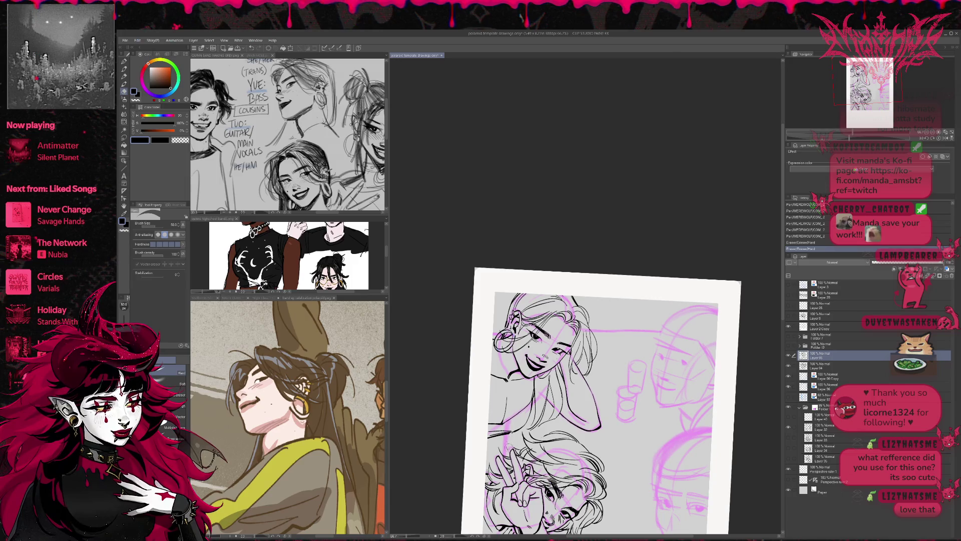
key("p")
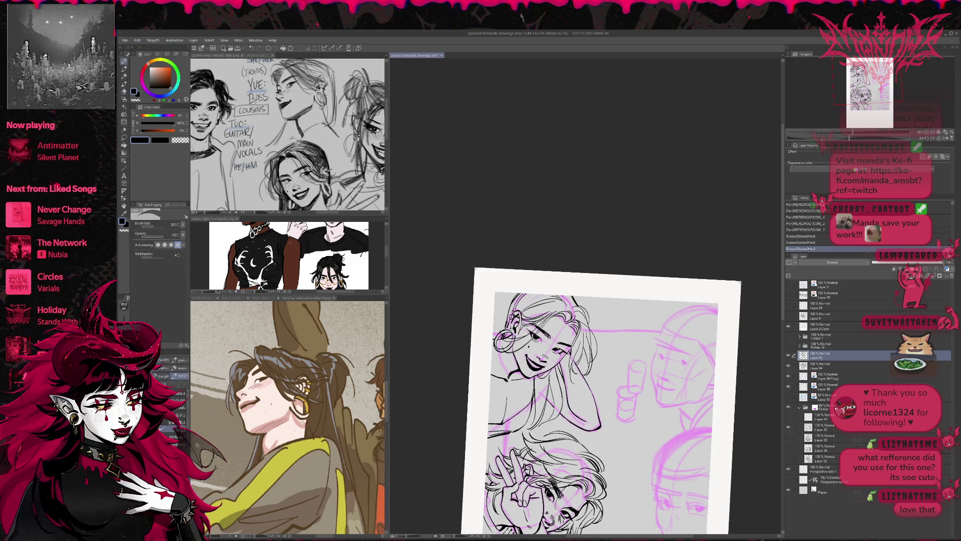
mouse_move(501, 437)
left_mouse_down()
mouse_move(535, 438)
mouse_move(675, 397)
mouse_move(633, 382)
left_mouse_up()
key("e")
key("r")
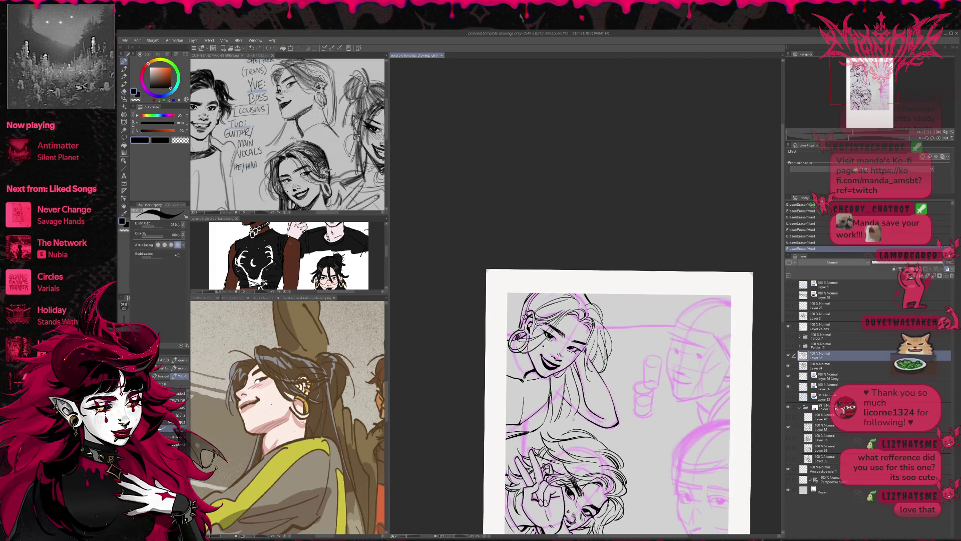
- Ink short strokes on the shoulder and near the neck, using undo and redo to compare
left_click_drag(556, 425, 581, 411)
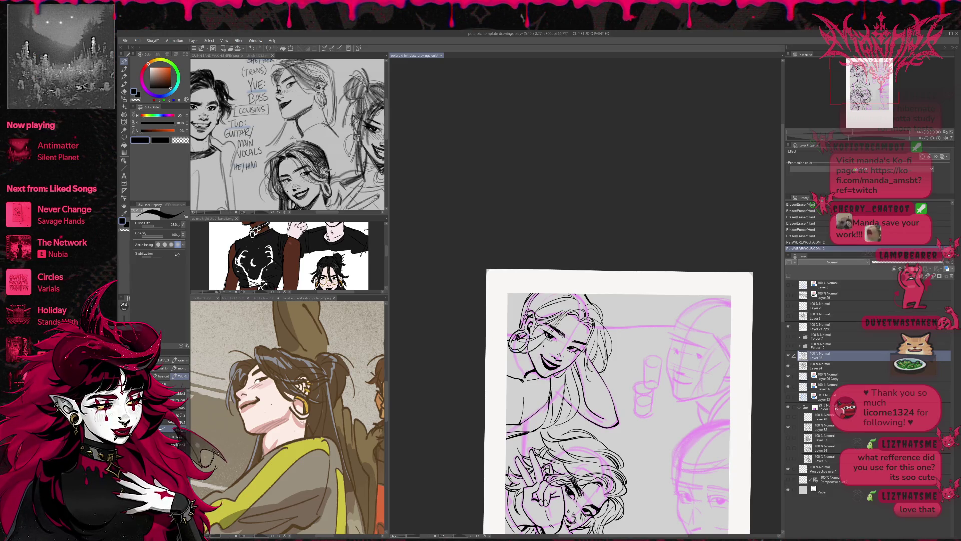
key("ctrl+z")
mouse_move(517, 435)
left_mouse_down()
mouse_move(516, 450)
mouse_move(525, 453)
left_mouse_up()
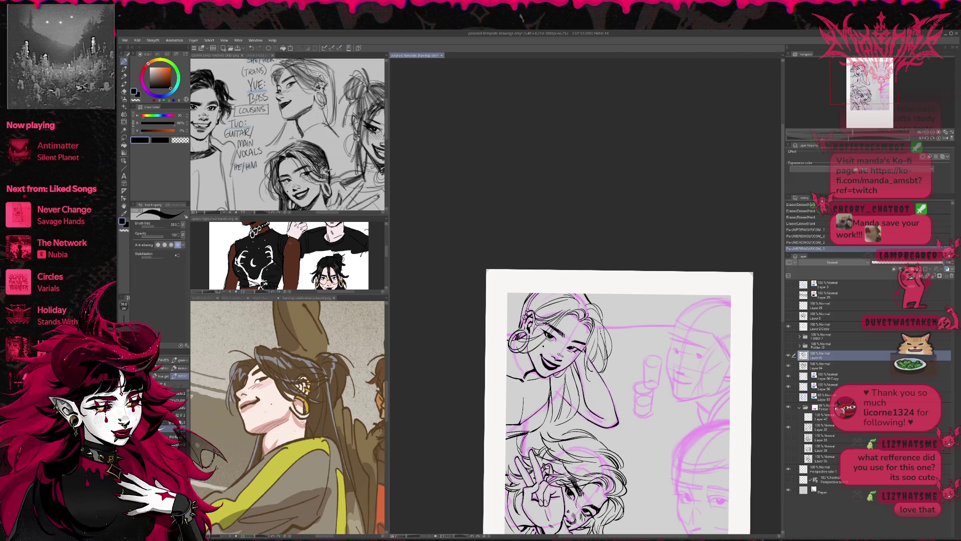
key("ctrl+z")
key("ctrl+z")
key("ctrl+y")
key("ctrl+y")
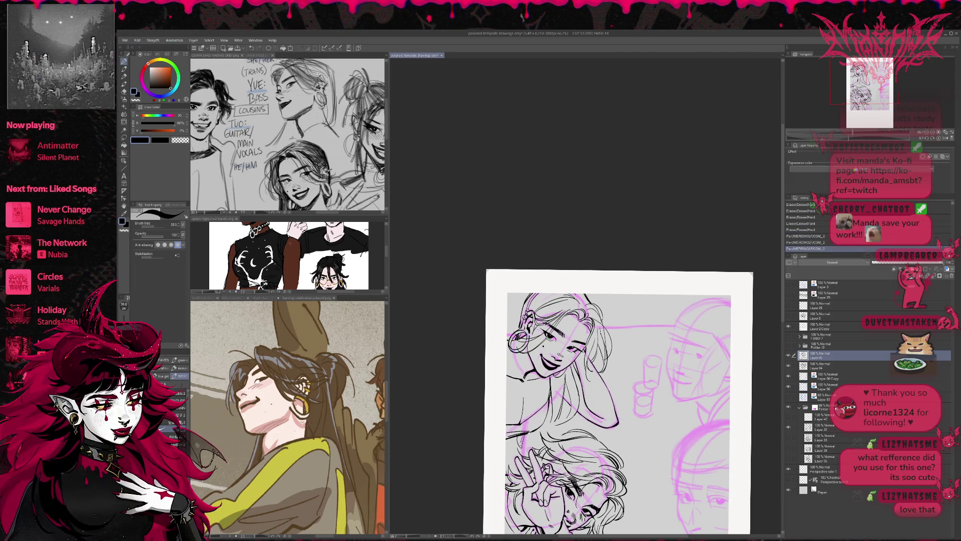
left_click_drag(537, 423, 561, 429)
key("ctrl+z")
key("ctrl+y")
key("ctrl+z")
key("ctrl+y")
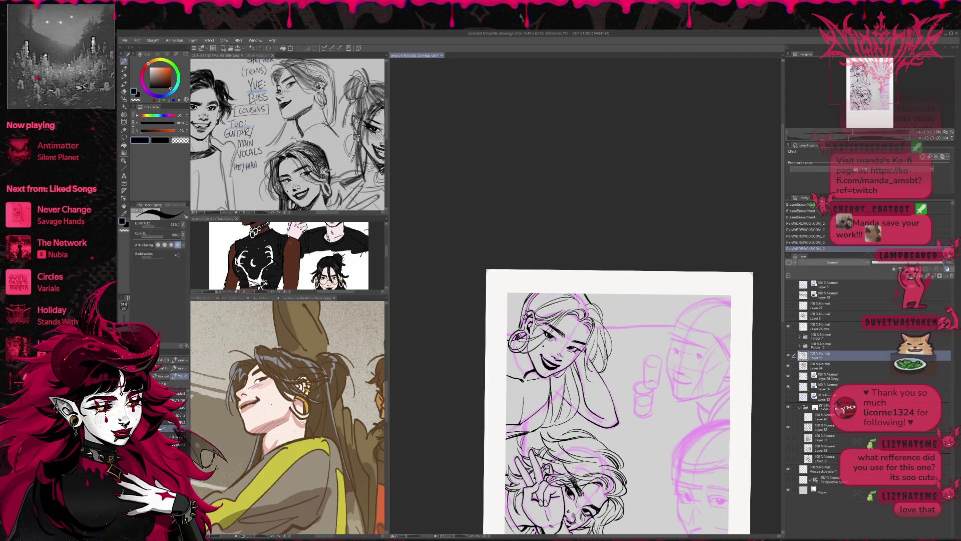
- Erase part of the shoulder line, then redraw it with short strokes near the neck
key("e")
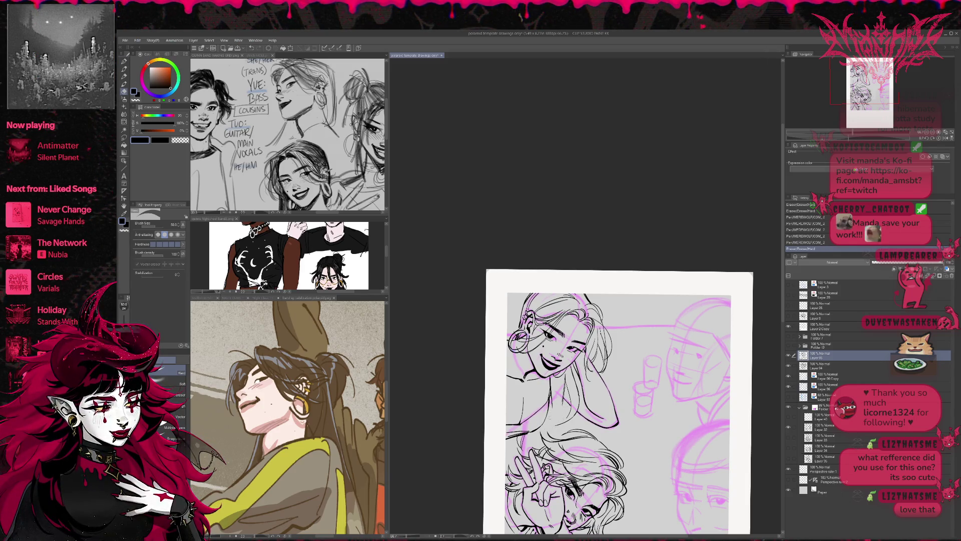
key("p")
key("e")
mouse_move(558, 399)
left_mouse_down()
mouse_move(563, 409)
mouse_move(553, 411)
left_mouse_up()
key("p")
key("e")
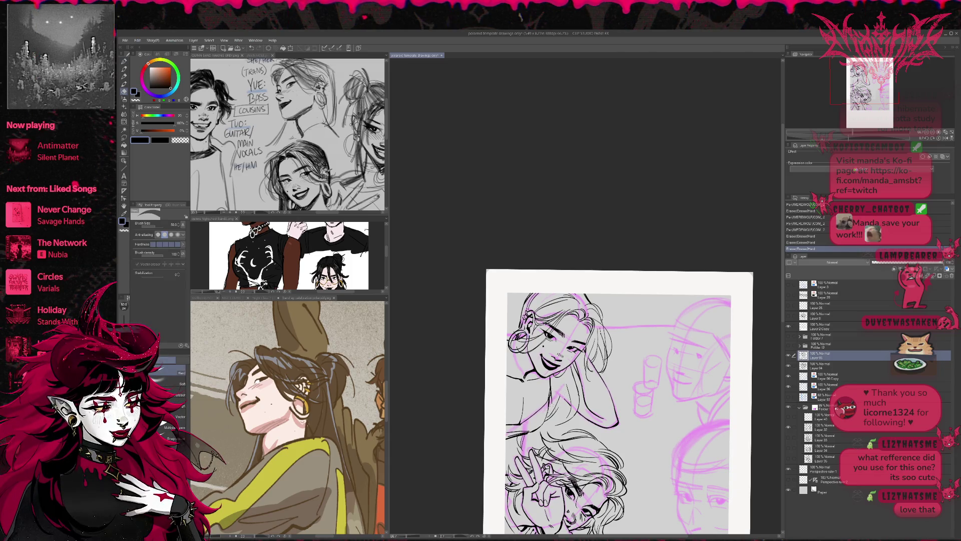
key("p")
left_click_drag(550, 378, 553, 413)
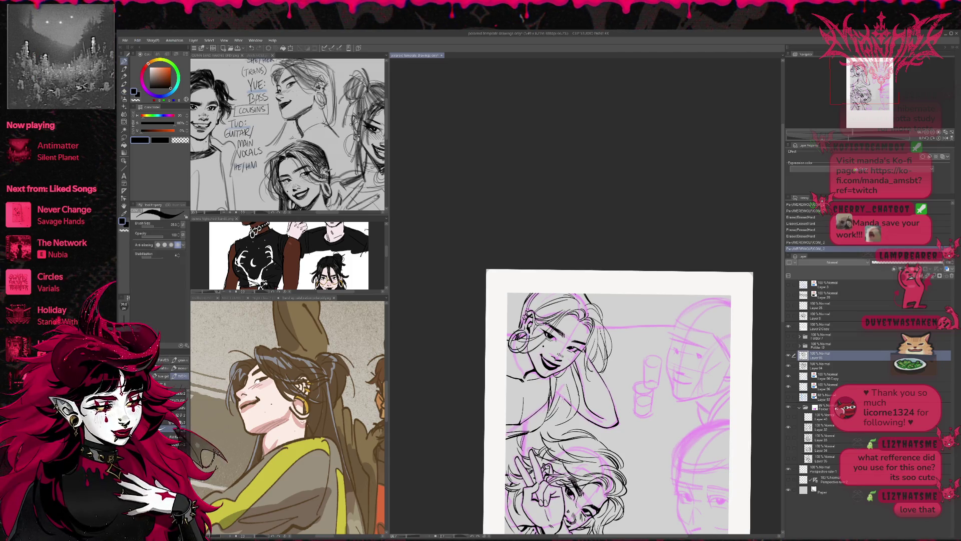
left_click_drag(558, 370, 569, 408)
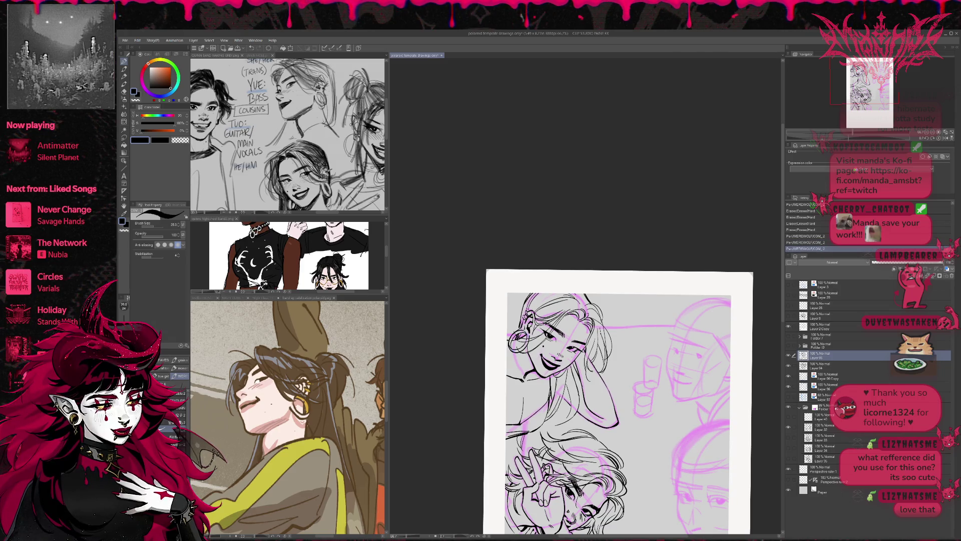
mouse_move(555, 380)
left_mouse_down()
mouse_move(563, 406)
mouse_move(571, 388)
mouse_move(576, 400)
left_mouse_up()
- Erase excess lines near the neck and dab out two small stray marks
key("e")
left_click_drag(570, 365, 575, 406)
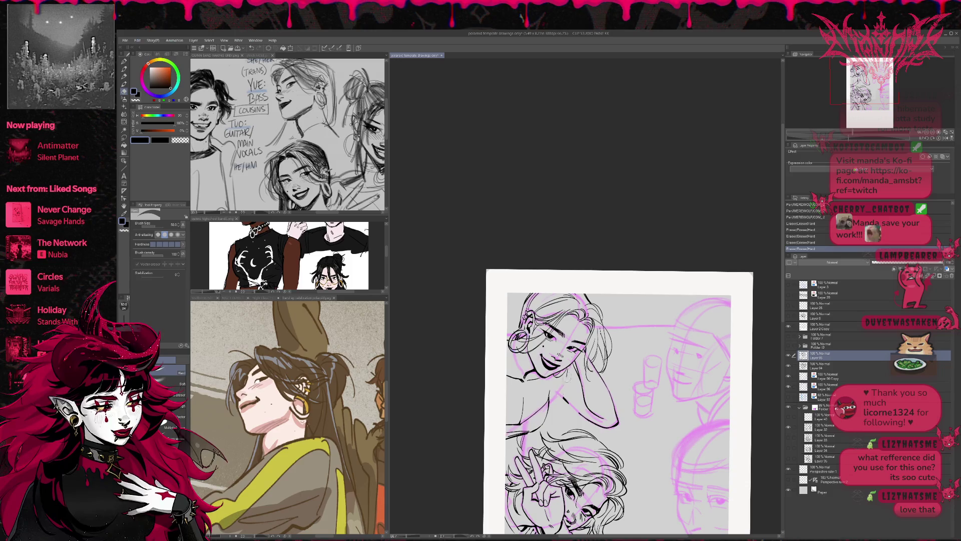
left_click(566, 373)
left_click(562, 383)
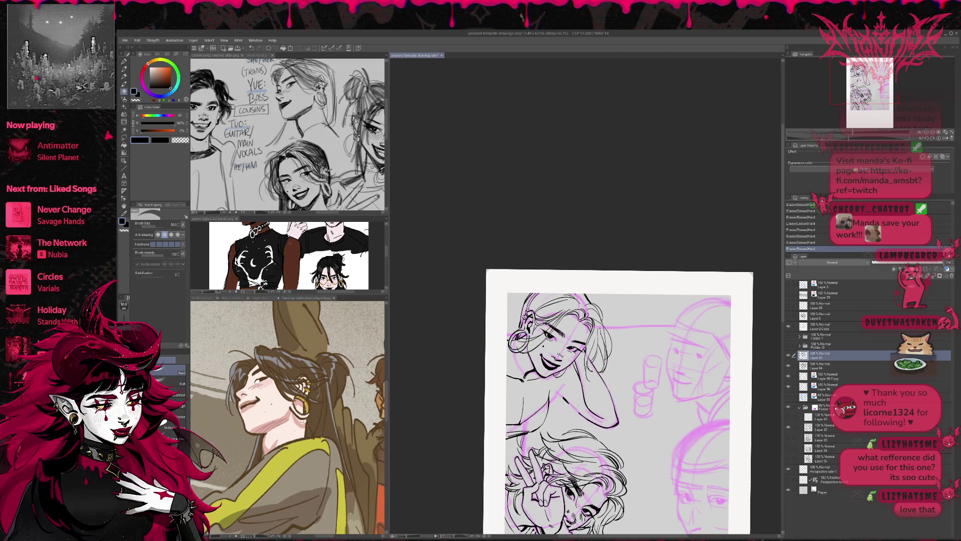
- Mirror the canvas horizontally, shift it left, and show the blue sketch layer
left_click(945, 137)
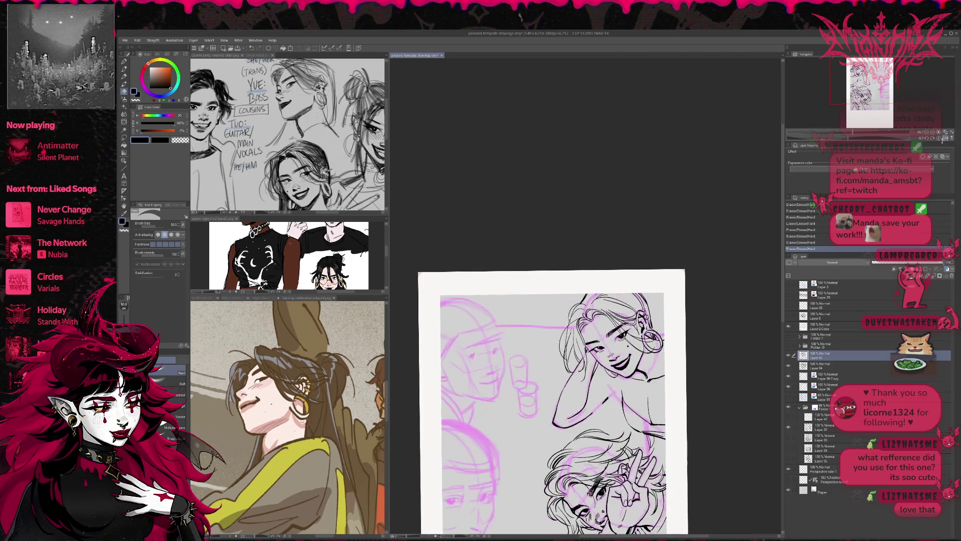
left_click_drag(776, 329, 642, 337)
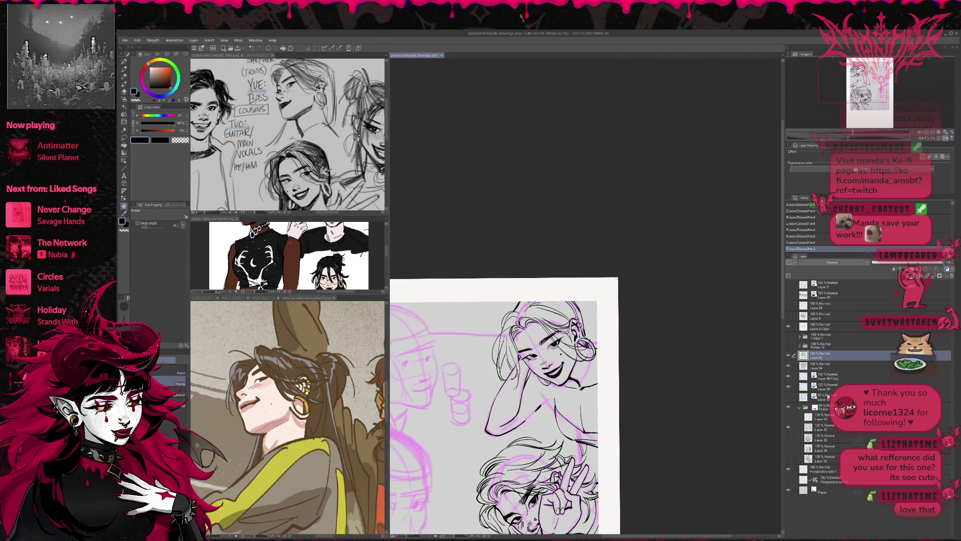
left_click(789, 396)
- Ink and erase small strokes on the neck, undoing the latest neck marks
key("p")
left_click_drag(561, 378, 568, 385)
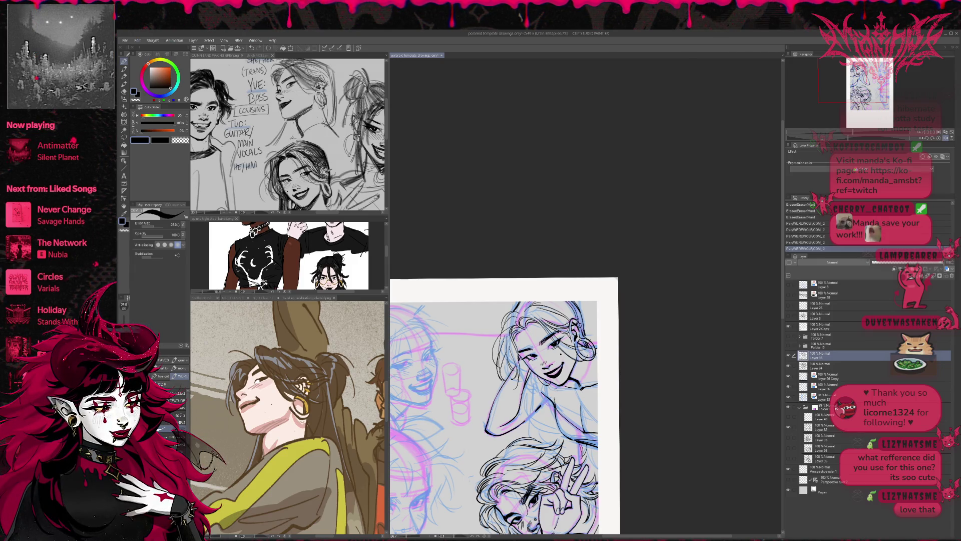
key("e")
key("p")
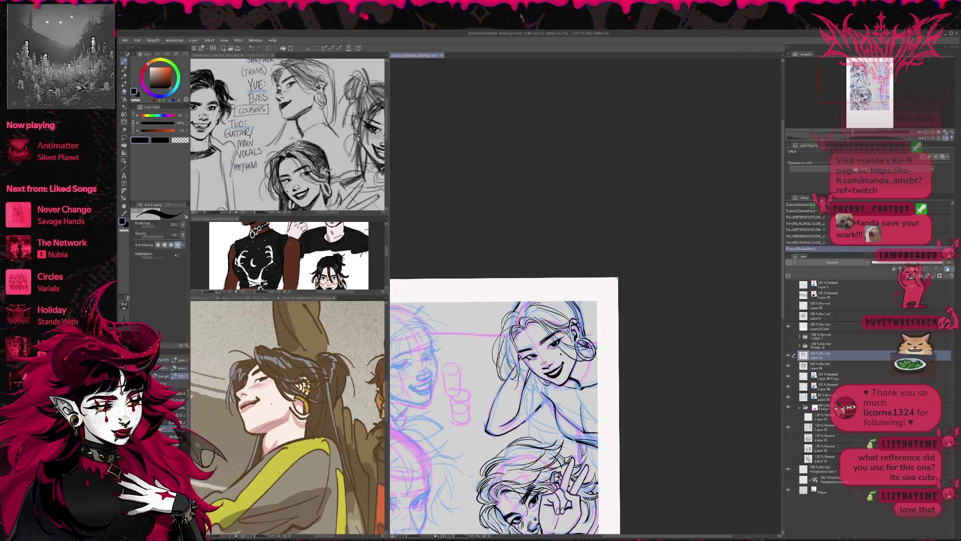
left_click_drag(554, 386, 552, 397)
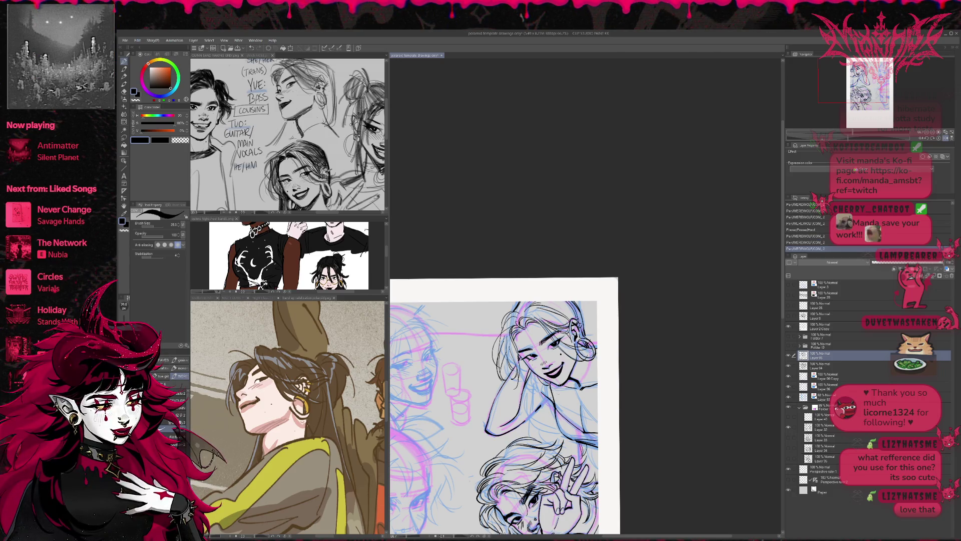
key("ctrl+z")
key("ctrl+z")
key("ctrl+y")
key("ctrl+y")
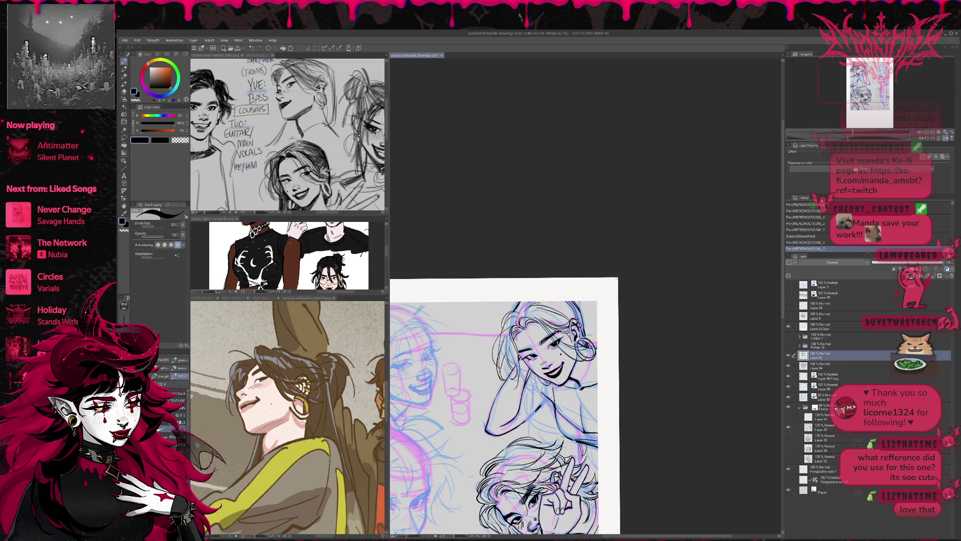
key("e")
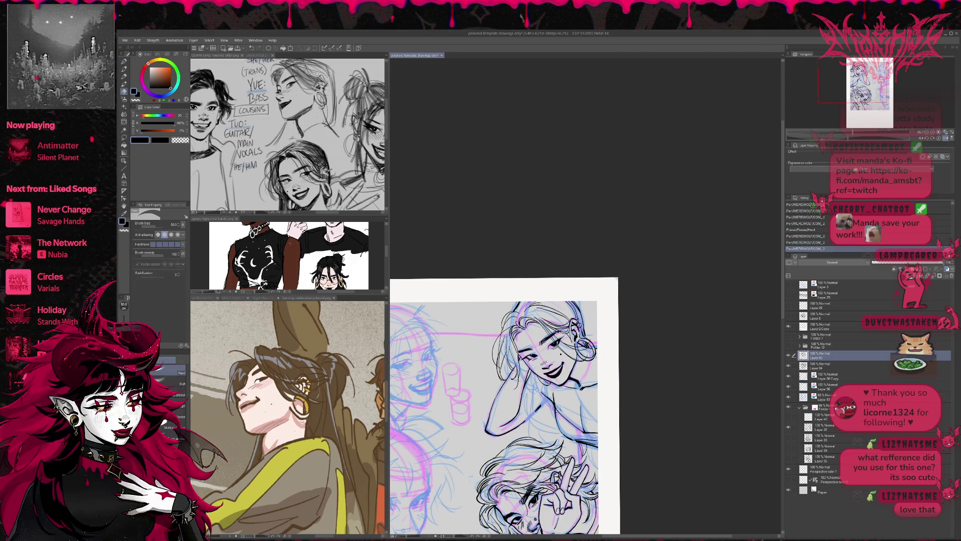
mouse_move(553, 395)
left_mouse_down()
mouse_move(554, 409)
mouse_move(559, 388)
left_mouse_up()
key("p")
key("ctrl+z")
key("ctrl+z")
key("ctrl+z")
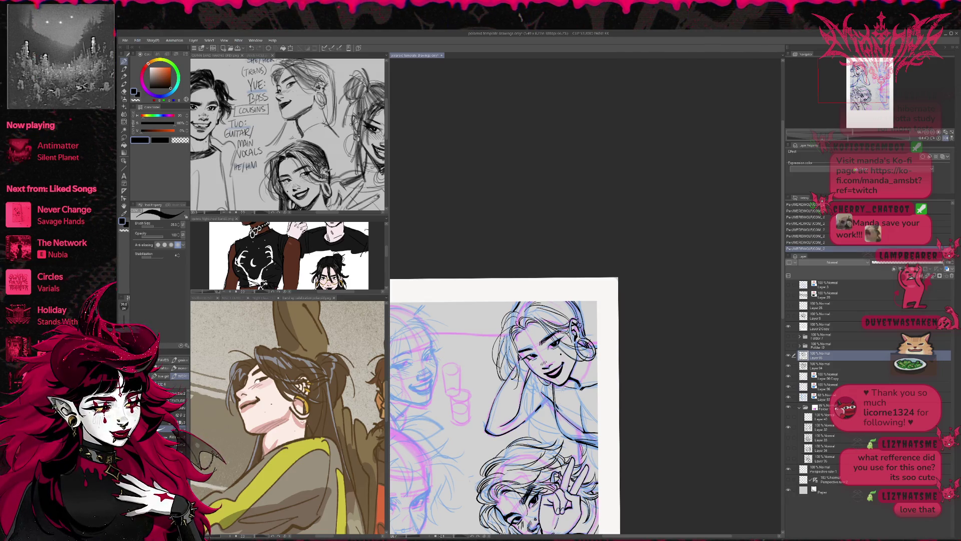
- Hide the pink sketch folder and the blue sketch layer to see only line art
key("e")
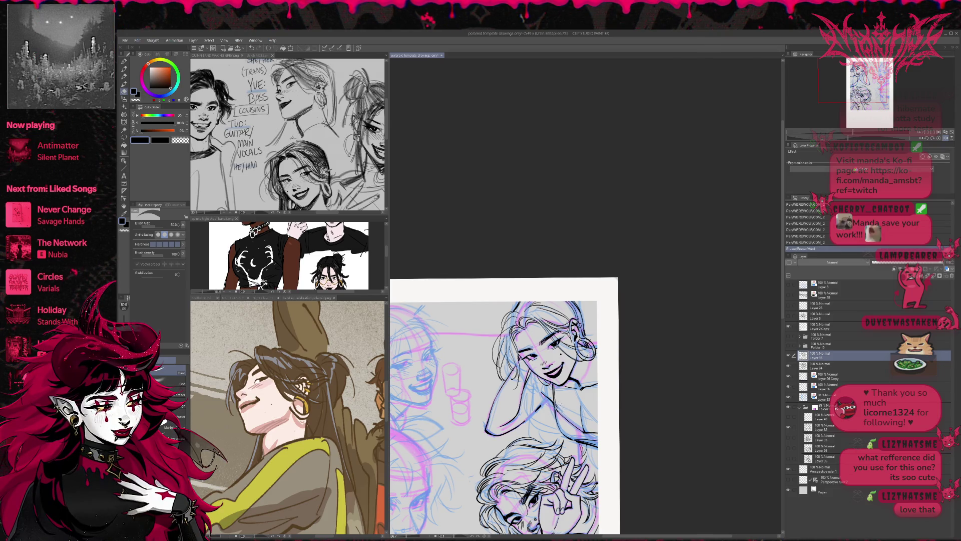
key("p")
left_click(788, 408)
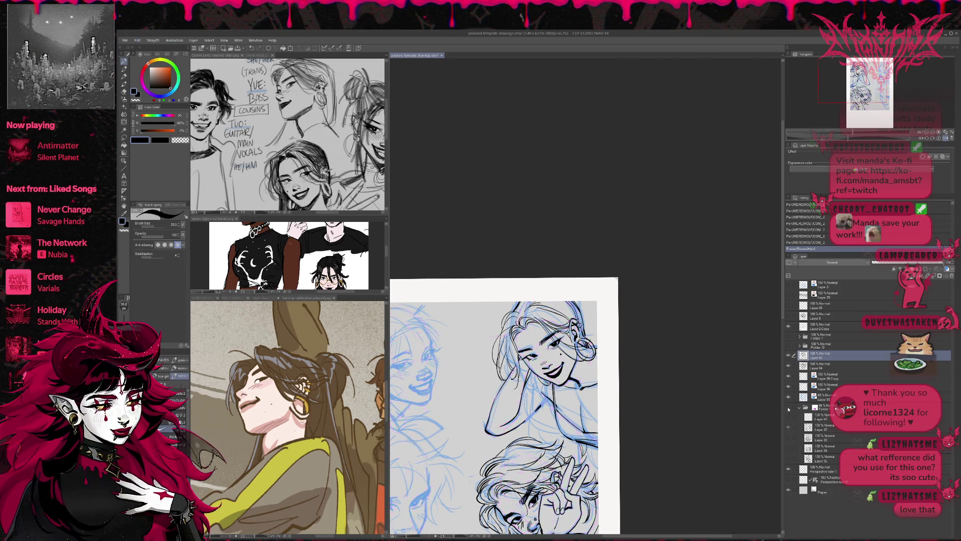
left_click(788, 398)
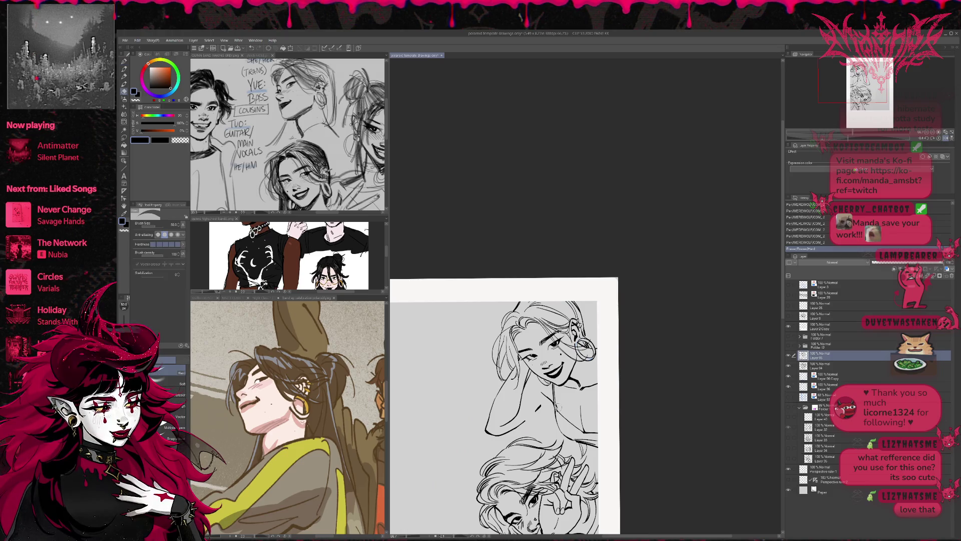
- Tilt the view slightly clockwise and erase small stray marks near the neck and face
key("r")
mouse_move(646, 360)
left_mouse_down()
mouse_move(650, 339)
mouse_move(582, 351)
left_mouse_up()
key("e")
mouse_move(622, 392)
left_mouse_down()
mouse_move(631, 399)
mouse_move(618, 408)
left_mouse_up()
left_click_drag(633, 357, 638, 358)
- Show the blue sketch, ink small strokes over it, and erase marks near the neck
left_click(788, 396)
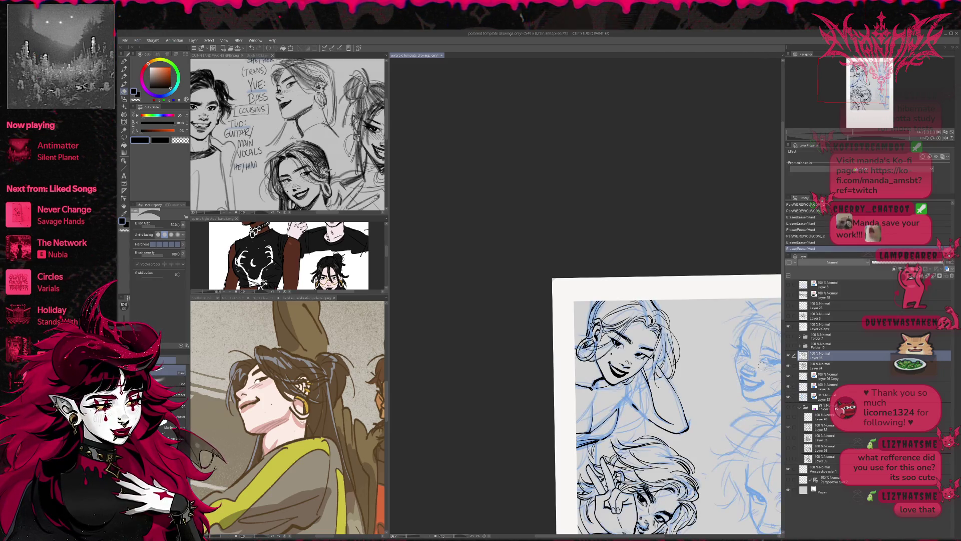
key("p")
left_click_drag(621, 393, 622, 410)
key("ctrl+z")
key("ctrl+z")
key("ctrl+z")
key("ctrl+z")
key("ctrl+z")
key("ctrl+z")
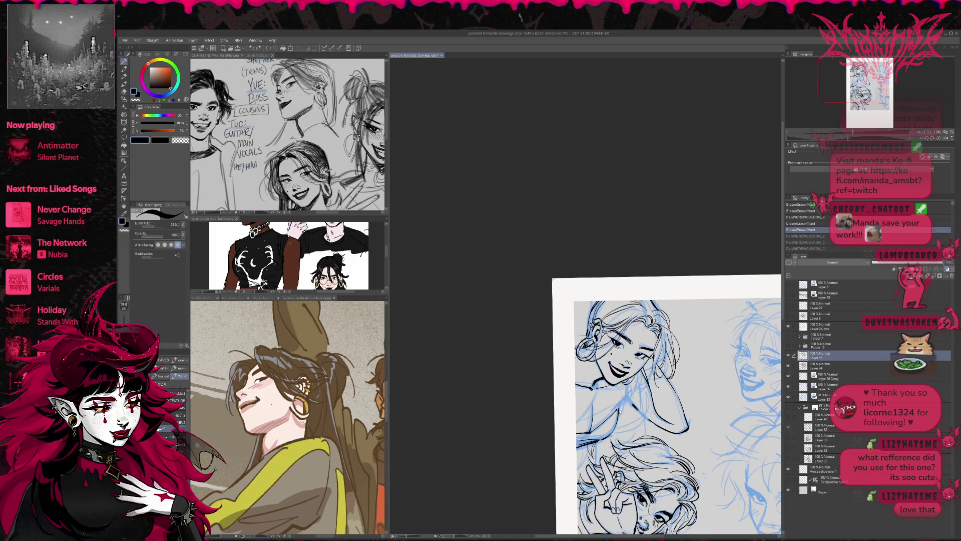
key("ctrl+y")
key("ctrl+y")
key("ctrl+y")
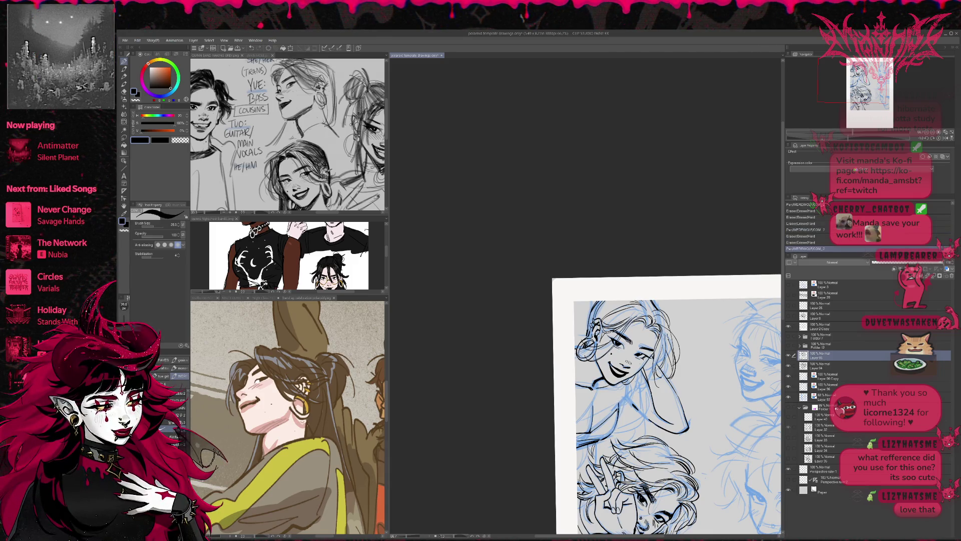
left_click_drag(620, 400, 622, 405)
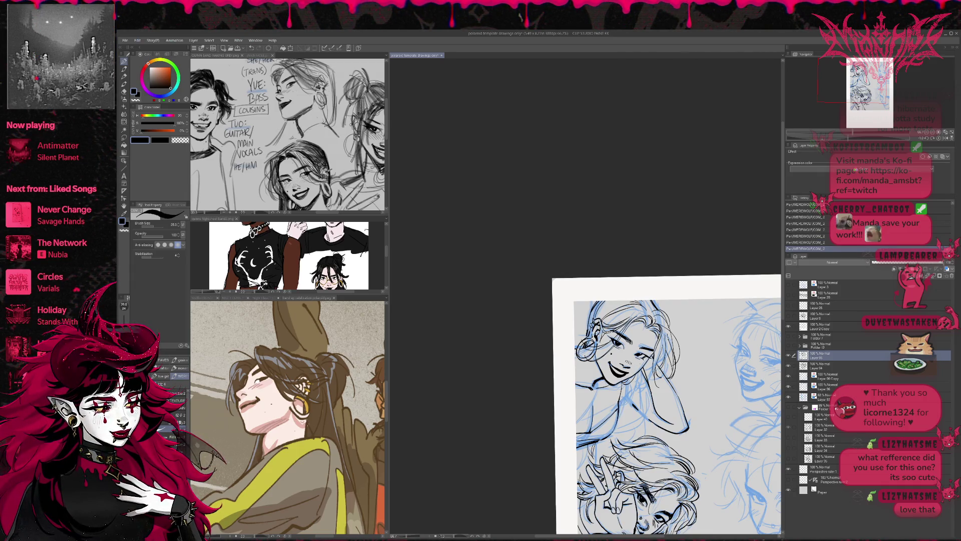
mouse_move(615, 407)
left_mouse_down()
mouse_move(621, 415)
mouse_move(630, 402)
mouse_move(670, 401)
mouse_move(699, 373)
left_mouse_up()
- Rotate the view about 20° clockwise, ink the neck and shoulder line, and toggle the line art to compare
key("r")
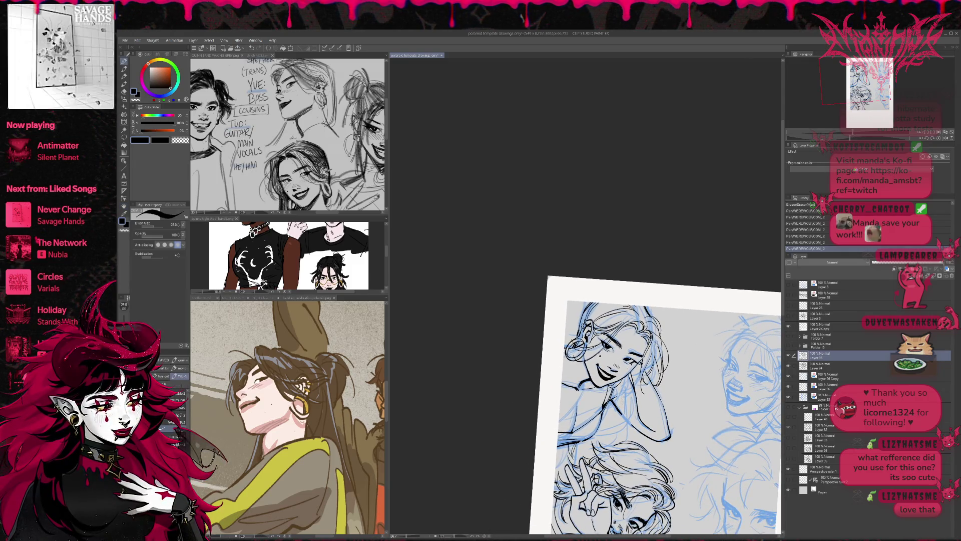
mouse_move(631, 390)
left_mouse_down()
mouse_move(625, 416)
mouse_move(601, 438)
left_mouse_up()
left_click_drag(630, 421, 621, 432)
left_click_drag(633, 395, 623, 430)
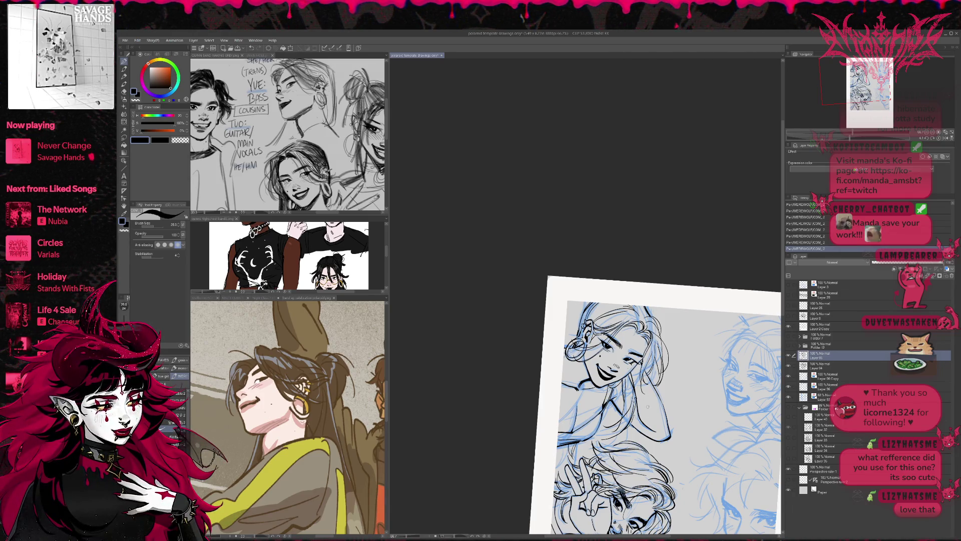
left_click(789, 367)
left_click(789, 367)
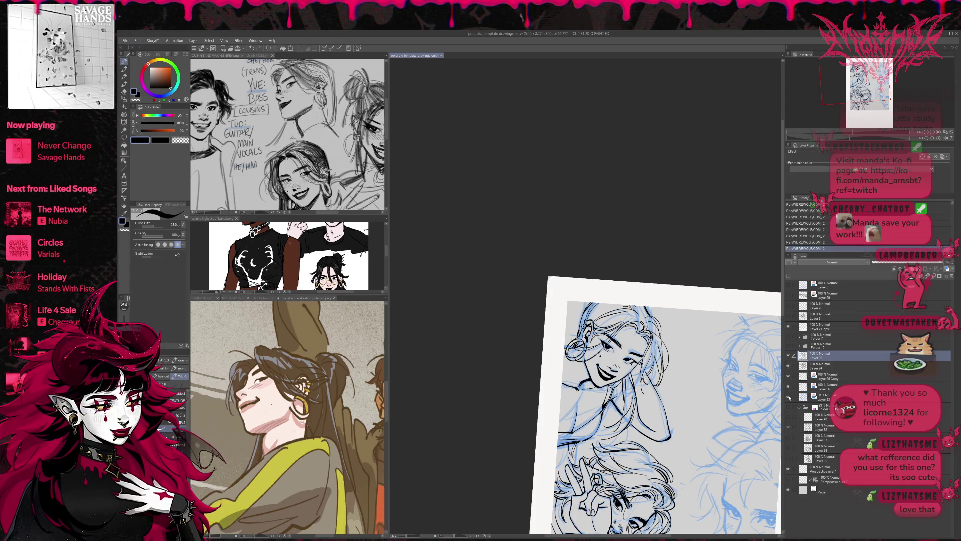
- Hide the blue sketch, then mirror the canvas horizontally and rotate it slightly
left_click(788, 397)
key("r")
left_click_drag(788, 397, 801, 380)
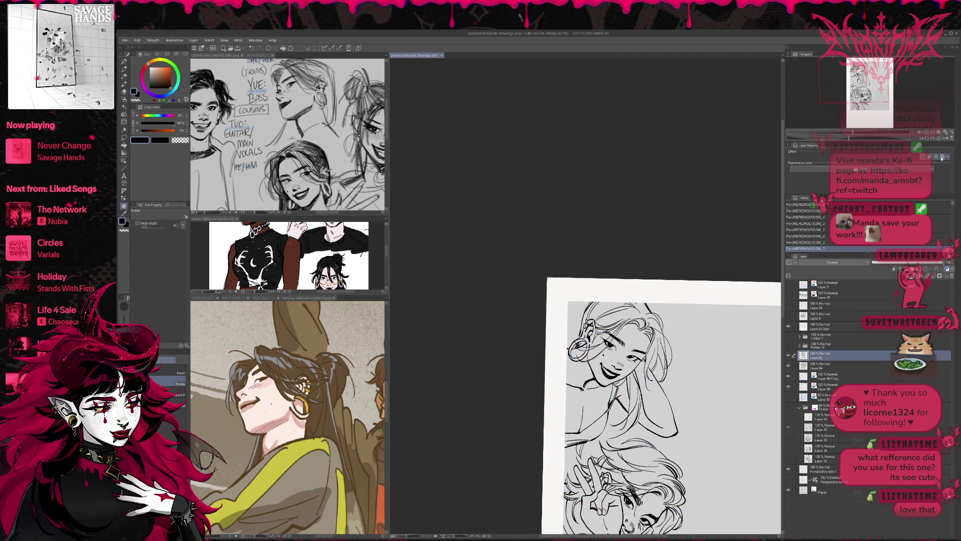
left_click(945, 138)
left_click_drag(710, 320, 605, 304)
- Shift the drawing up slightly and erase a stray ink line
key("p")
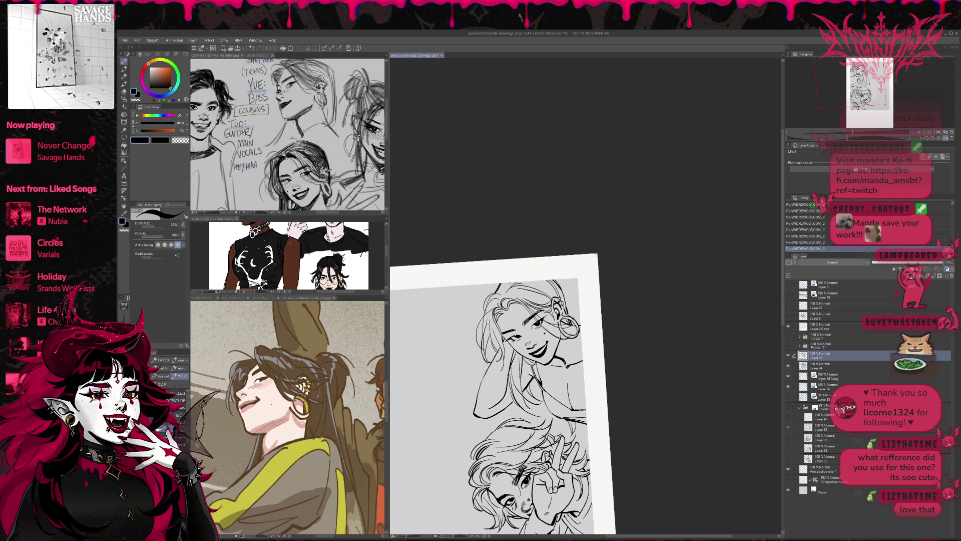
left_click_drag(566, 373, 563, 359)
key("e")
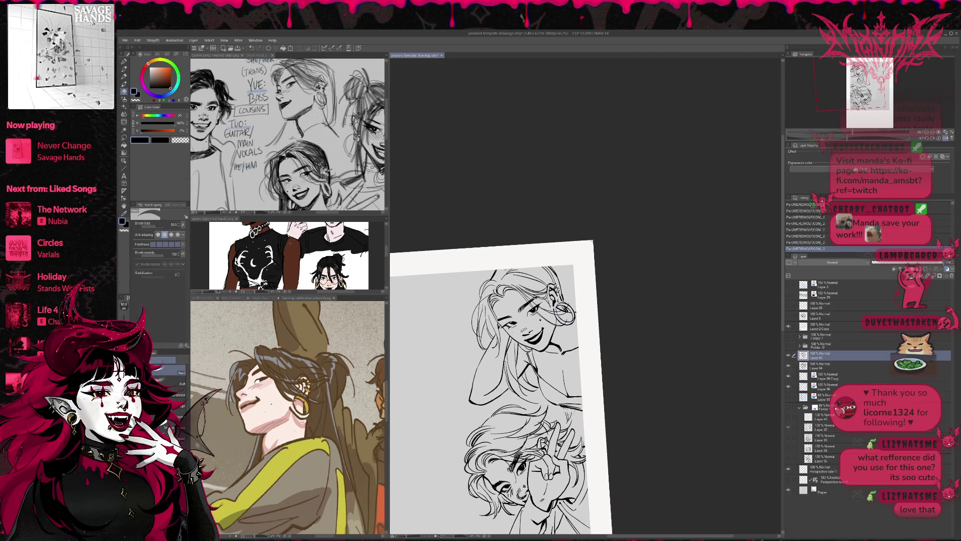
mouse_move(566, 411)
left_mouse_down()
mouse_move(576, 411)
mouse_move(567, 390)
left_mouse_up()
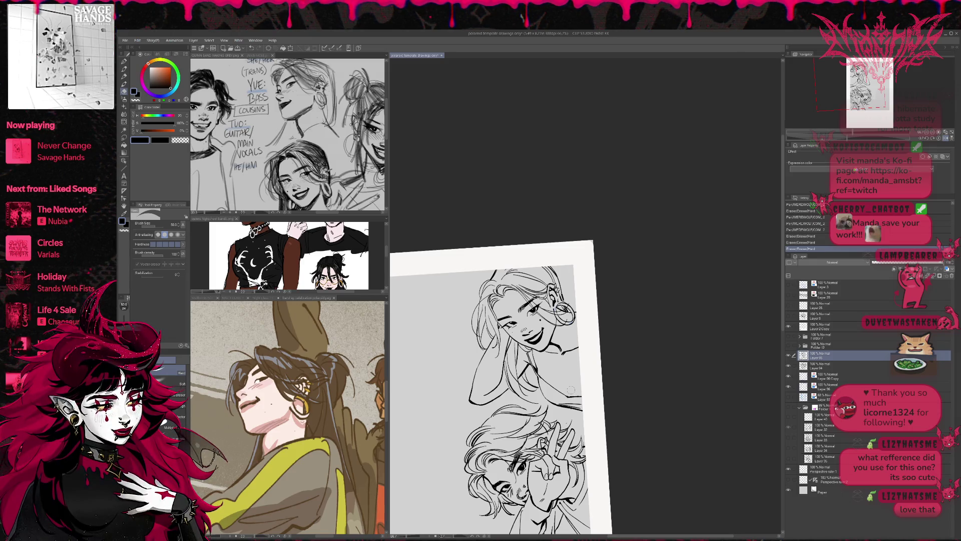
- Show the blue sketch and refine the upper girl's shoulder lines, alternating pen and eraser
key("p")
left_click(789, 385)
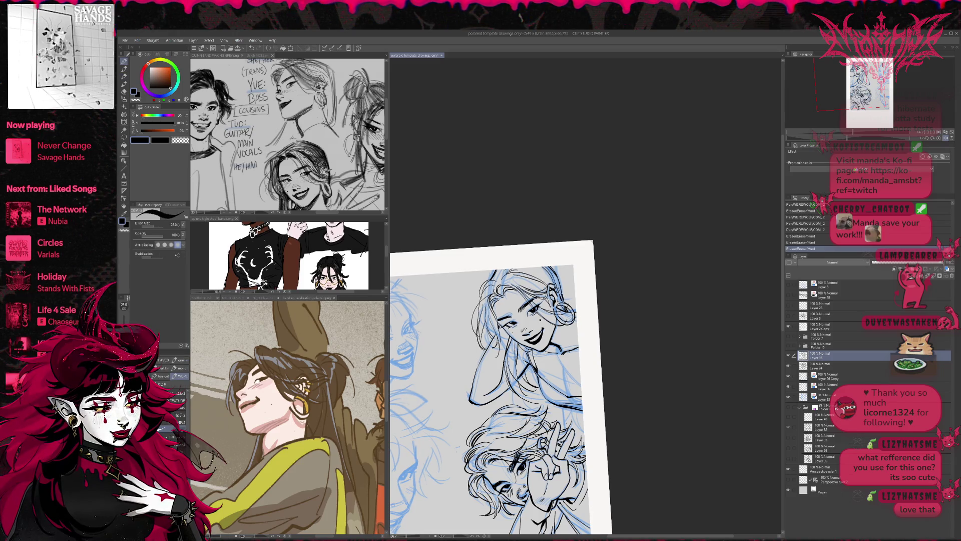
left_click_drag(530, 331, 535, 332)
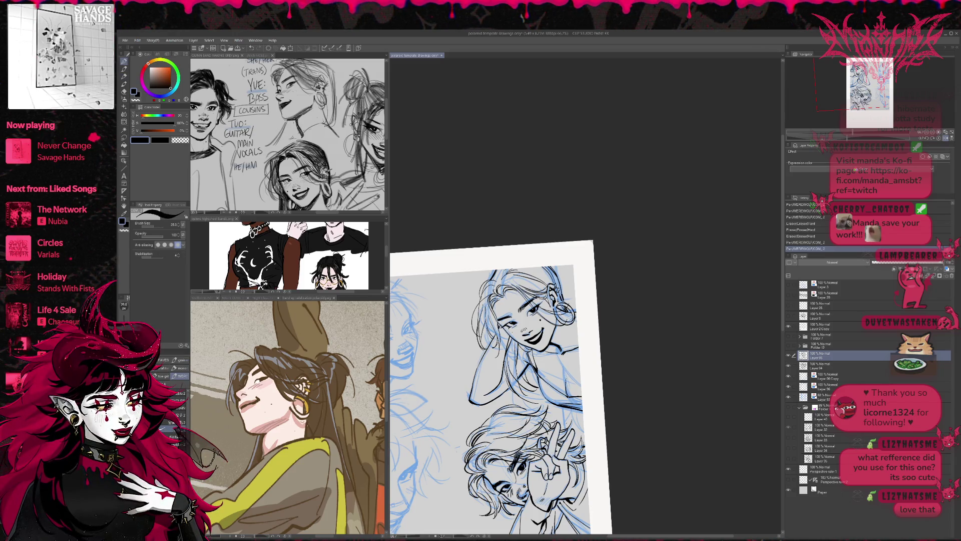
mouse_move(563, 386)
left_mouse_down()
mouse_move(567, 398)
mouse_move(567, 376)
left_mouse_up()
key("e")
mouse_move(564, 372)
left_mouse_down()
mouse_move(569, 396)
mouse_move(567, 376)
left_mouse_up()
key("p")
left_click_drag(566, 374, 568, 380)
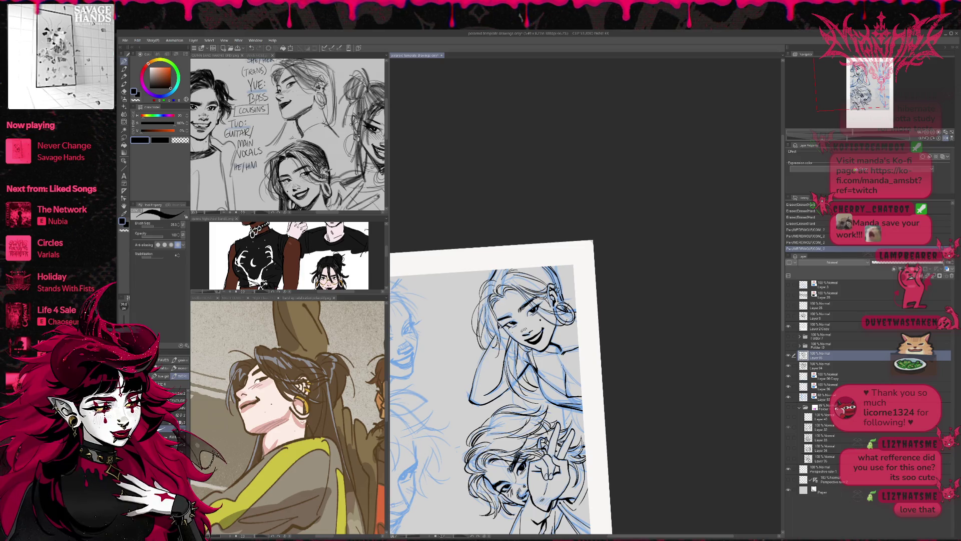
key("e")
key("p")
left_click_drag(565, 373, 566, 387)
- Restore the straight, unmirrored page view and hide the blue sketch layer
key("e")
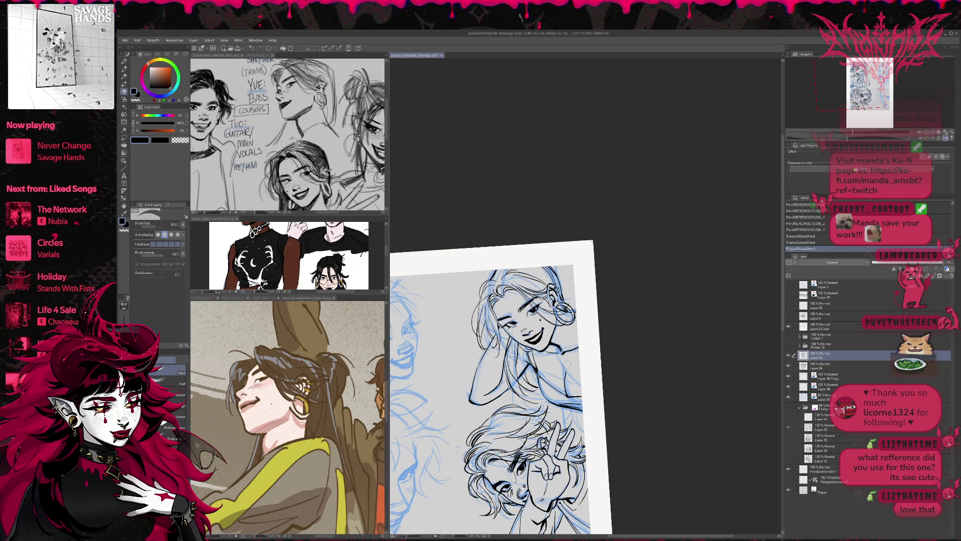
key("r")
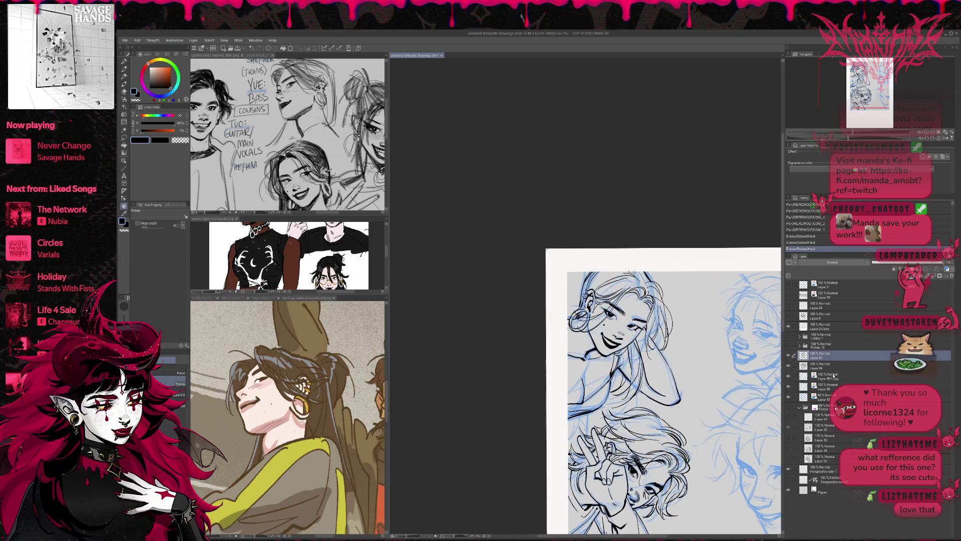
left_click(788, 397)
- Erase a small stray mark, then tilt the page counter-clockwise
key("e")
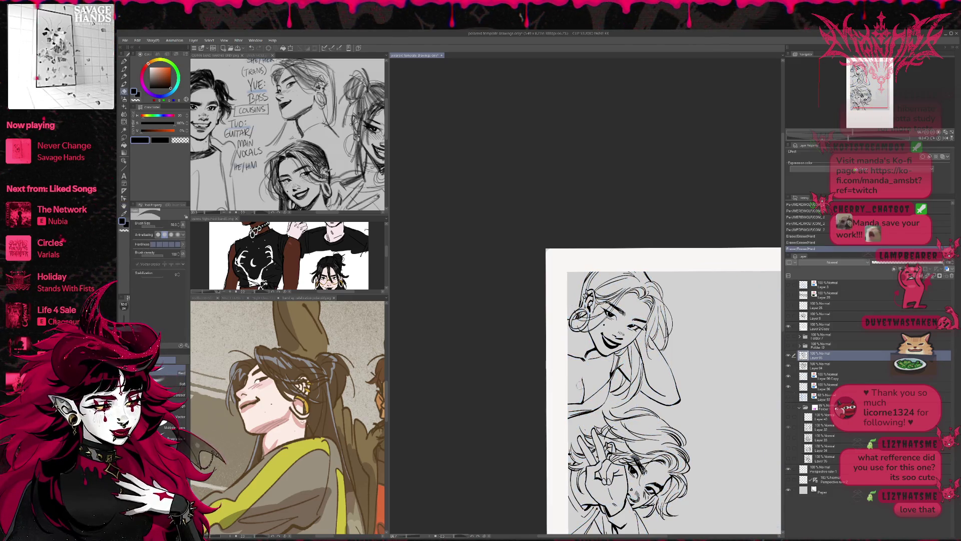
key("p")
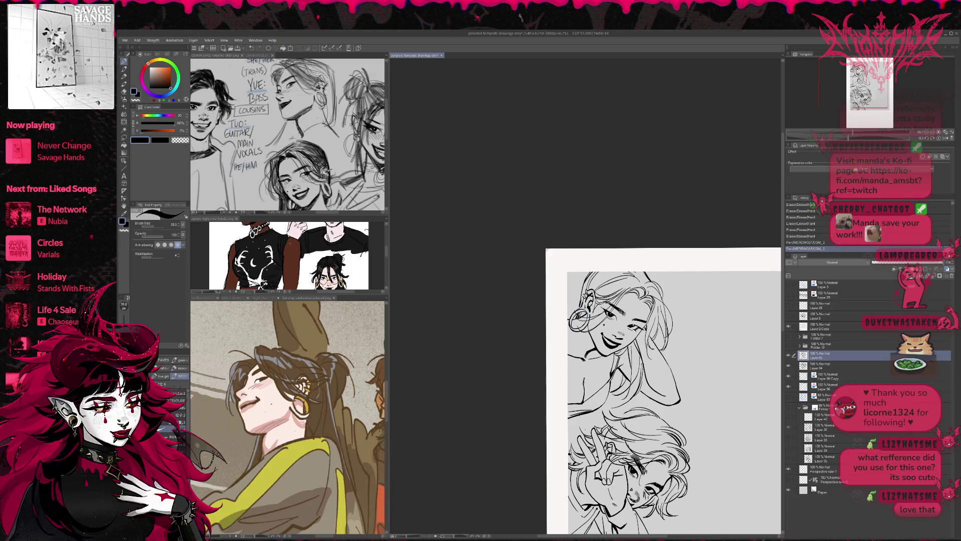
key("e")
left_click_drag(583, 378, 589, 384)
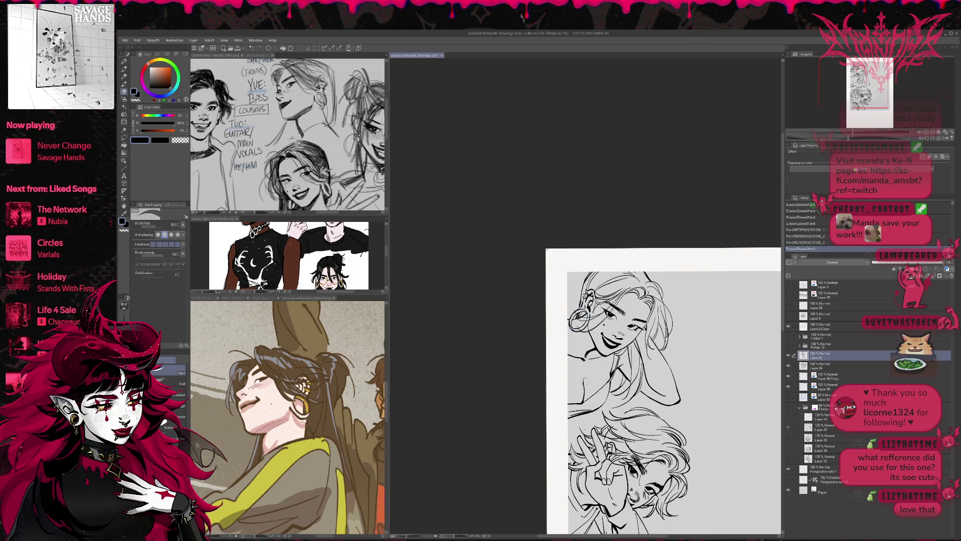
key("p")
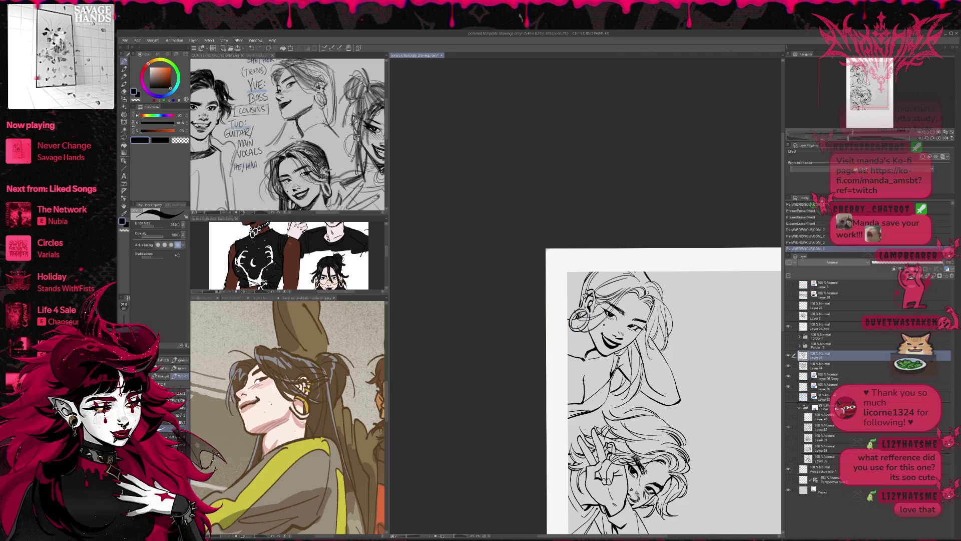
key("e")
key("r")
left_click_drag(671, 395, 693, 346)
- Show the blue sketch layer and ink new lines on the upper girl's arm, undoing the last stroke
left_click_drag(553, 401, 554, 402)
left_click(788, 396)
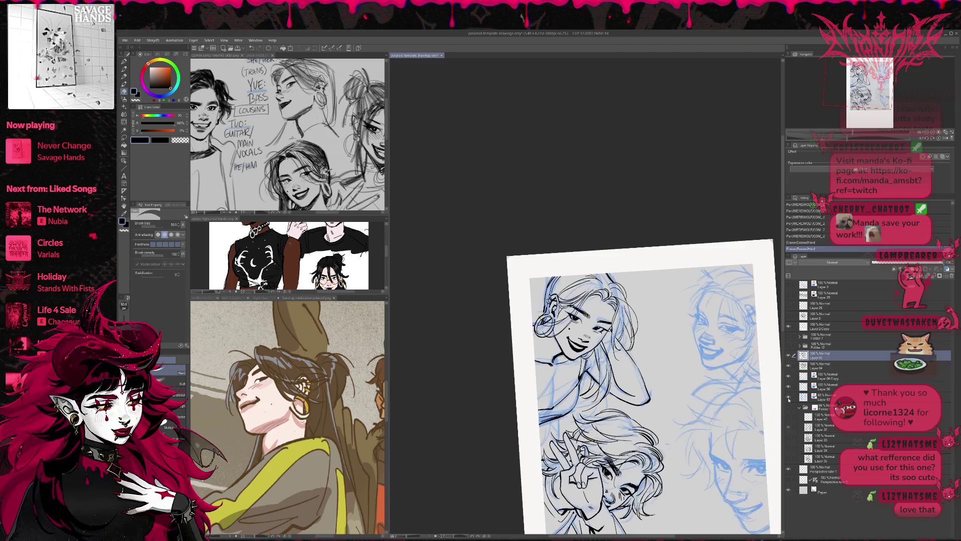
key("p")
left_click_drag(613, 468, 618, 476)
left_click_drag(553, 383, 556, 400)
key("ctrl+z")
key("ctrl+z")
- Rotate the view slightly, ink another line on the figure, and erase an unwanted line
key("e")
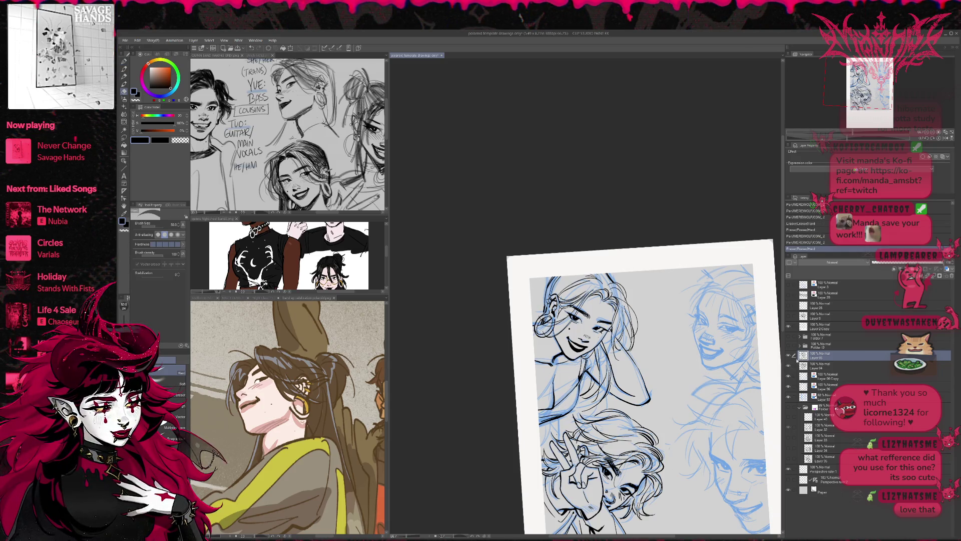
key("r")
left_click_drag(701, 346, 689, 353)
key("p")
left_click_drag(598, 393, 601, 399)
key("ctrl+z")
key("ctrl+z")
key("e")
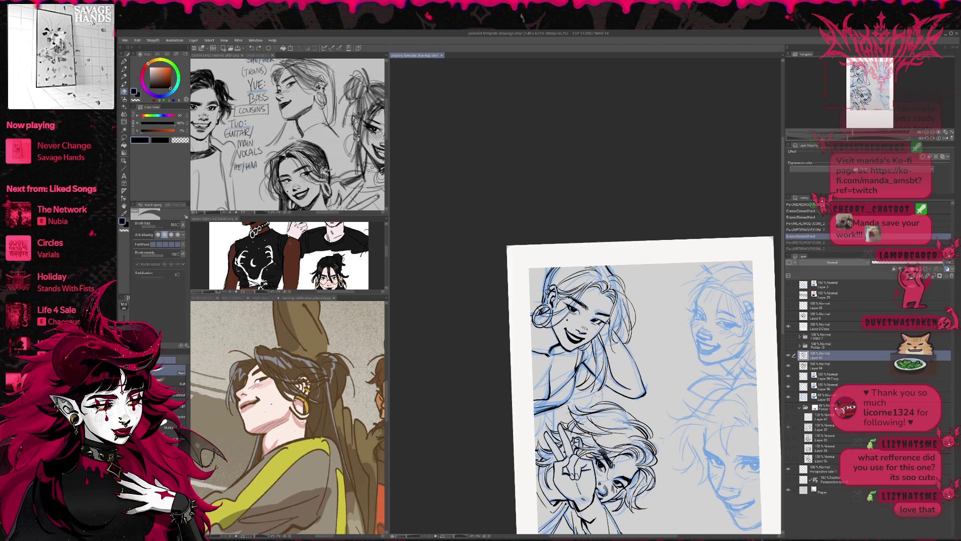
left_click_drag(597, 394, 591, 395)
key("p")
- Toggle undo and redo to compare versions of the recent pen strokes, keeping them restored
key("ctrl+y")
key("ctrl+z")
key("ctrl+y")
key("ctrl+z")
key("ctrl+y")
key("ctrl+z")
key("ctrl+y")
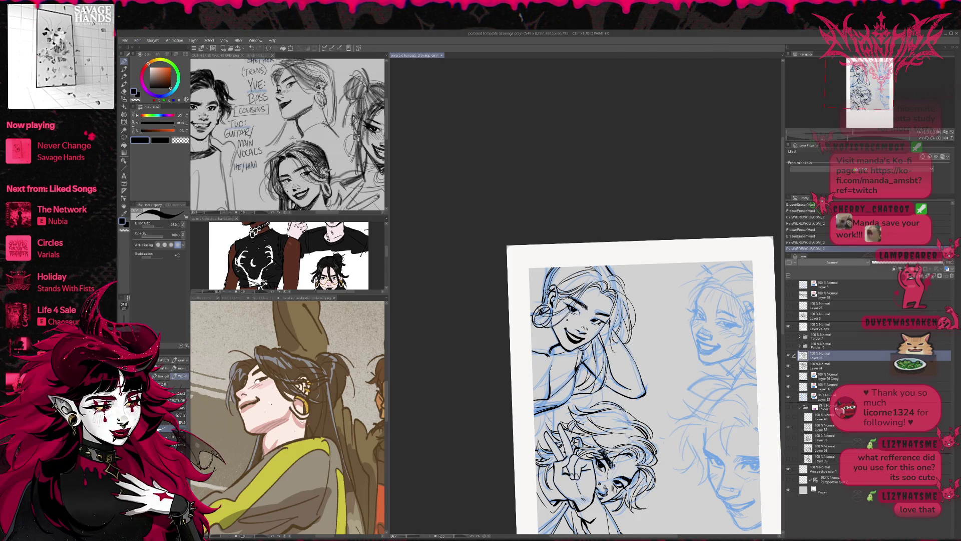
key("ctrl+y")
key("ctrl+z")
key("ctrl+y")
key("ctrl+y")
key("ctrl+y")
key("ctrl+y")
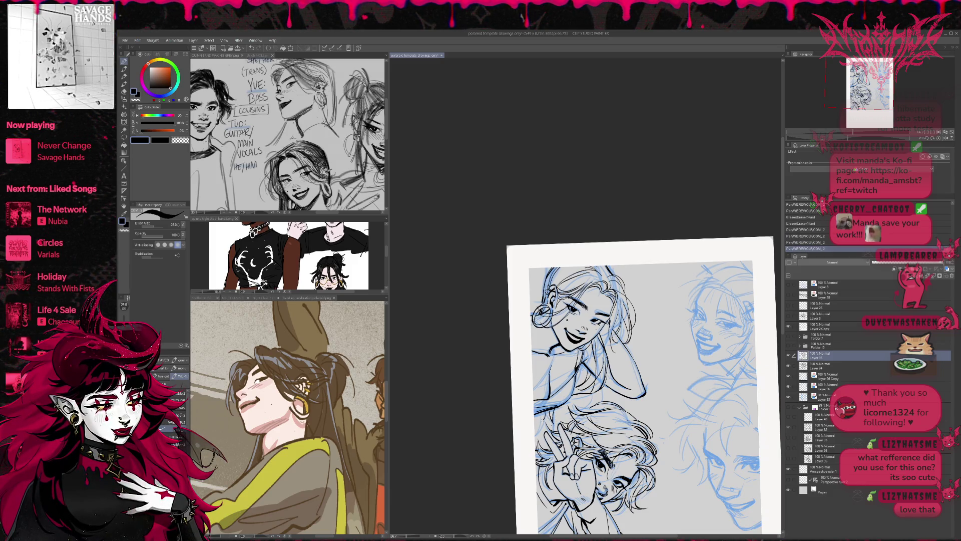
- Mirror the canvas horizontally, rotate it into position, and erase small stray marks near the girl's neck
key("h")
key("r")
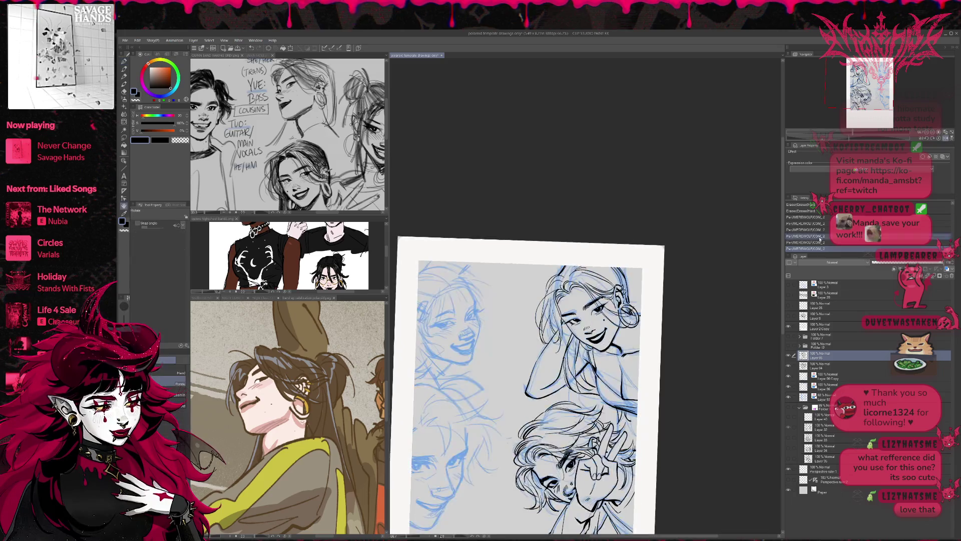
left_click_drag(748, 277, 721, 296)
key("e")
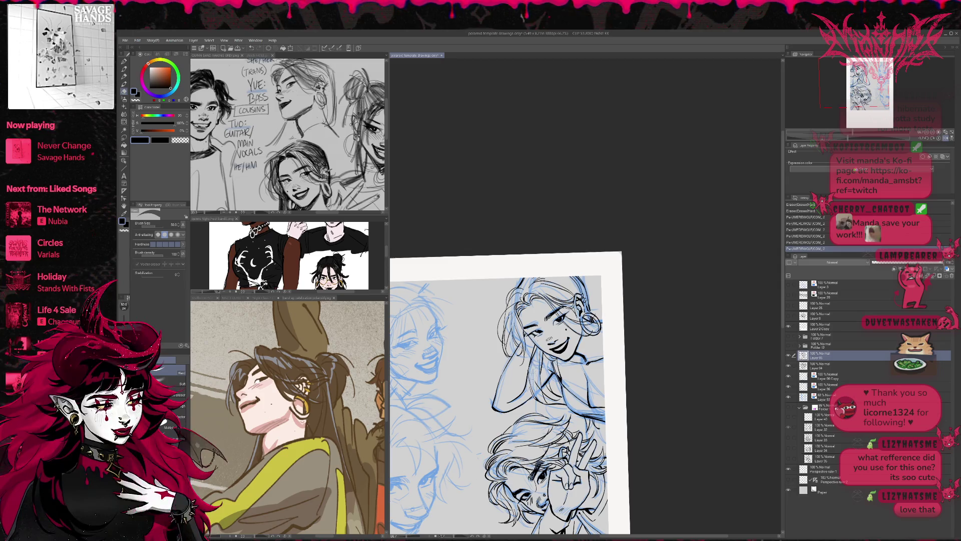
left_click_drag(539, 390, 549, 400)
key("p")
key("e")
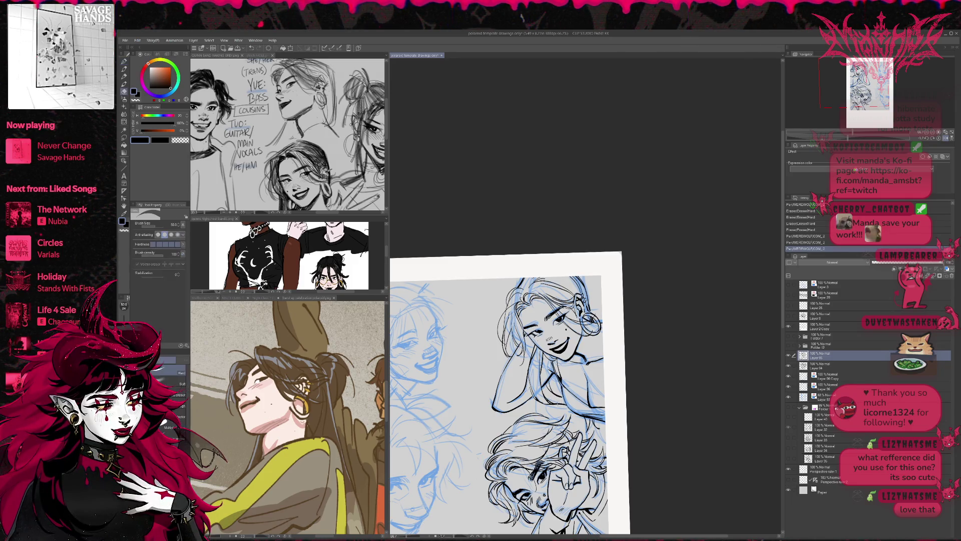
key("p")
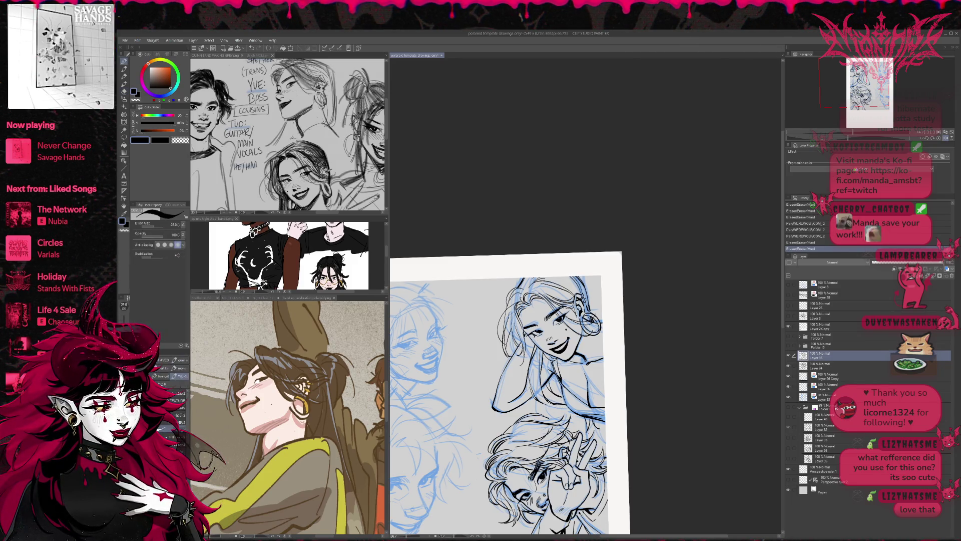
key("e")
left_click_drag(543, 395, 556, 405)
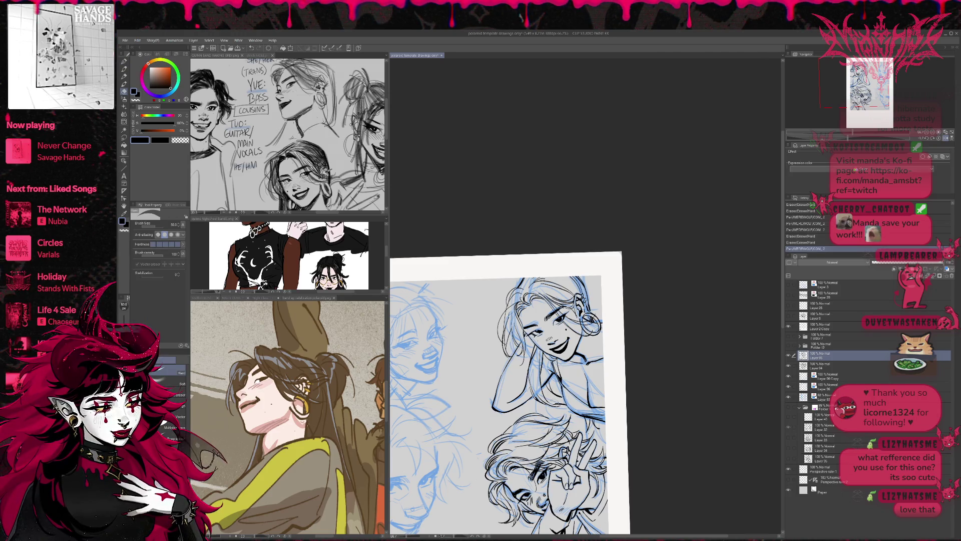
- Add a small ink mark to the figure, then hide the blue sketch layer to review
key("p")
key("e")
key("p")
left_click_drag(567, 388, 571, 392)
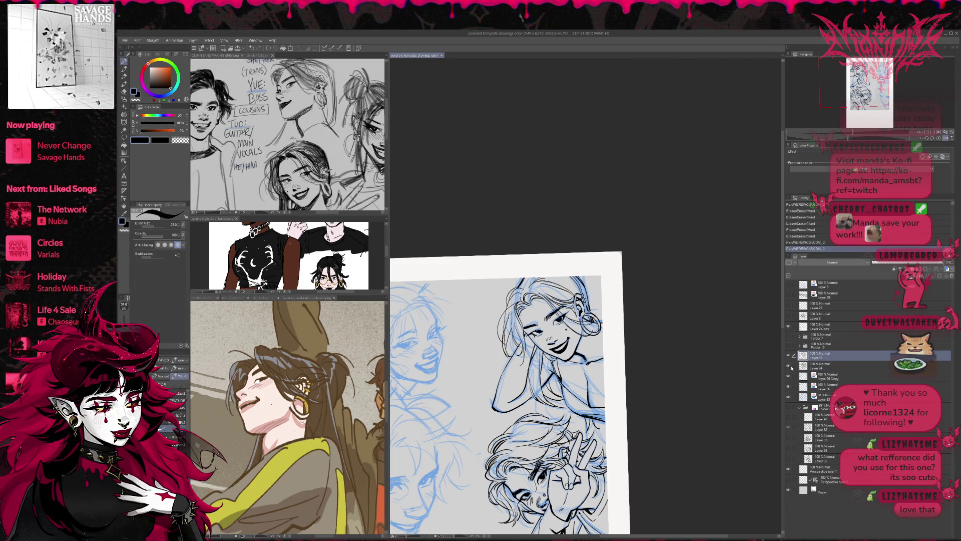
left_click(790, 398)
key("r")
left_click_drag(719, 392, 719, 393)
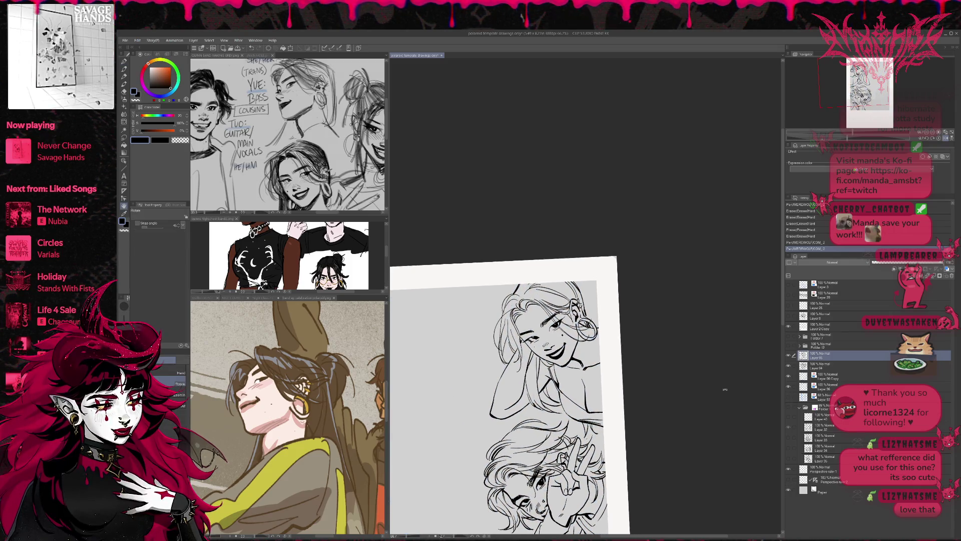
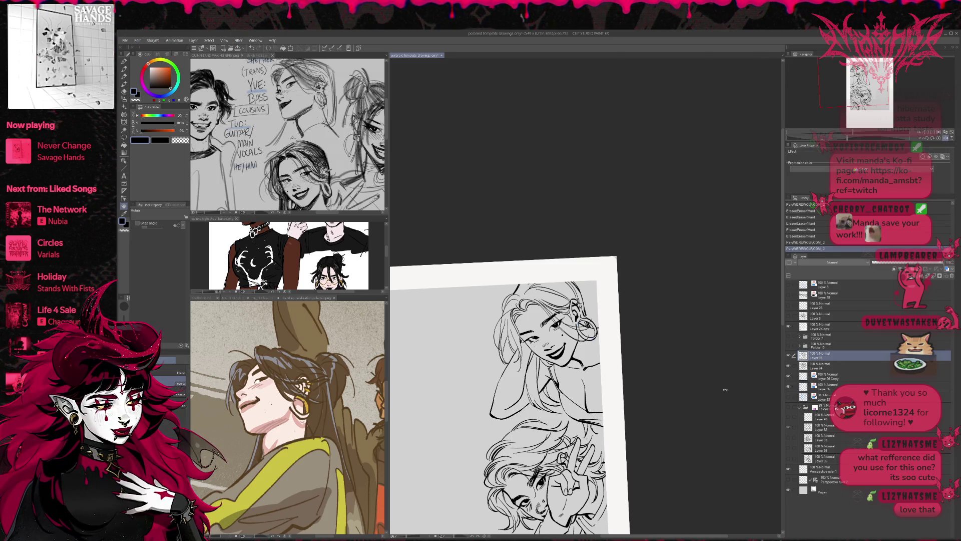
- Mirror and tilt the view, then ink the neck and collar lines before undoing them
left_click(944, 139)
mouse_move(666, 390)
left_mouse_down()
mouse_move(651, 401)
mouse_move(586, 402)
mouse_move(592, 394)
mouse_move(597, 412)
mouse_move(580, 415)
mouse_move(603, 409)
left_mouse_up()
key("e")
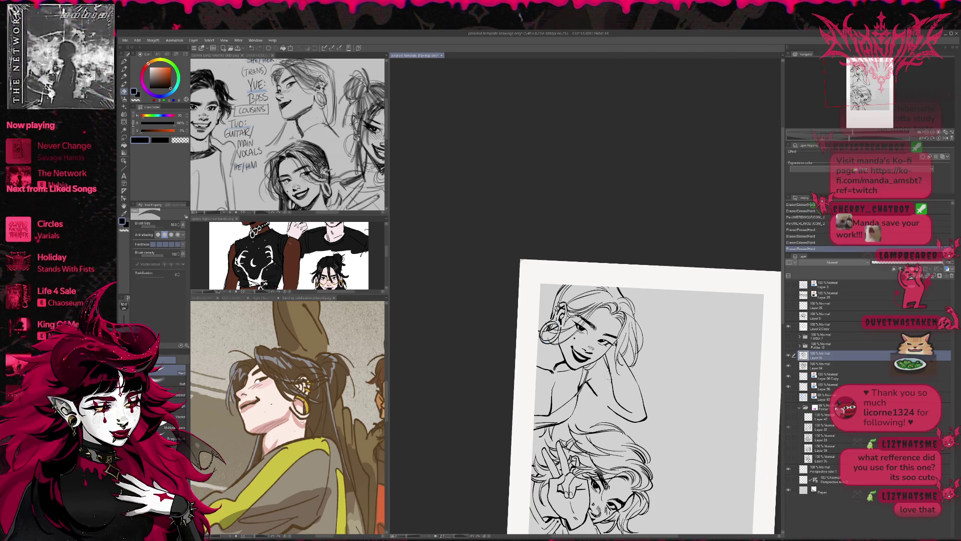
key("r")
mouse_move(650, 350)
left_mouse_down()
mouse_move(670, 342)
mouse_move(647, 340)
left_mouse_up()
key("p")
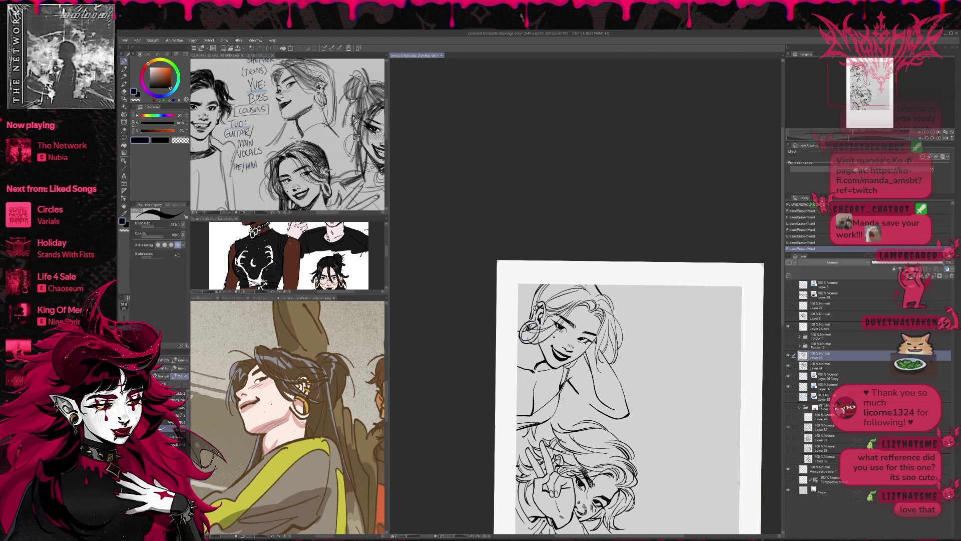
left_click_drag(568, 370, 577, 390)
key("ctrl+z")
key("ctrl+z")
- Mirror the view back, re-tilt the page, and restore the undone collar strokes
key("h")
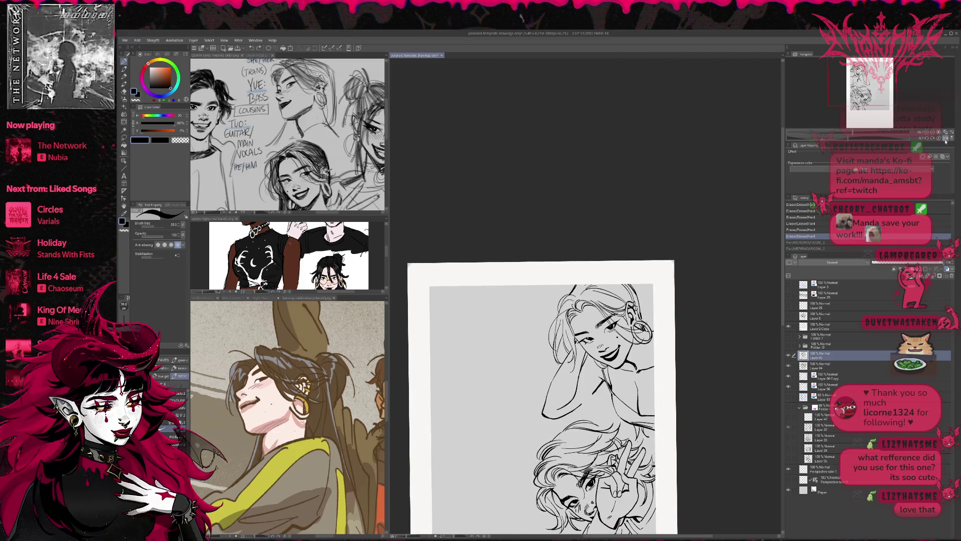
key("r")
left_click_drag(731, 299, 683, 322)
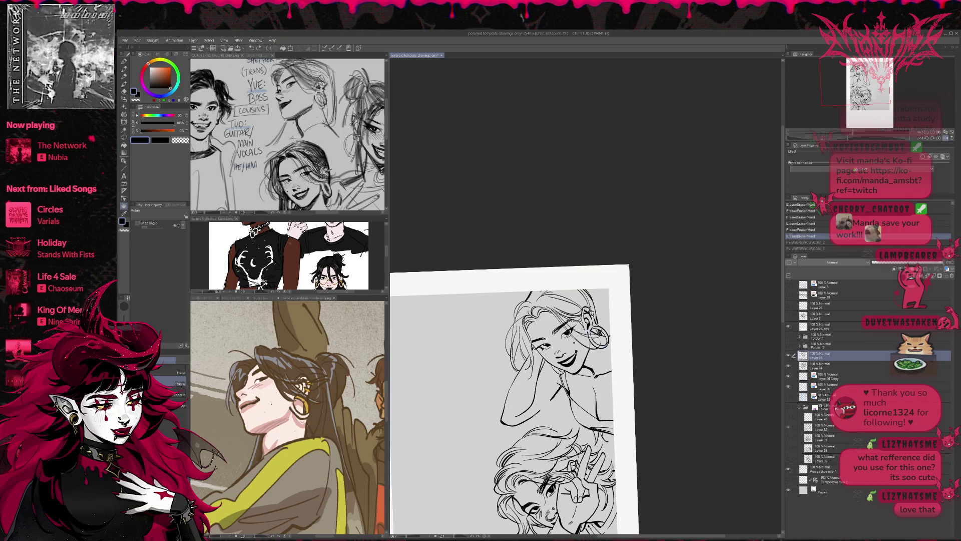
key("p")
key("ctrl+y")
key("ctrl+y")
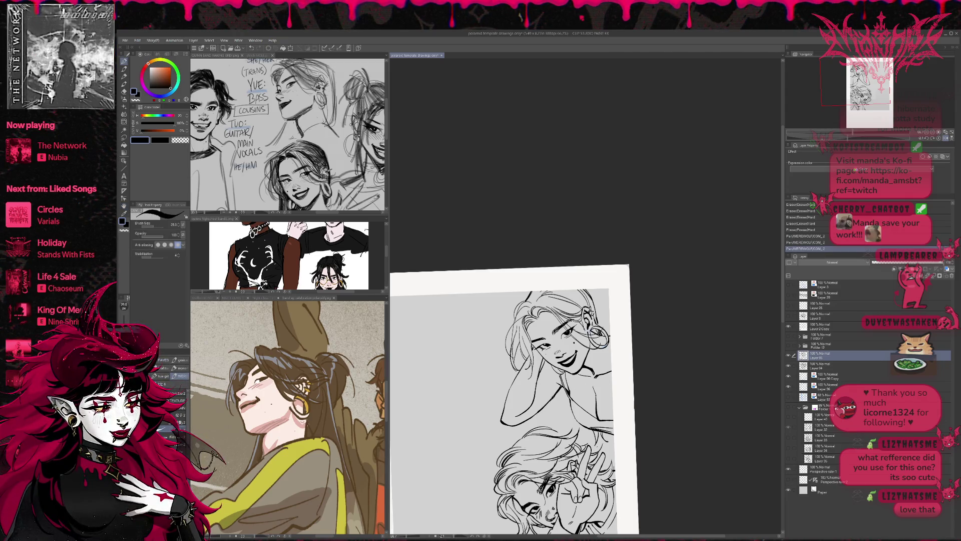
key("e")
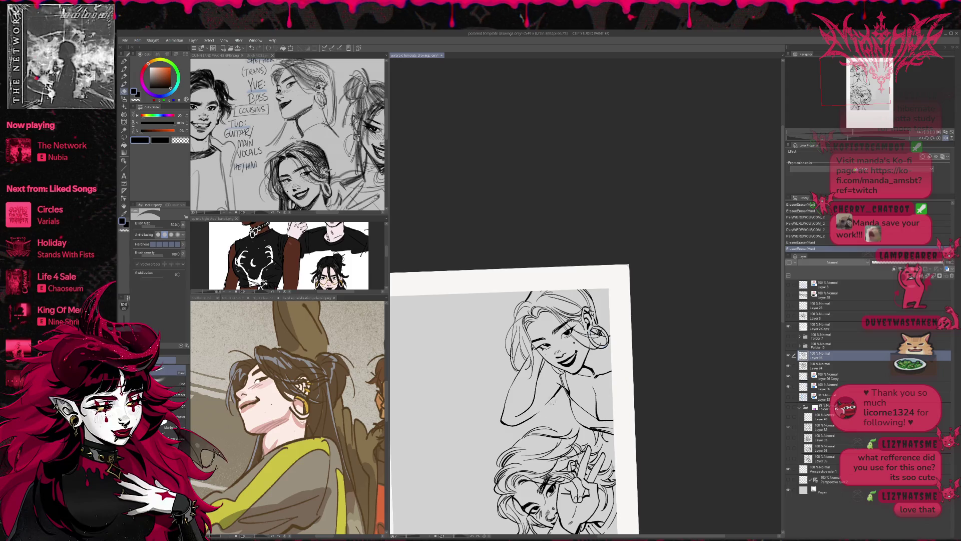
key("p")
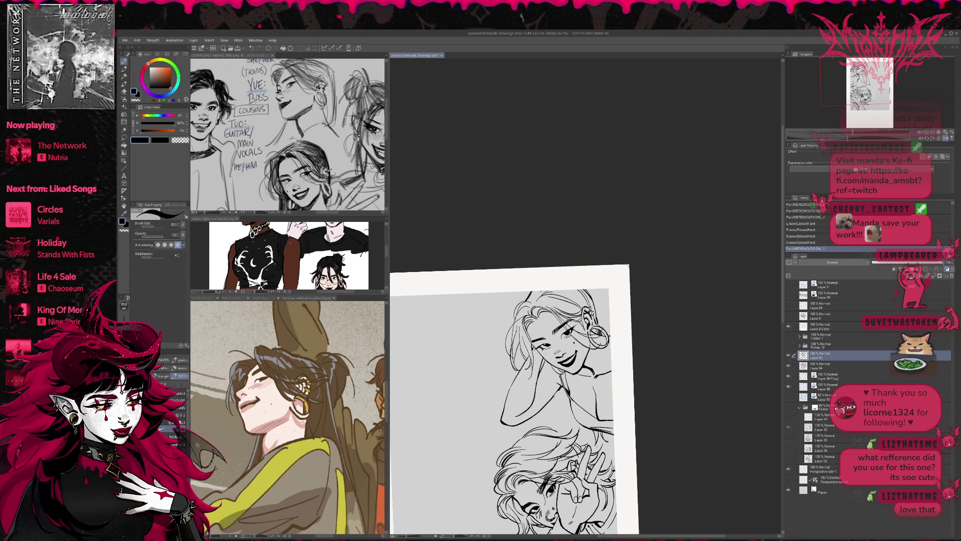
- Replace the discarded torso strokes with small ink strokes at the neck and shoulder
left_click_drag(621, 311, 591, 301)
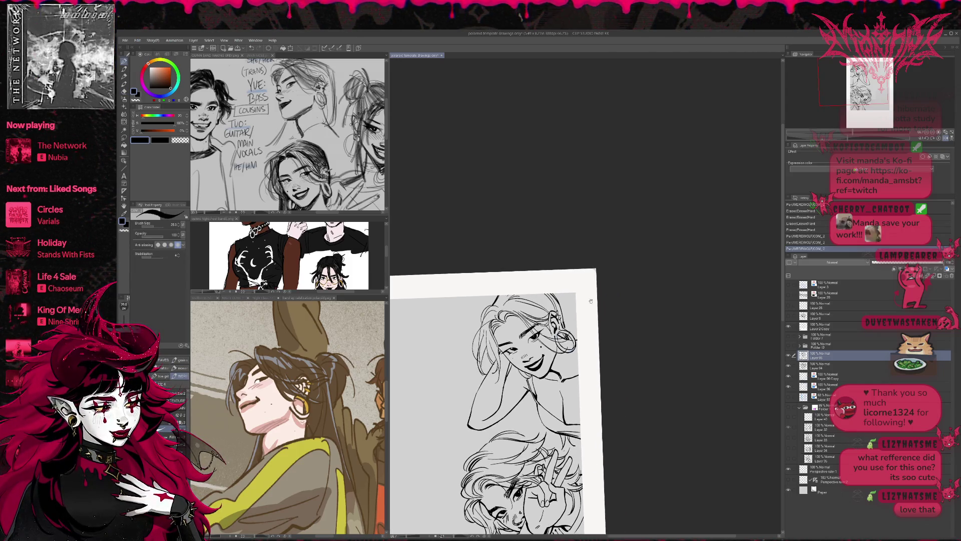
mouse_move(508, 368)
left_mouse_down()
mouse_move(515, 404)
mouse_move(540, 420)
left_mouse_up()
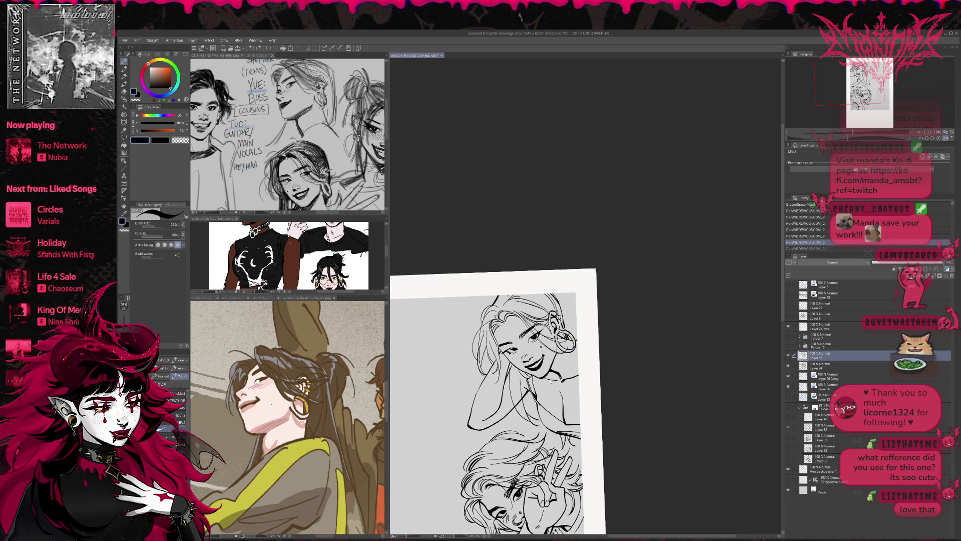
key("ctrl+z")
key("ctrl+z")
key("ctrl+z")
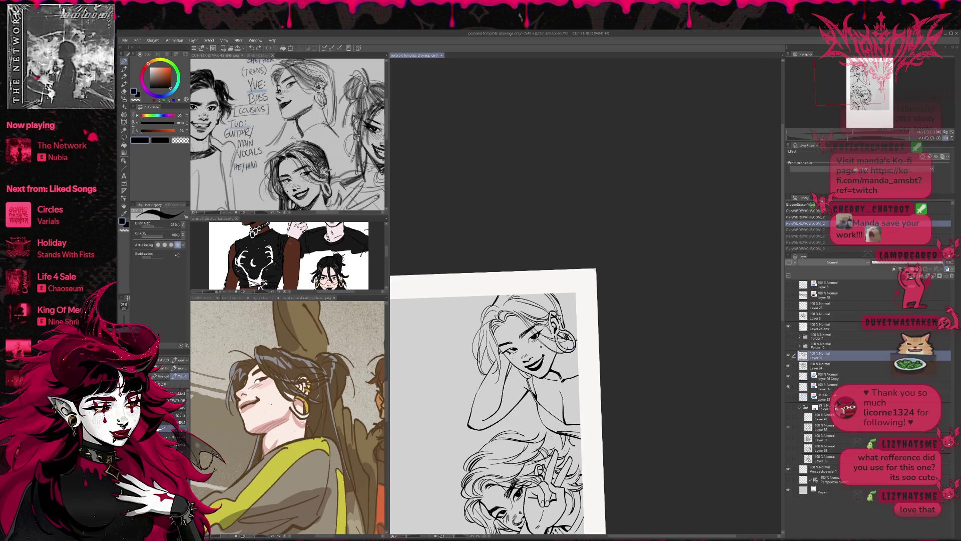
left_click_drag(527, 395, 527, 422)
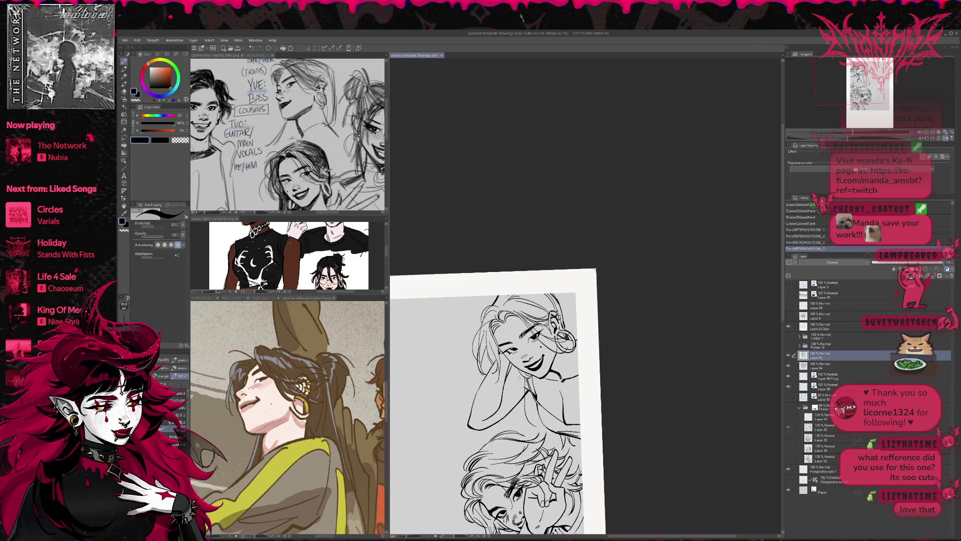
mouse_move(519, 373)
left_mouse_down()
mouse_move(525, 426)
mouse_move(537, 421)
left_mouse_up()
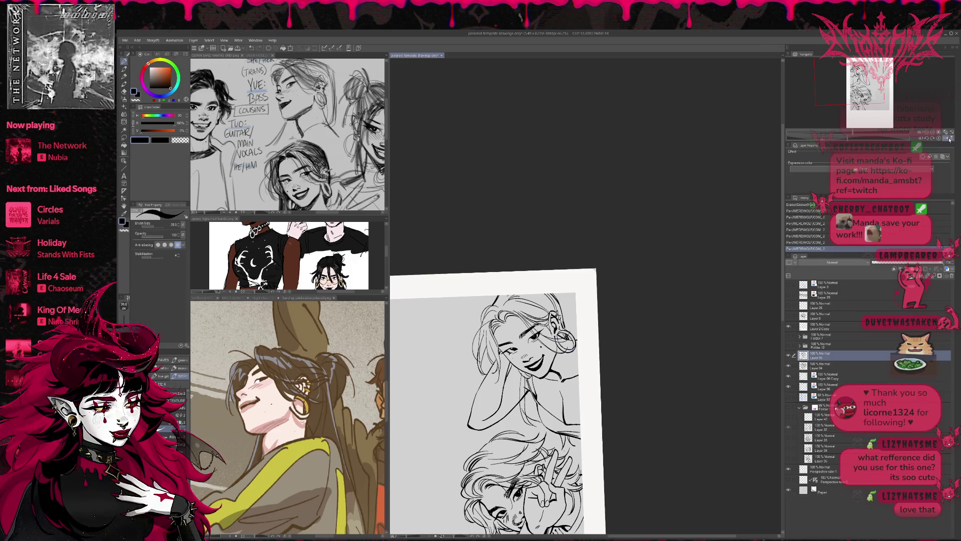
mouse_move(696, 381)
left_mouse_down()
mouse_move(696, 360)
mouse_move(728, 311)
left_mouse_up()
key("ctrl+z")
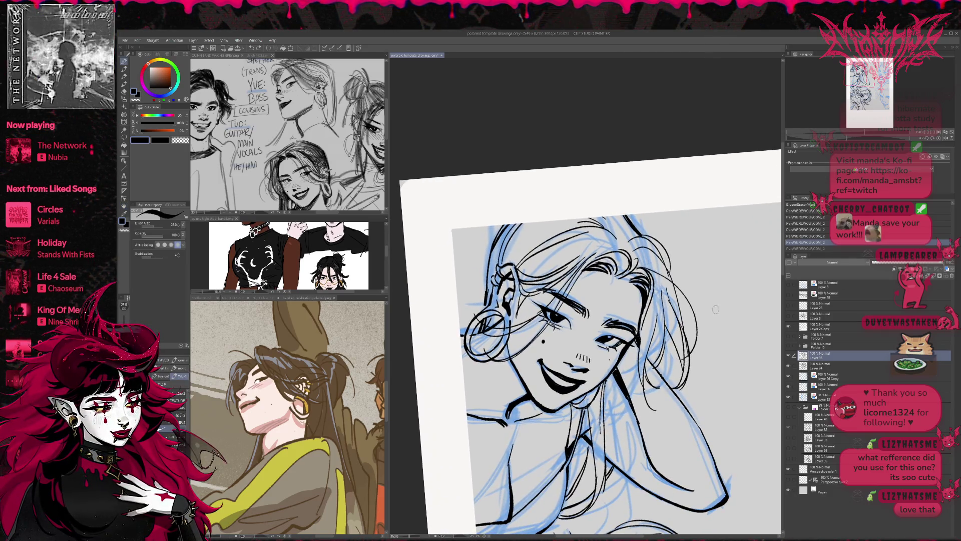
- Ink the hair's left edge beside the ear, then zoom out three steps to see the page
left_click_drag(705, 366, 693, 340)
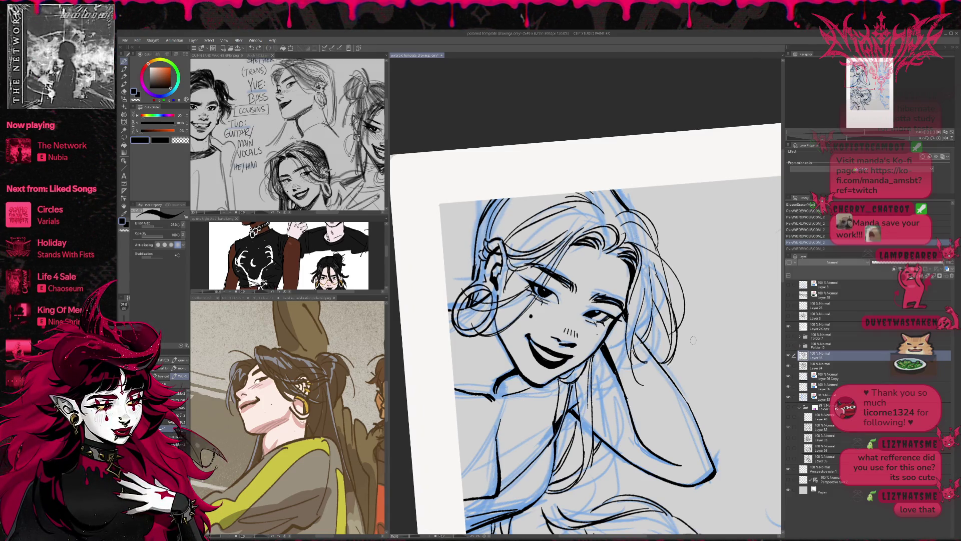
mouse_move(445, 293)
left_mouse_down()
mouse_move(466, 279)
mouse_move(475, 243)
left_mouse_up()
left_click(927, 131)
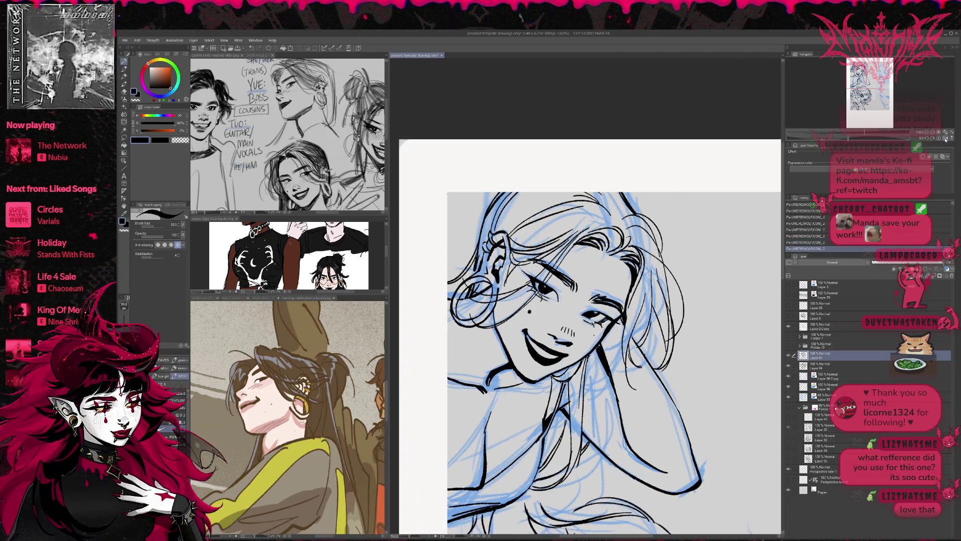
left_click(927, 132)
left_click(926, 132)
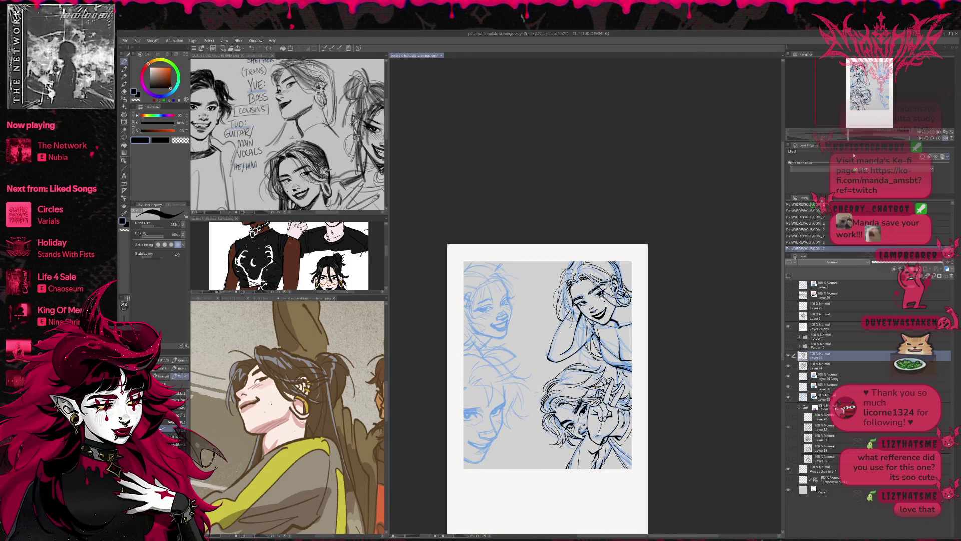
- Undo the last two hair strokes and zoom in on the top-right face
key("ctrl+z")
key("ctrl+z")
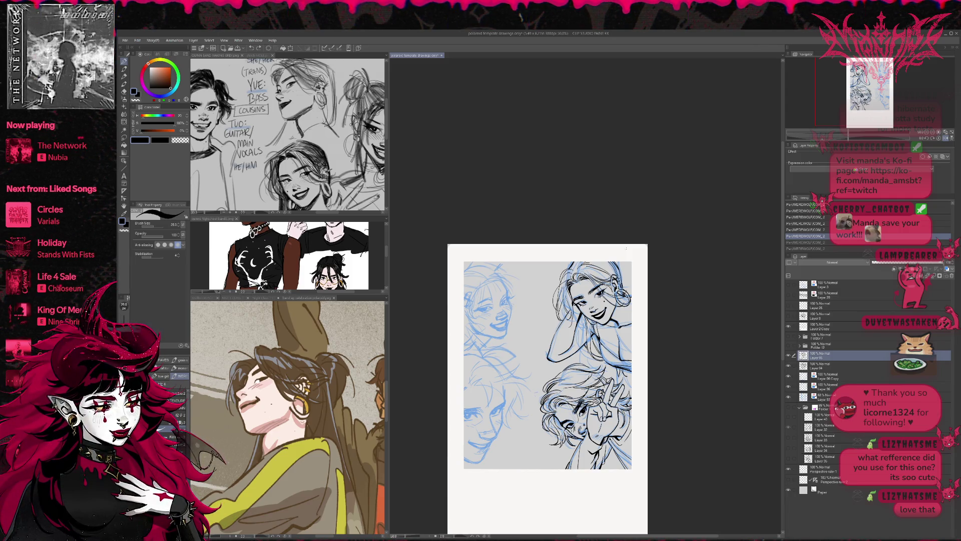
key("ctrl+plus")
key("ctrl+plus")
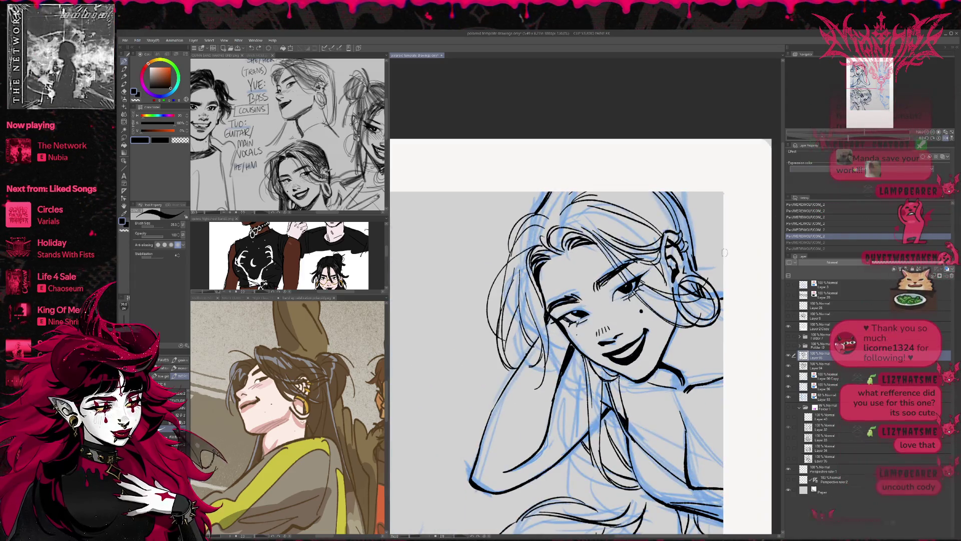
- Rotate the page about 30° clockwise, erase the old eyebrow, and sketch new eyebrow strokes
key("r")
mouse_move(693, 301)
left_mouse_down()
mouse_move(703, 327)
mouse_move(634, 355)
left_mouse_up()
key("e")
left_click_drag(489, 318, 578, 318)
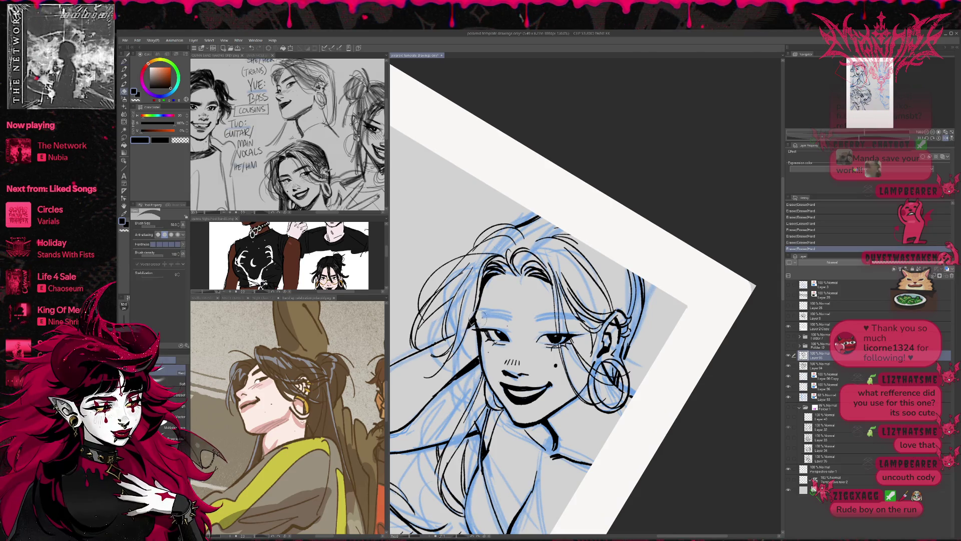
key("p")
left_click_drag(528, 320, 543, 317)
left_click_drag(535, 320, 556, 312)
mouse_move(473, 319)
left_mouse_down()
mouse_move(510, 316)
mouse_move(502, 314)
left_mouse_up()
key("ctrl+z")
key("ctrl+z")
key("ctrl+z")
- Redraw the left eyebrow with bolder strokes and erase stray ink beside it
key("e")
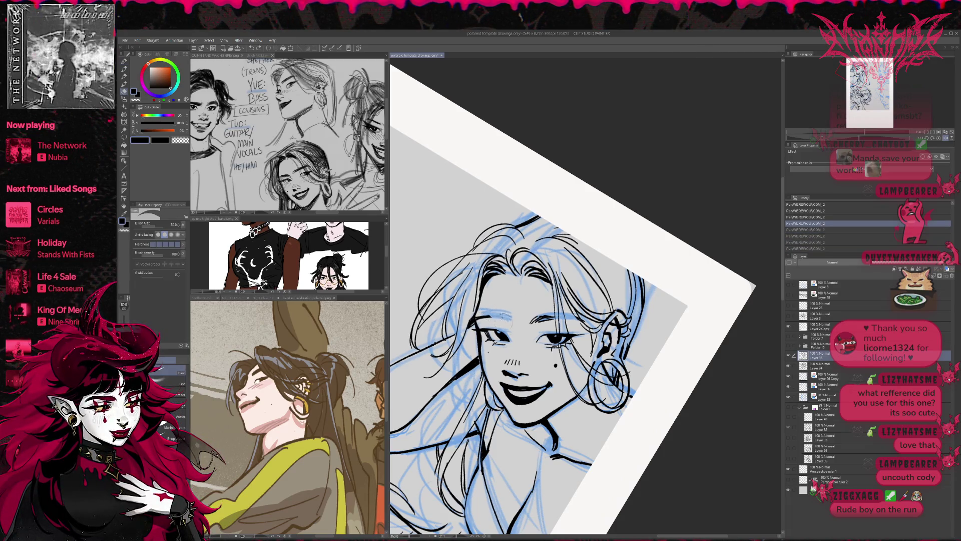
key("p")
left_click_drag(493, 321, 503, 314)
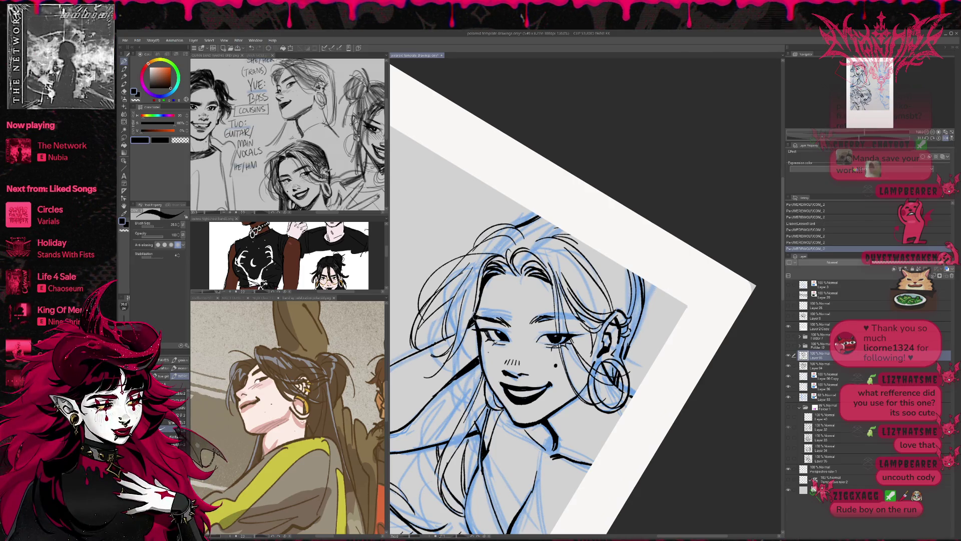
left_click(946, 134)
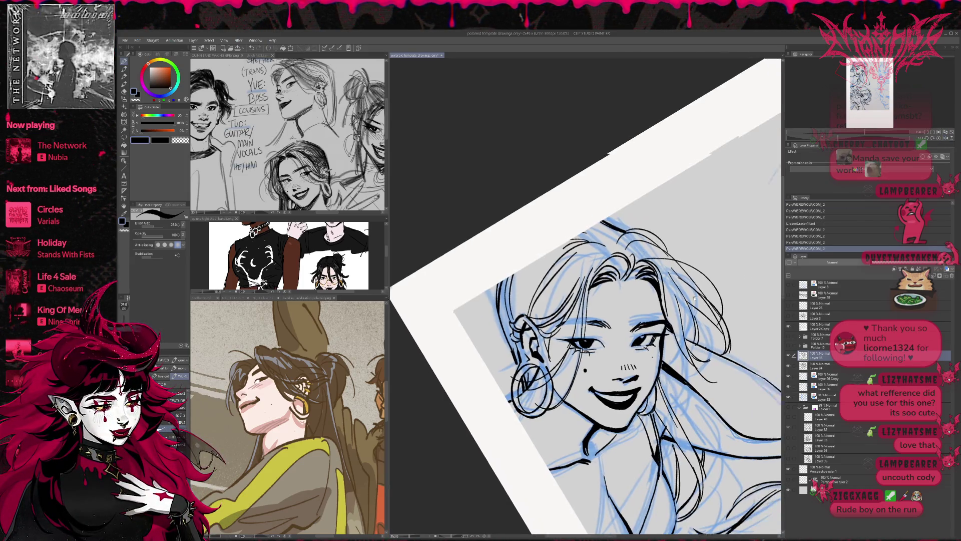
left_click_drag(646, 326, 624, 269)
key("e")
mouse_move(548, 325)
left_mouse_down()
mouse_move(564, 328)
mouse_move(554, 329)
mouse_move(563, 344)
left_mouse_up()
key("p")
left_click_drag(524, 313, 535, 322)
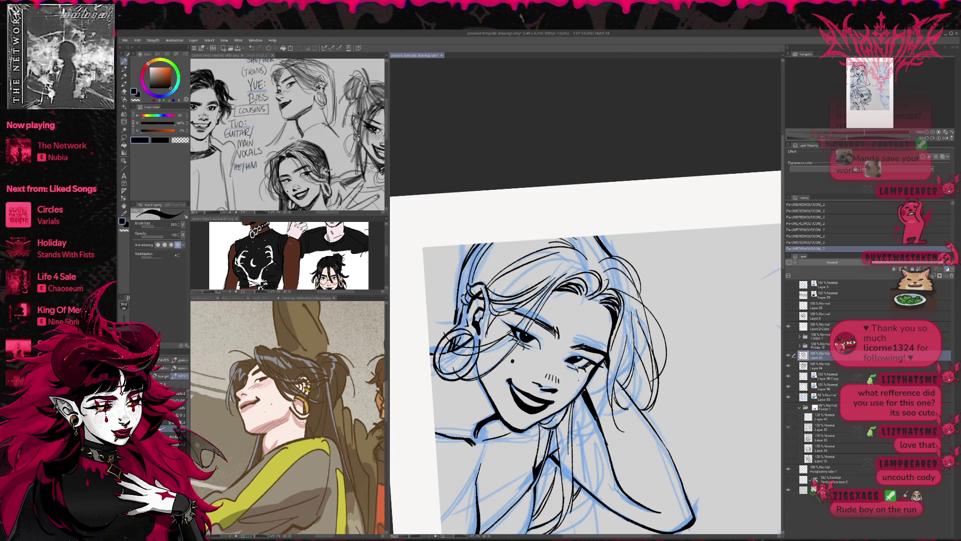
key("ctrl+z")
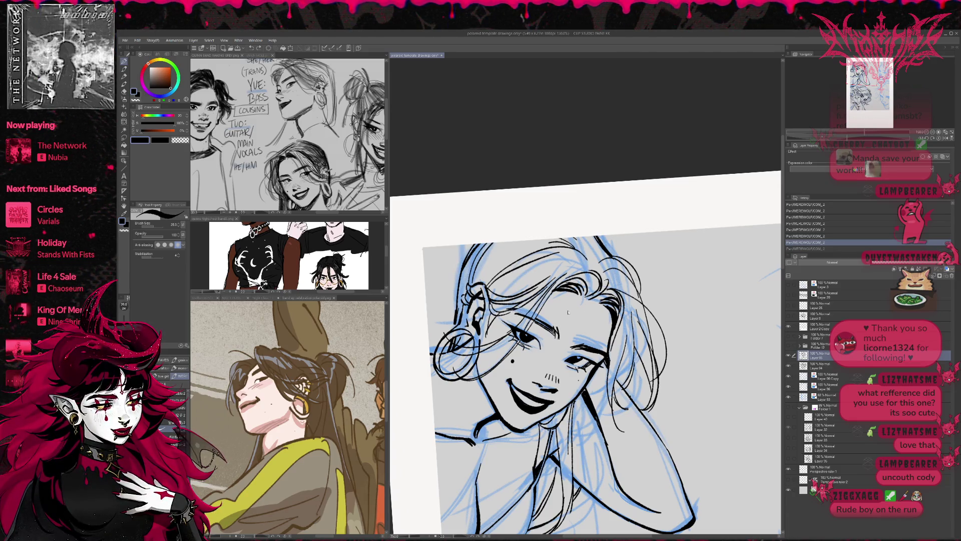
mouse_move(533, 322)
left_mouse_down()
mouse_move(578, 365)
mouse_move(582, 387)
left_mouse_up()
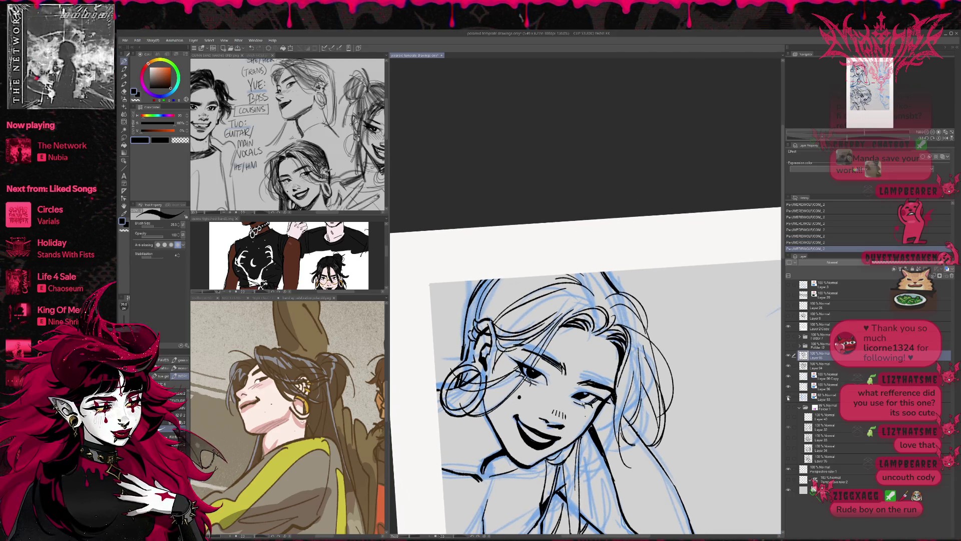
- Hide the blue sketch layer and tilt the page about 10° counter-clockwise
left_click(788, 397)
key("e")
mouse_move(616, 320)
left_mouse_down()
mouse_move(589, 375)
mouse_move(615, 385)
mouse_move(572, 361)
mouse_move(615, 365)
mouse_move(651, 350)
mouse_move(637, 384)
left_mouse_up()
key("p")
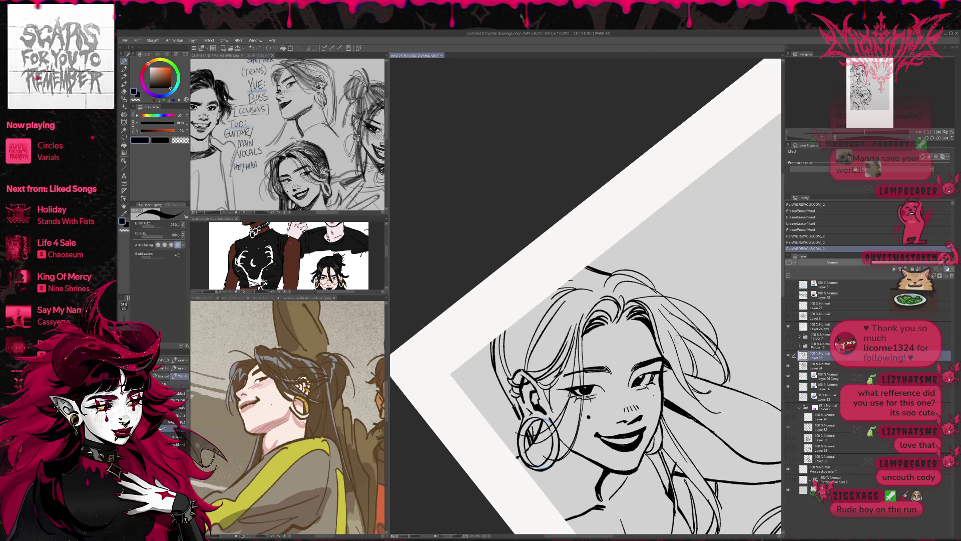
- Compare the last ink stroke by toggling undo and redo, keeping it
key("ctrl+z")
key("ctrl+y")
key("ctrl+z")
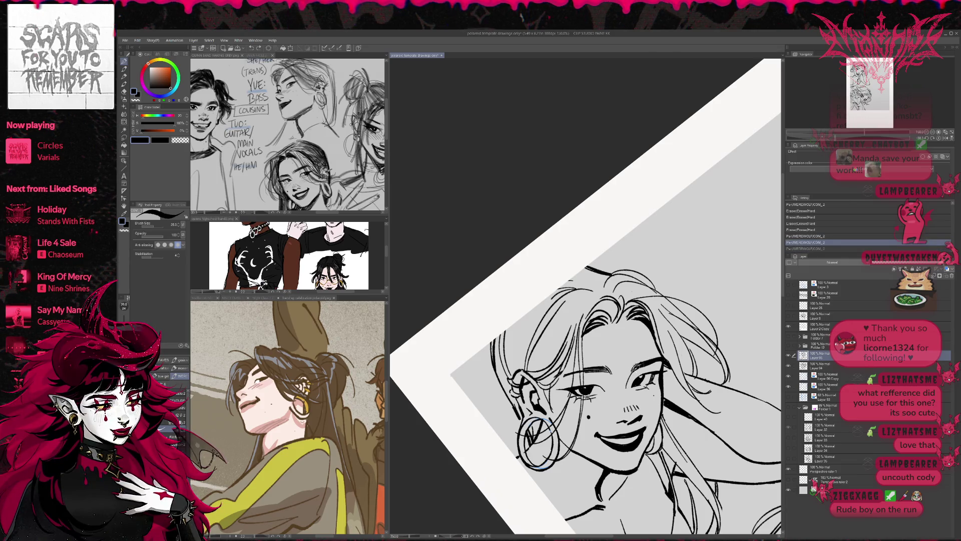
key("ctrl+y")
key("ctrl+z")
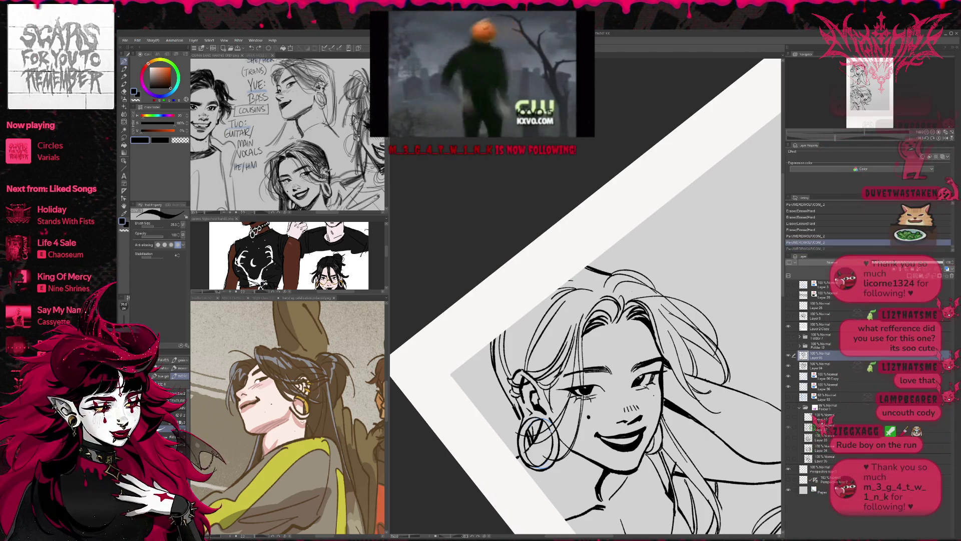
left_click_drag(628, 381, 664, 367)
key("ctrl+y")
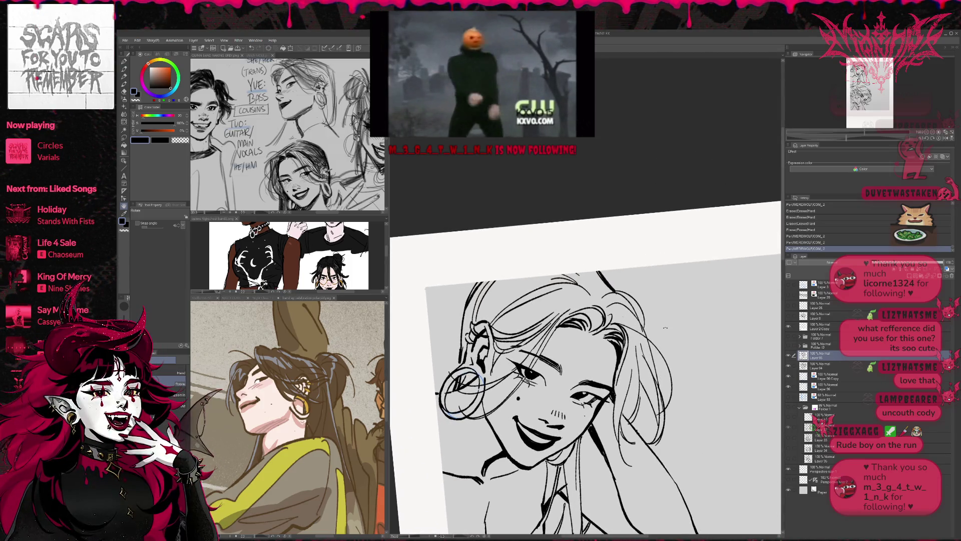
- Use Liquify to subtly reshape the eye and eyebrow
key("j")
mouse_move(529, 373)
left_mouse_down()
mouse_move(554, 393)
mouse_move(521, 369)
left_mouse_up()
key("ctrl+z")
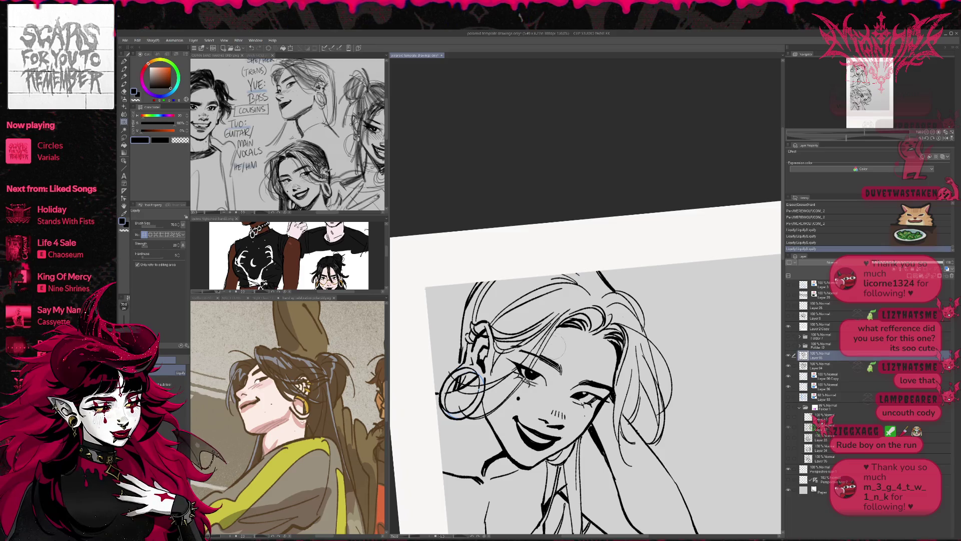
key("ctrl+z")
key("ctrl+z")
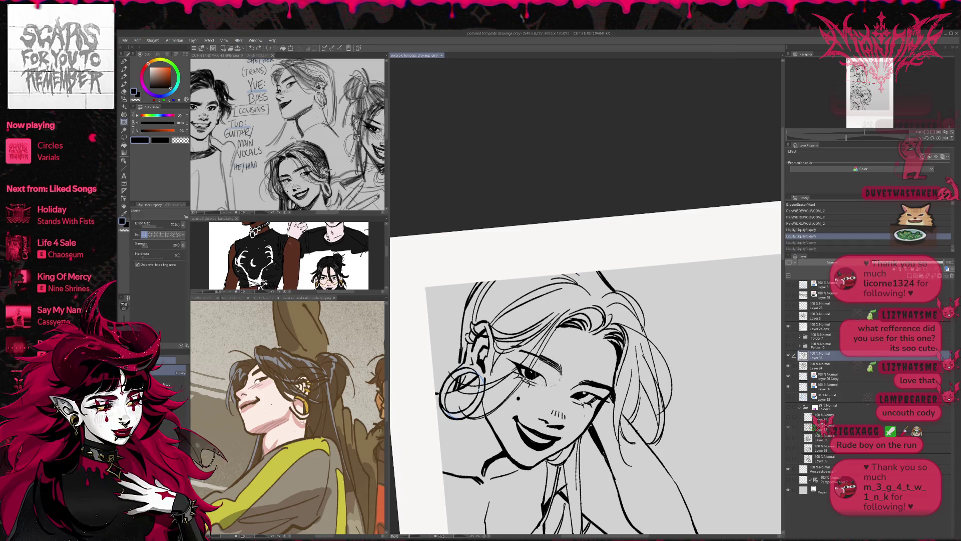
key("ctrl+y")
key("ctrl+y")
mouse_move(525, 375)
left_mouse_down()
mouse_move(541, 356)
mouse_move(519, 364)
mouse_move(523, 357)
left_mouse_up()
- Discard a trial eyebrow stroke and erase the stray marks around the eye
key("p")
mouse_move(543, 348)
left_mouse_down()
mouse_move(515, 359)
mouse_move(600, 401)
left_mouse_up()
key("ctrl+z")
key("ctrl+z")
key("e")
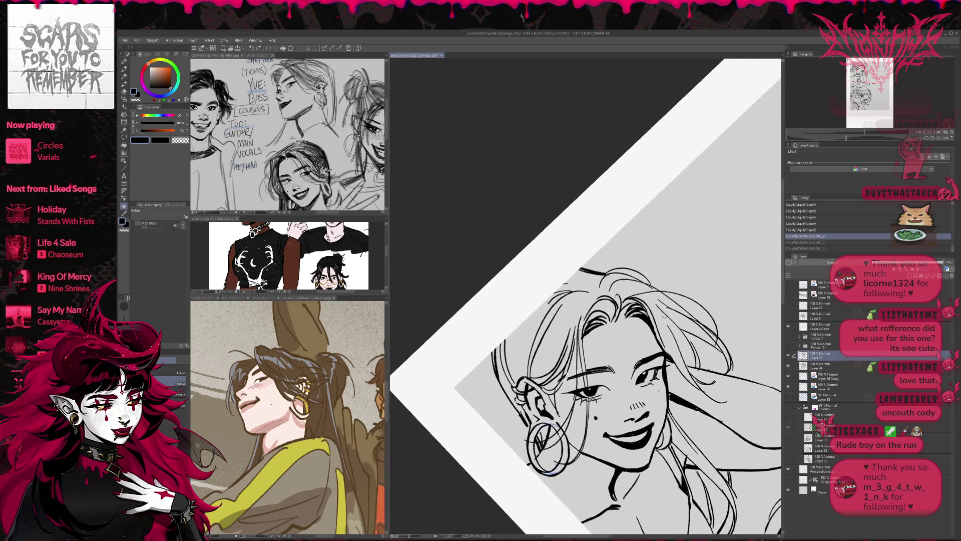
left_click_drag(557, 376, 564, 382)
left_click_drag(586, 300, 646, 278)
left_click_drag(562, 367, 566, 373)
left_click_drag(563, 369, 593, 373)
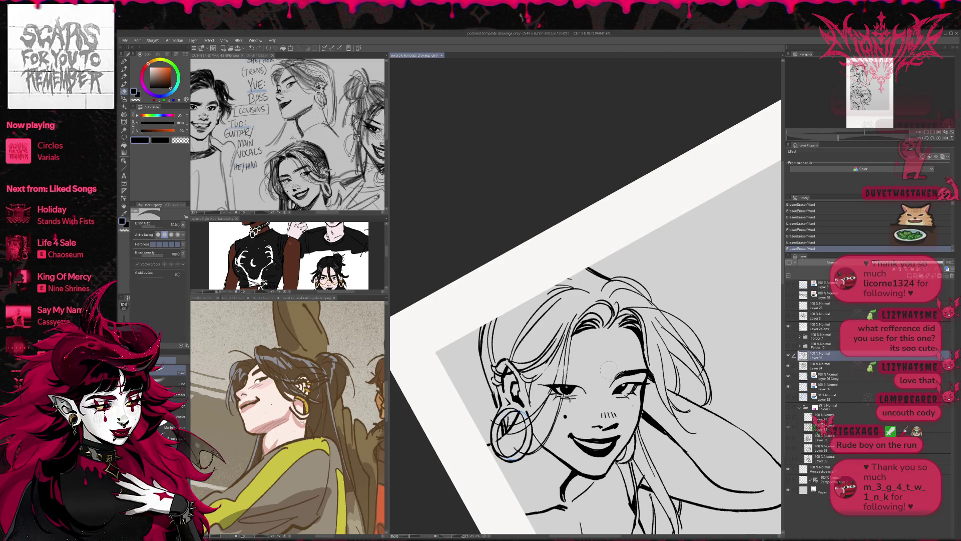
- Add new hair strokes above the eye and bring the view nearly level
key("p")
mouse_move(590, 331)
left_mouse_down()
mouse_move(568, 345)
mouse_move(607, 329)
mouse_move(642, 338)
mouse_move(643, 349)
mouse_move(649, 335)
mouse_move(701, 337)
left_mouse_up()
key("r")
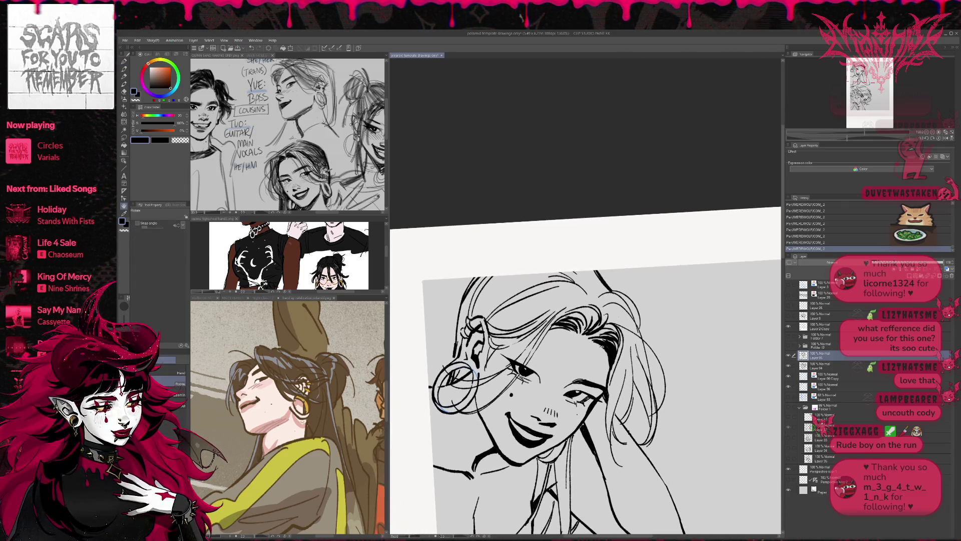
- Erase faint forehead strokes and redraw the hair strands near the brow
key("e")
mouse_move(610, 360)
left_mouse_down()
mouse_move(598, 342)
mouse_move(556, 325)
mouse_move(609, 313)
left_mouse_up()
mouse_move(603, 331)
left_mouse_down()
mouse_move(615, 315)
mouse_move(597, 291)
left_mouse_up()
key("p")
mouse_move(507, 351)
left_mouse_down()
mouse_move(580, 320)
mouse_move(569, 336)
left_mouse_up()
mouse_move(581, 320)
left_mouse_down()
mouse_move(578, 343)
mouse_move(532, 344)
mouse_move(551, 343)
left_mouse_up()
key("e")
left_click_drag(532, 318, 551, 343)
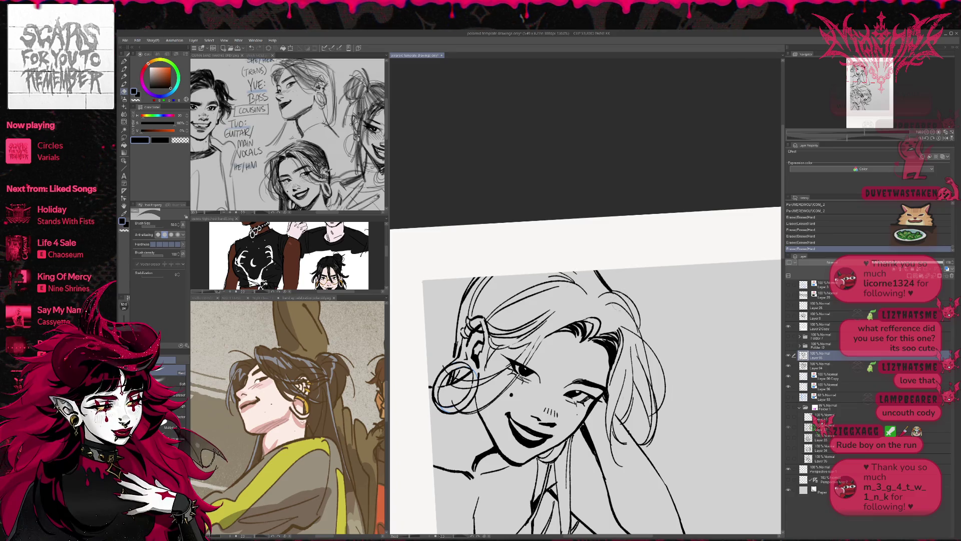
key("p")
mouse_move(574, 303)
left_mouse_down()
mouse_move(538, 326)
mouse_move(586, 323)
left_mouse_up()
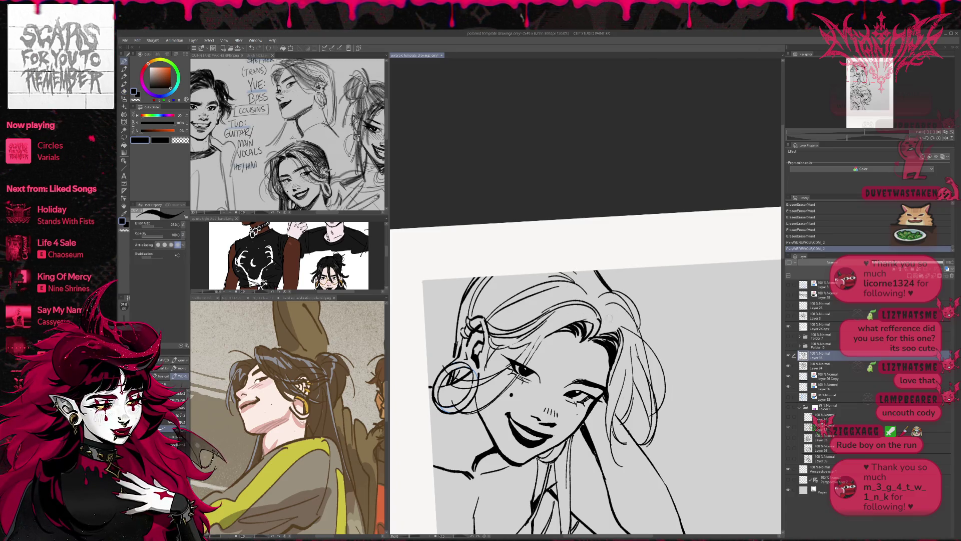
- With the view levelled, trim forehead hair lines and try a long strand, then undo it
key("r")
mouse_move(651, 316)
left_mouse_down()
mouse_move(660, 346)
mouse_move(648, 320)
left_mouse_up()
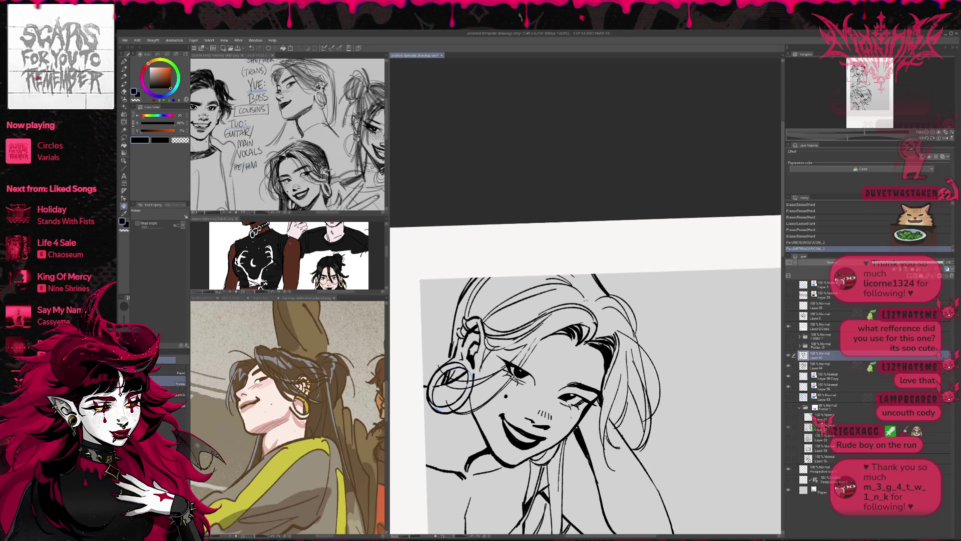
key("e")
left_click_drag(526, 341, 538, 353)
left_click_drag(556, 320, 589, 303)
key("e")
key("p")
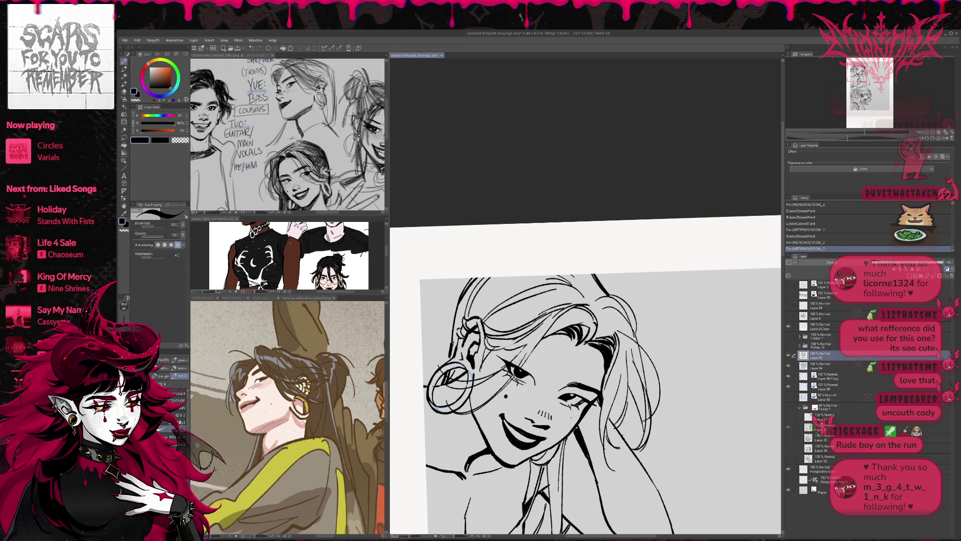
key("e")
left_click_drag(536, 328, 564, 304)
key("p")
left_click_drag(525, 346, 581, 299)
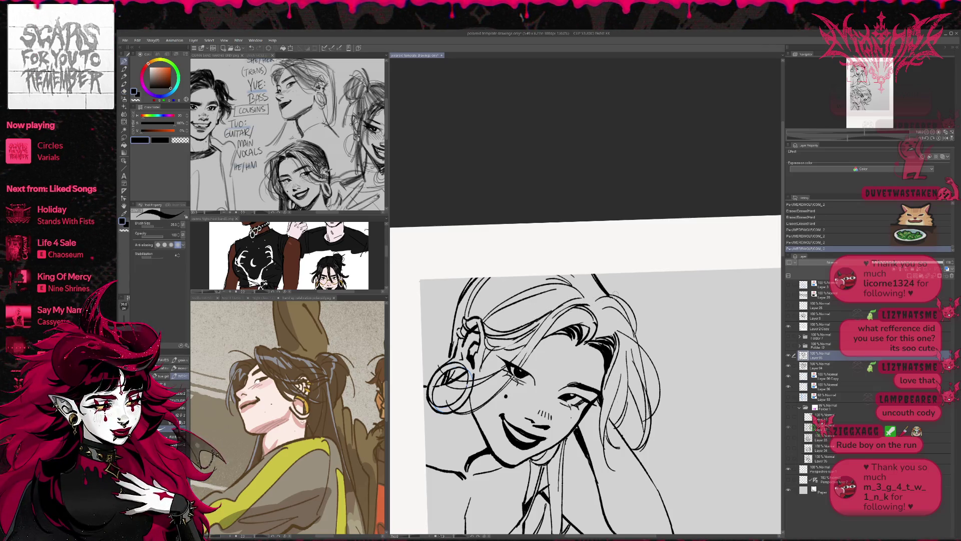
key("ctrl+z")
- Erase part of a hair line on the forehead and remove stray hair lines
key("e")
left_click_drag(530, 327, 563, 304)
key("p")
key("ctrl+z")
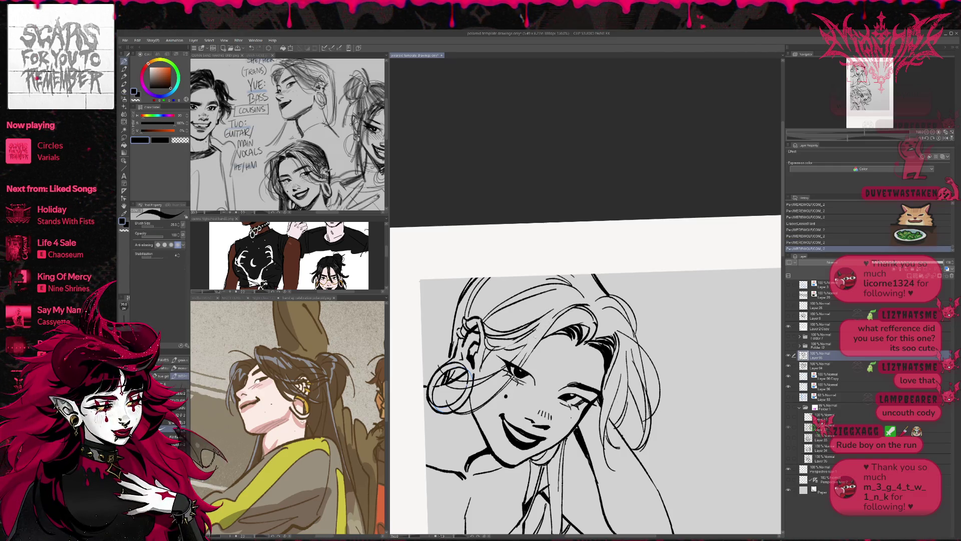
key("e")
mouse_move(595, 325)
left_mouse_down()
mouse_move(606, 311)
mouse_move(576, 312)
mouse_move(603, 307)
left_mouse_up()
- Rotate the canvas view clockwise and ink two new strands in the hair
key("p")
key("e")
key("p")
key("e")
mouse_move(603, 304)
left_mouse_down()
mouse_move(585, 348)
mouse_move(603, 319)
mouse_move(591, 339)
mouse_move(584, 308)
left_mouse_up()
key("p")
mouse_move(577, 321)
left_mouse_down()
mouse_move(603, 308)
mouse_move(619, 329)
mouse_move(596, 370)
mouse_move(603, 376)
mouse_move(608, 357)
mouse_move(618, 373)
left_mouse_up()
- Trim hair line ends near the top, reverting the erasure near the ear
key("e")
left_click_drag(563, 358, 597, 343)
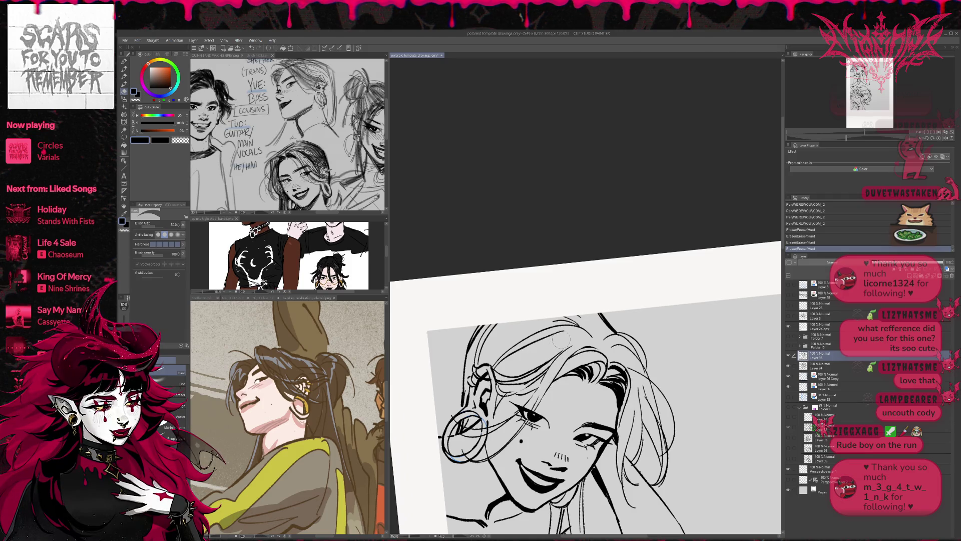
left_click_drag(566, 356, 591, 345)
left_click_drag(581, 356, 595, 347)
mouse_move(542, 365)
left_mouse_down()
mouse_move(523, 384)
mouse_move(558, 353)
mouse_move(554, 344)
left_mouse_up()
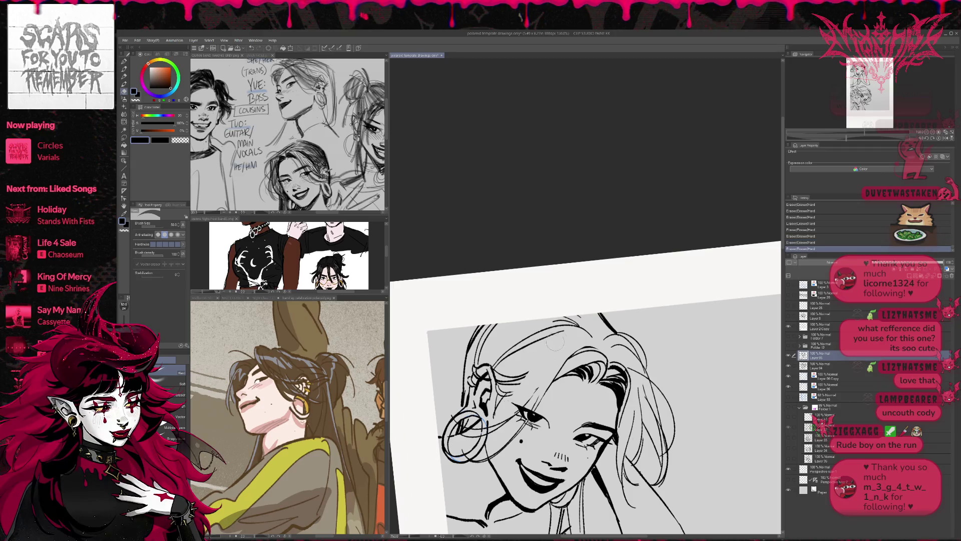
key("ctrl+z")
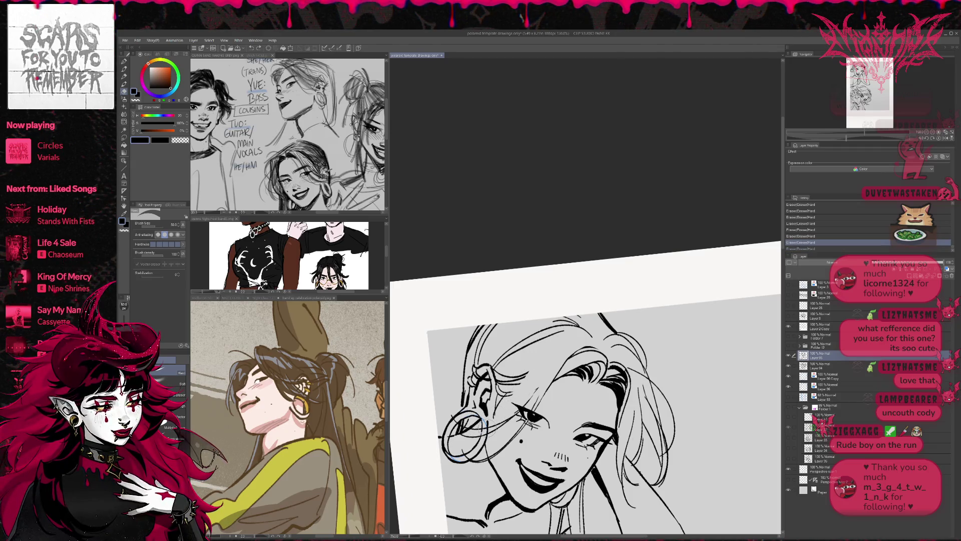
- Ink new hair strands around the ear and a short stroke near the eye
key("p")
left_click_drag(491, 393, 516, 423)
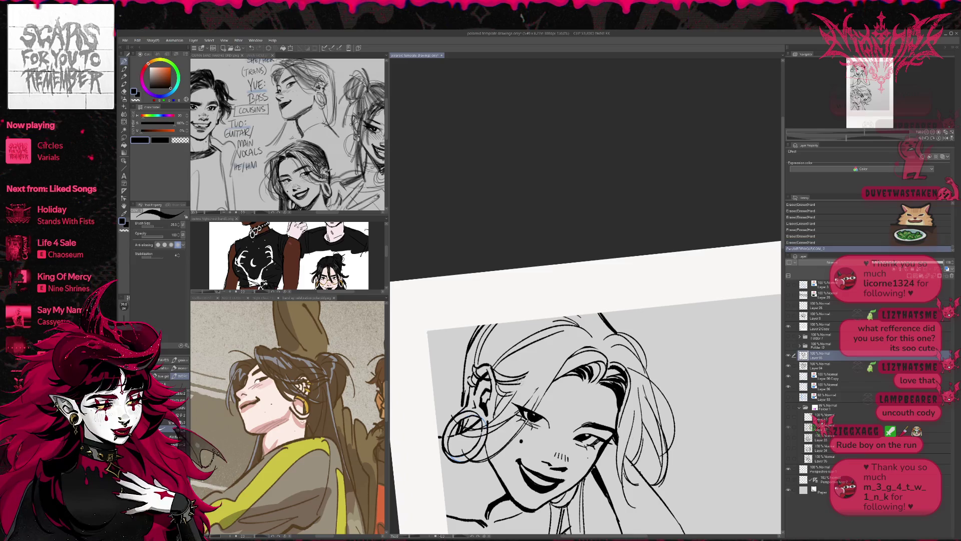
left_click_drag(503, 350, 550, 408)
key("ctrl+z")
left_click_drag(493, 400, 511, 417)
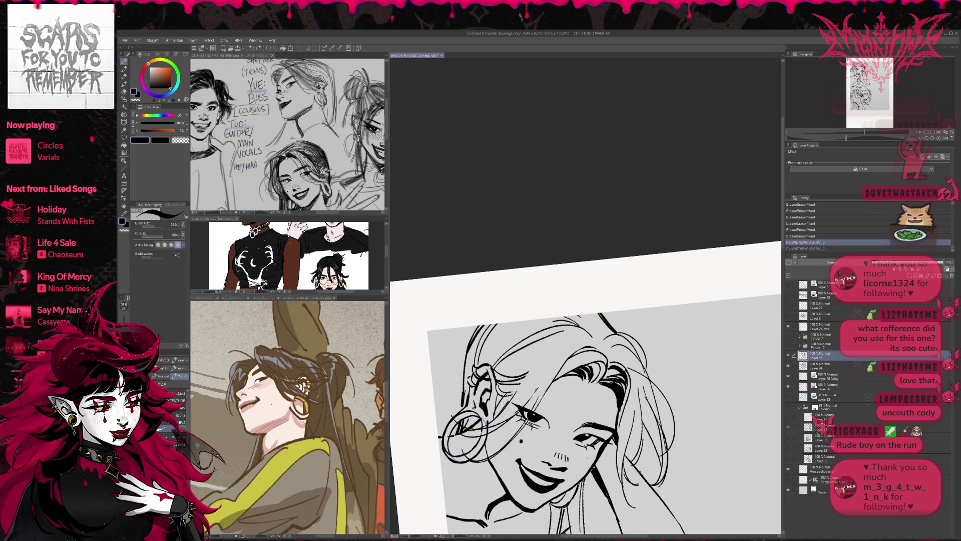
mouse_move(523, 383)
left_mouse_down()
mouse_move(575, 336)
mouse_move(520, 410)
mouse_move(533, 408)
left_mouse_up()
key("ctrl+z")
key("e")
key("p")
left_click_drag(553, 369, 536, 394)
- Rotate the view counter-clockwise and add short strokes and hatching beside the hair strands
key("r")
left_click_drag(672, 376, 669, 354)
key("p")
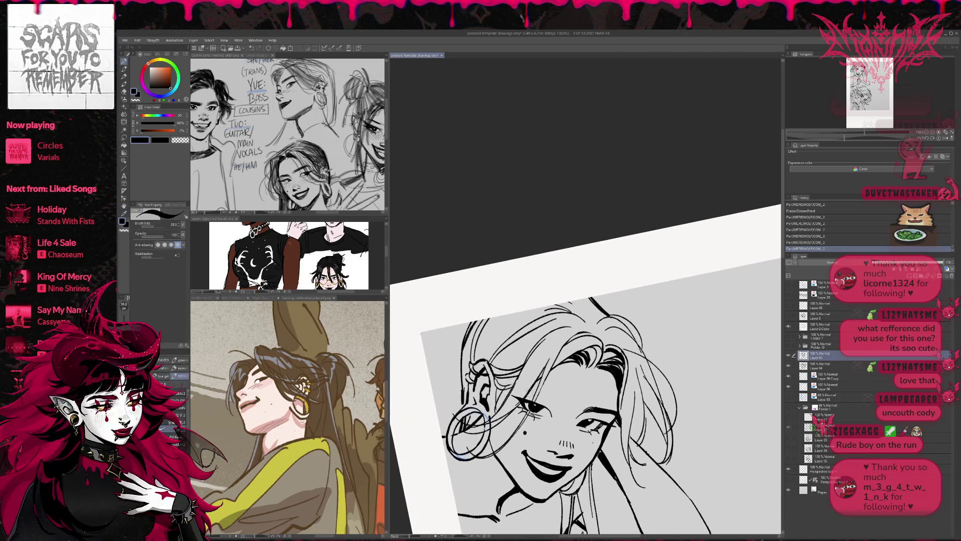
mouse_move(556, 392)
left_mouse_down()
mouse_move(539, 402)
mouse_move(555, 406)
left_mouse_up()
mouse_move(567, 395)
left_mouse_down()
mouse_move(560, 411)
mouse_move(536, 397)
mouse_move(549, 401)
mouse_move(645, 360)
left_mouse_up()
- On a mirrored, rotated view, trim the left eyebrow and add small marks near the left eye
key("r")
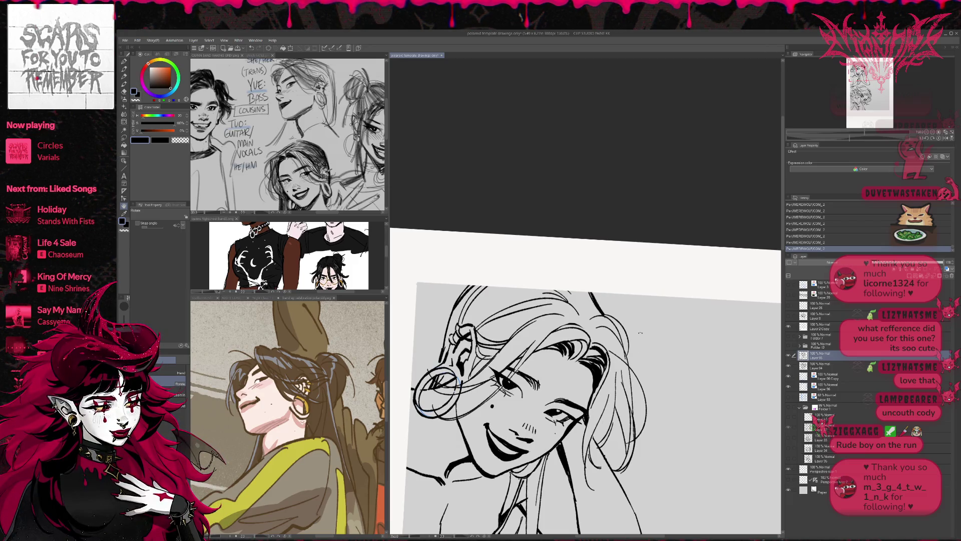
left_click(946, 137)
mouse_move(626, 476)
left_mouse_down()
mouse_move(526, 426)
mouse_move(476, 359)
mouse_move(462, 357)
left_mouse_up()
key("e")
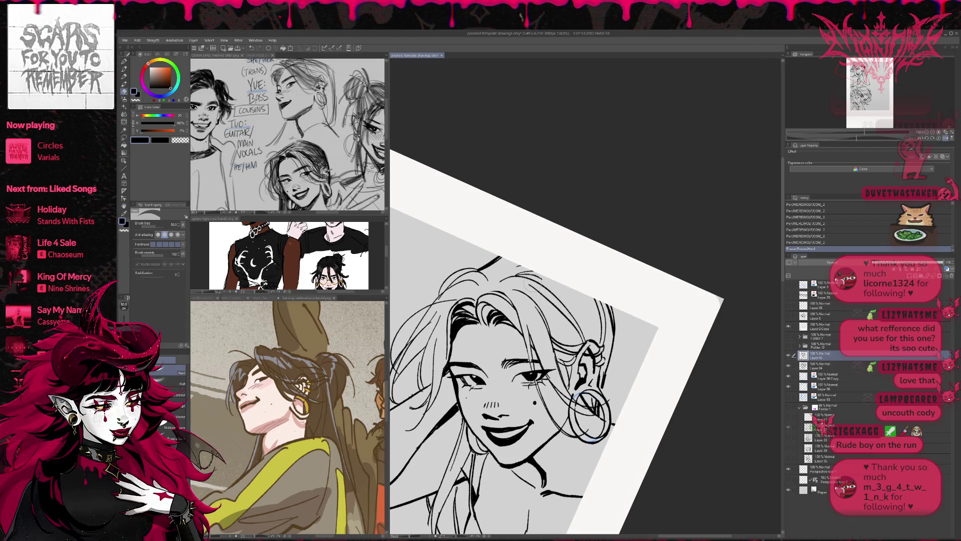
left_click_drag(506, 370, 518, 364)
left_click_drag(507, 368, 513, 364)
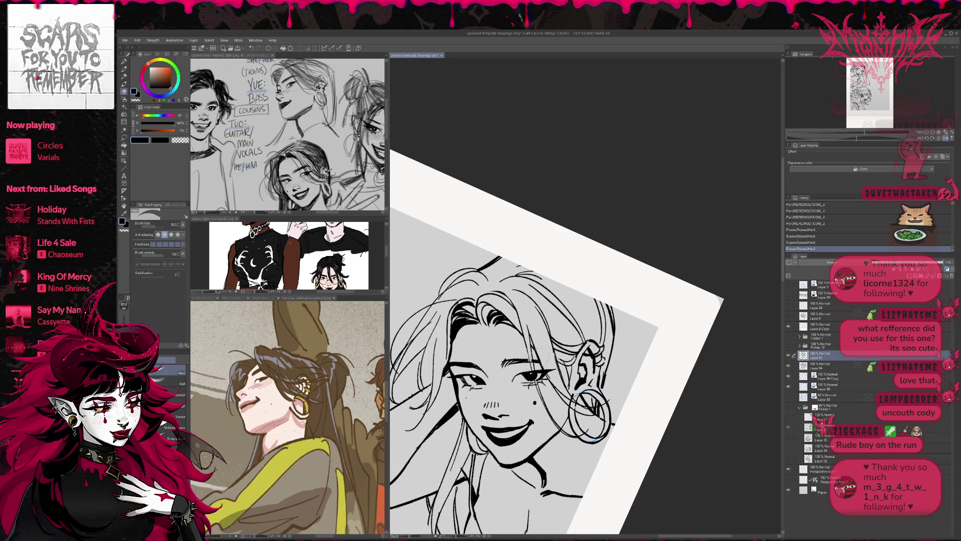
key("p")
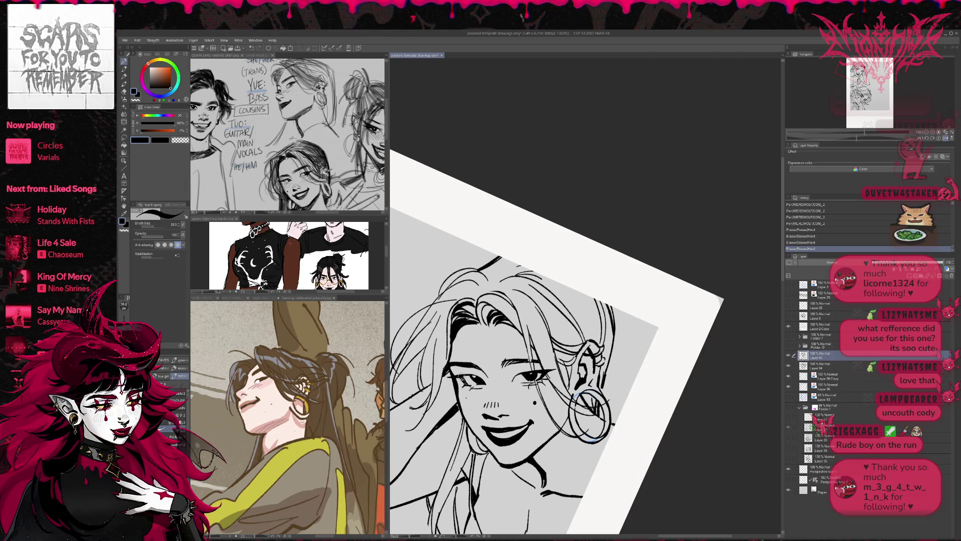
mouse_move(472, 373)
left_mouse_down()
mouse_move(481, 383)
mouse_move(466, 381)
left_mouse_up()
- Add small marks beside the right eye and hatch blush lines on the cheek
key("e")
key("p")
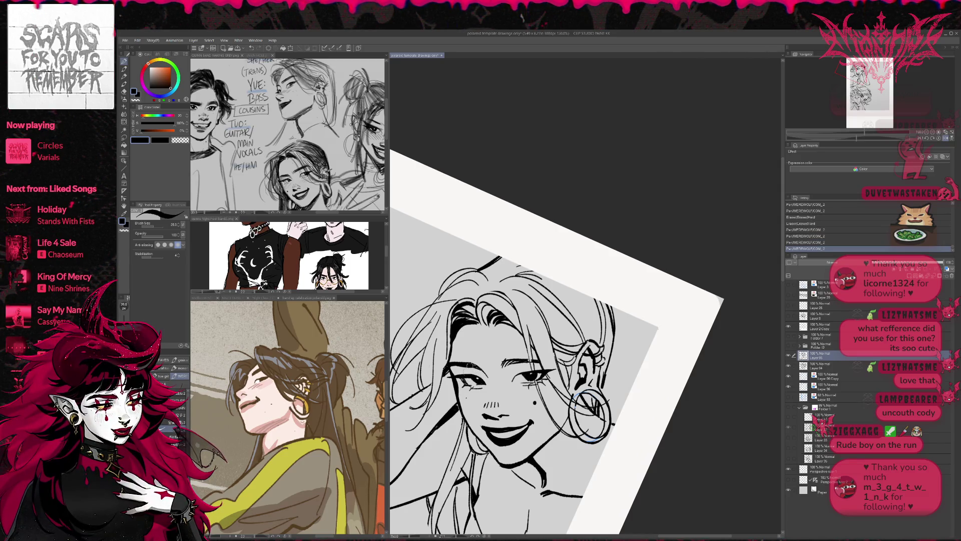
key("r")
left_click_drag(626, 332, 633, 308)
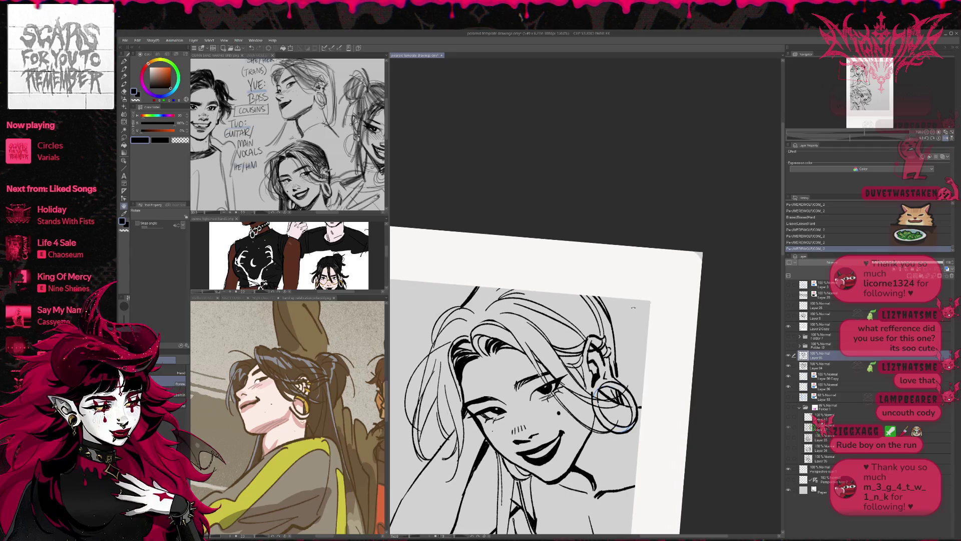
key("p")
left_click_drag(528, 391, 537, 398)
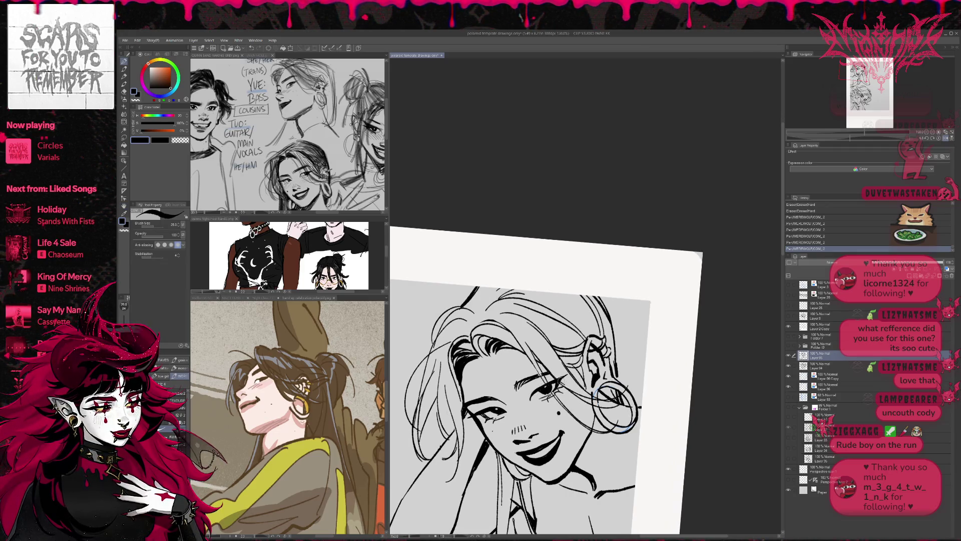
key("r")
left_click_drag(626, 351, 621, 365)
left_click_drag(575, 337, 596, 334)
key("p")
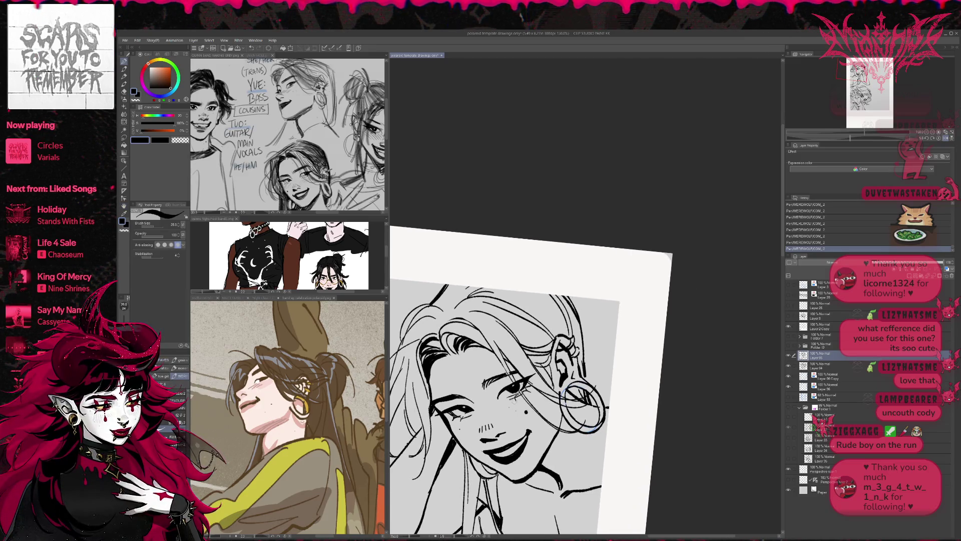
mouse_move(512, 400)
left_mouse_down()
mouse_move(502, 414)
mouse_move(512, 412)
left_mouse_up()
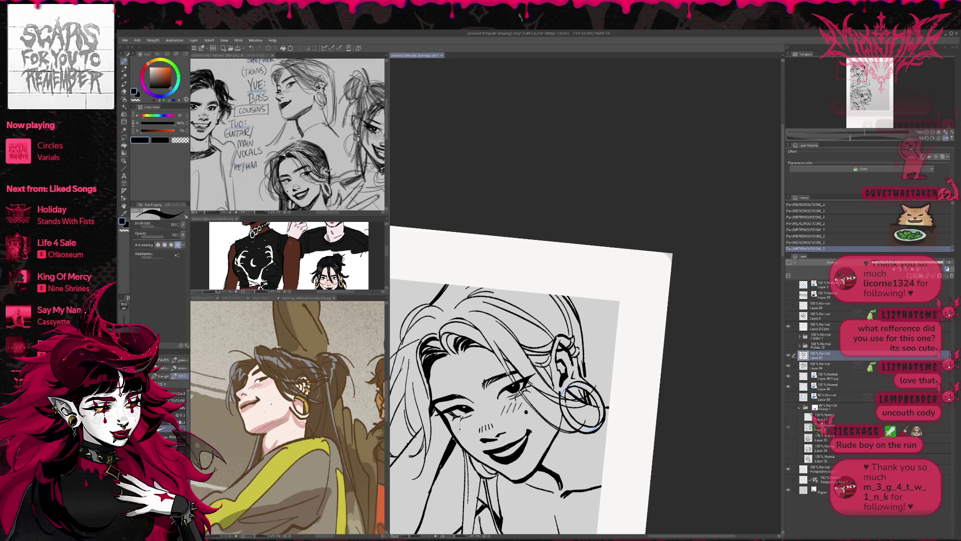
- Rotate the view clockwise and erase stray marks on the cheek and near the eye
key("r")
left_click_drag(631, 350, 657, 345)
key("e")
left_click_drag(464, 408, 521, 385)
left_click_drag(513, 392, 520, 374)
key("p")
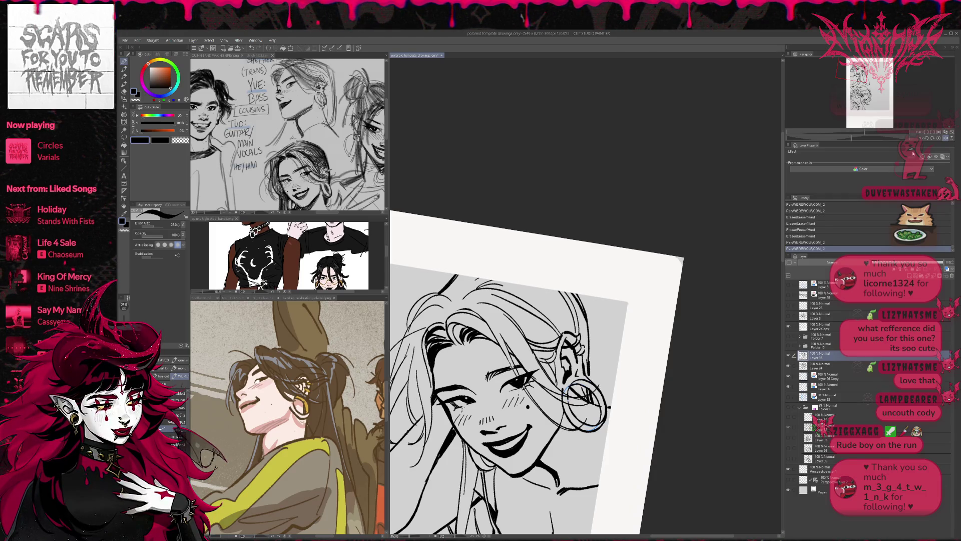
- Unmirror and level the canvas, undoing then restoring the strokes near the eye
key("h")
key("r")
left_click_drag(651, 300, 611, 346)
key("ctrl+z")
key("ctrl+z")
key("p")
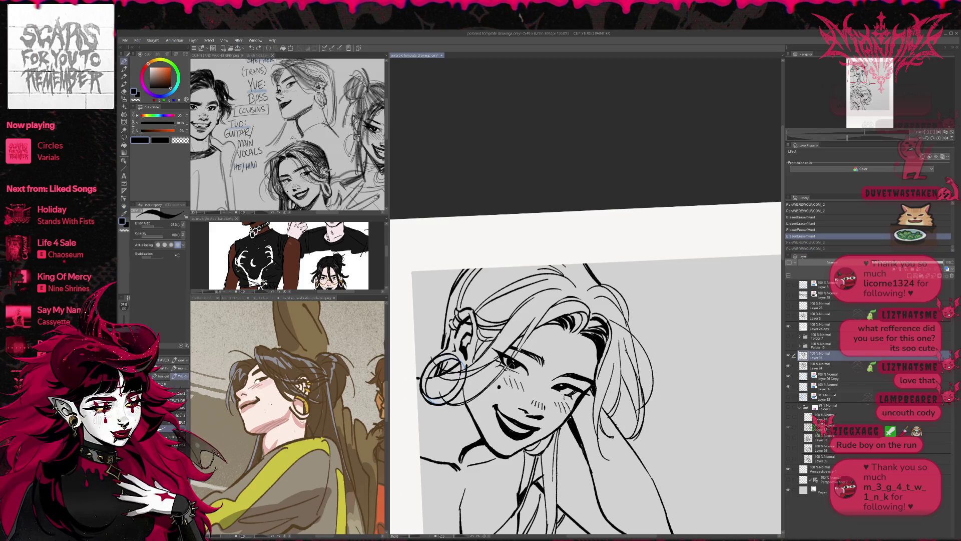
key("ctrl+y")
key("ctrl+y")
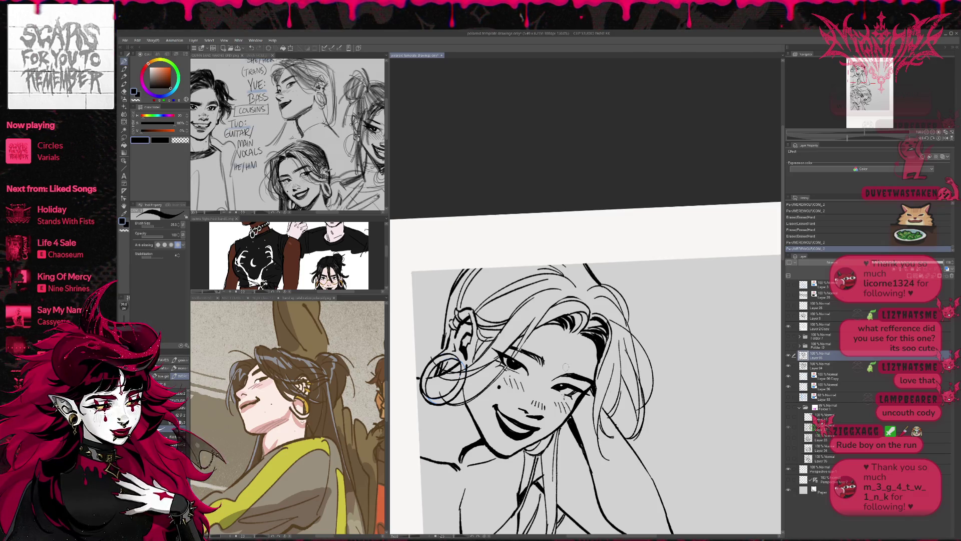
key("e")
left_click(560, 344)
- Re-level the view and erase stray ink on the line art with a smaller eraser
key("r")
left_click_drag(559, 344, 540, 351)
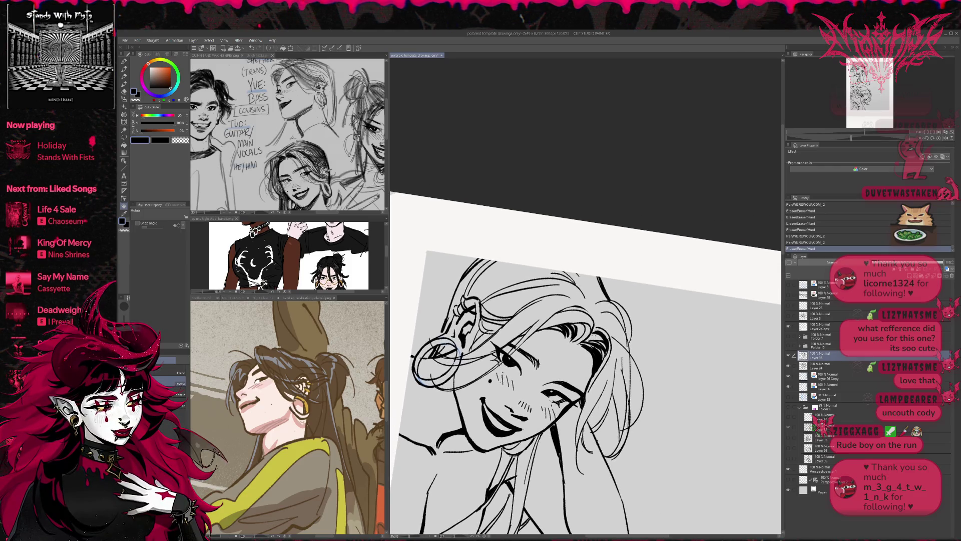
key("p")
key("r")
left_click_drag(585, 380, 565, 395)
key("e")
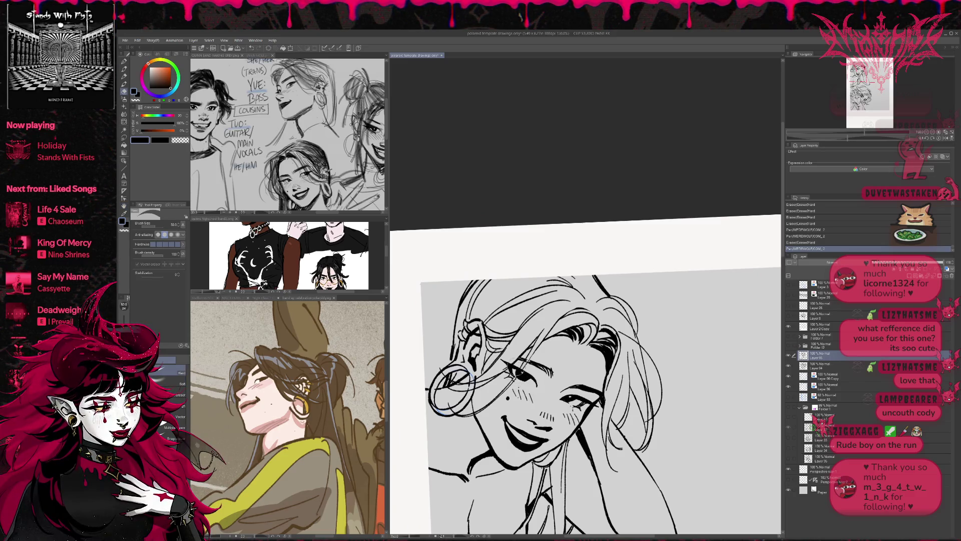
key("bracketleft")
left_click_drag(516, 370, 529, 343)
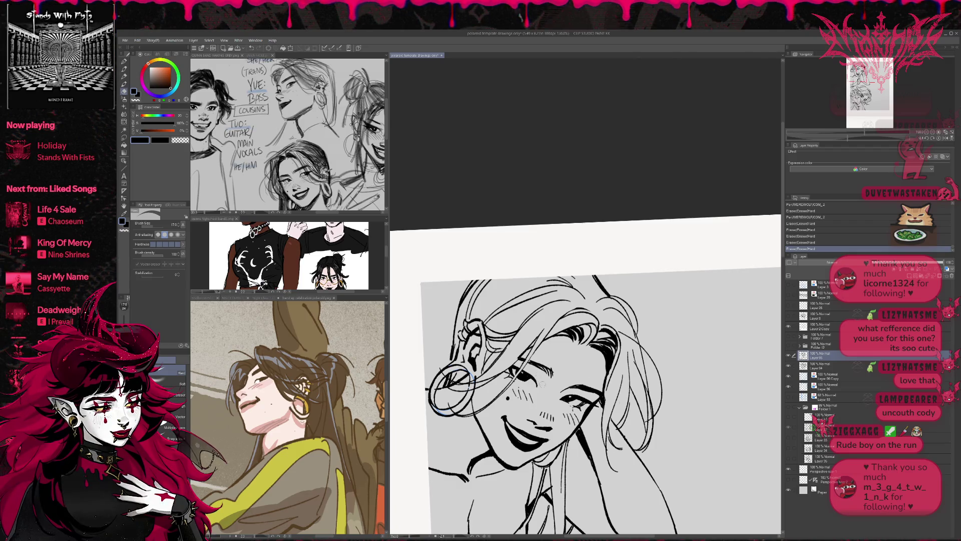
- Undo a misplaced pen stroke on the face and erase stray ink near the right eye
key("p")
left_click_drag(515, 370, 670, 337)
key("ctrl+z")
key("r")
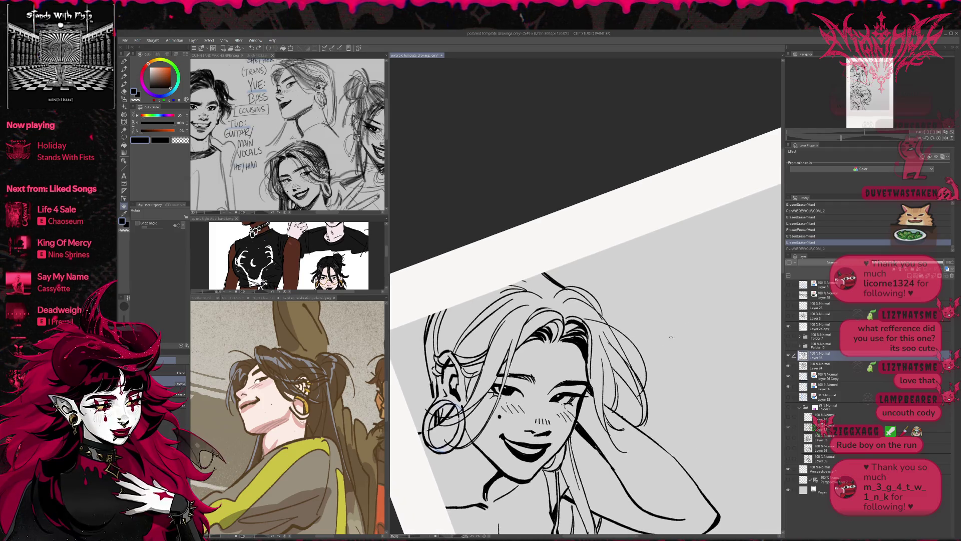
key("e")
left_click_drag(512, 386, 526, 400)
key("p")
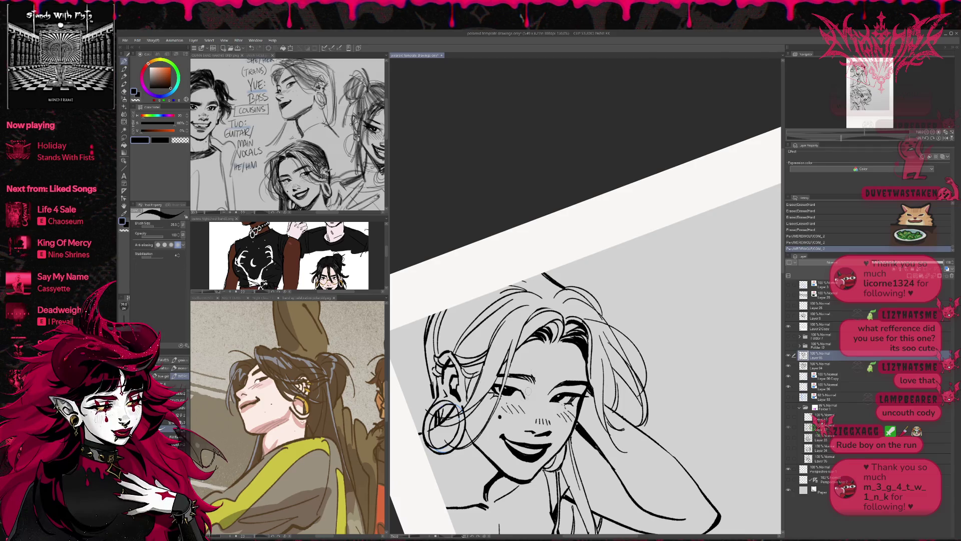
- Erase small ink marks near the right eye, undo the last stroke, and flip the view
key("e")
left_click_drag(520, 398, 522, 396)
key("p")
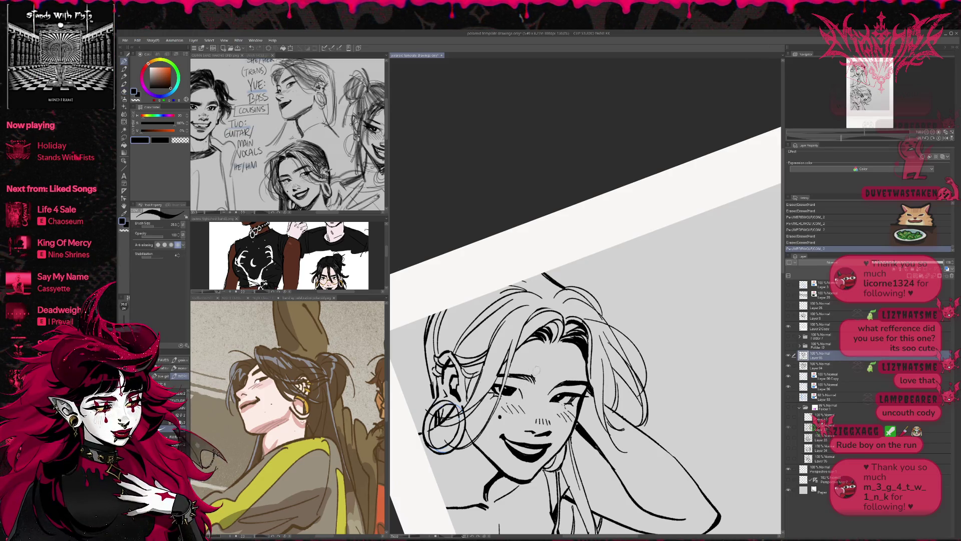
key("ctrl+z")
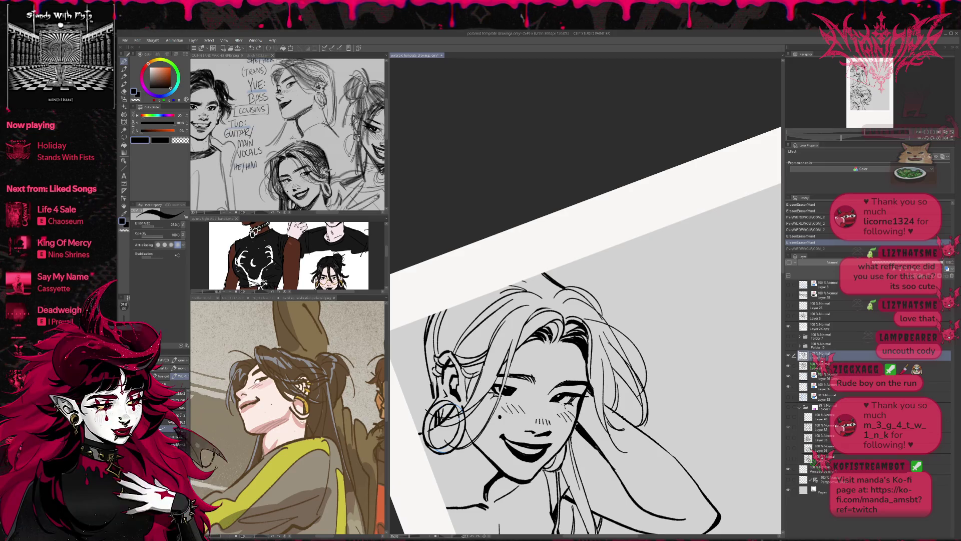
left_click(946, 140)
left_click(946, 140)
- Tilt the canvas view and ink a small stroke by the eye, undoing and redoing it
key("r")
left_click_drag(674, 280, 656, 337)
key("p")
left_click_drag(542, 365, 549, 364)
key("ctrl+z")
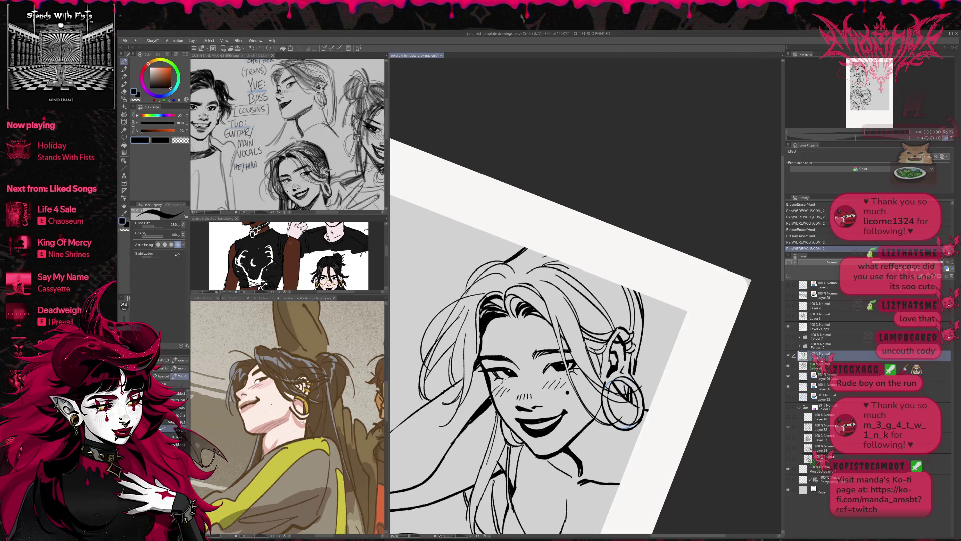
key("ctrl+z")
key("ctrl+z")
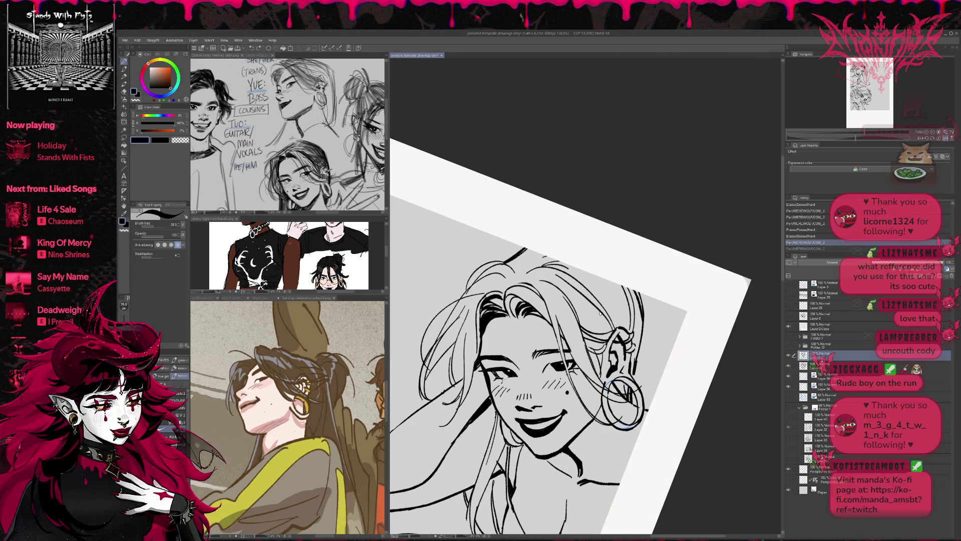
key("ctrl+y")
key("ctrl+y")
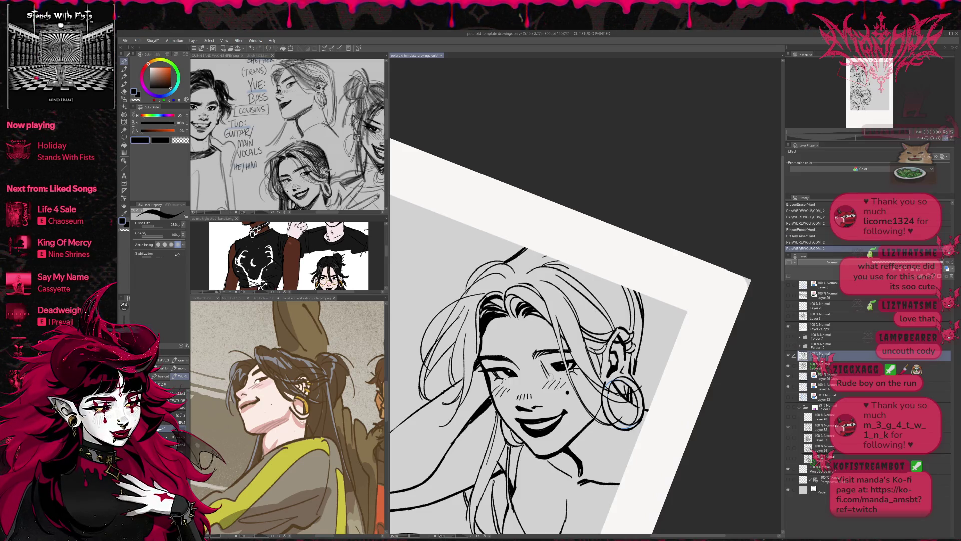
- Erase bits of ink near the eye and re-ink small lines there
key("e")
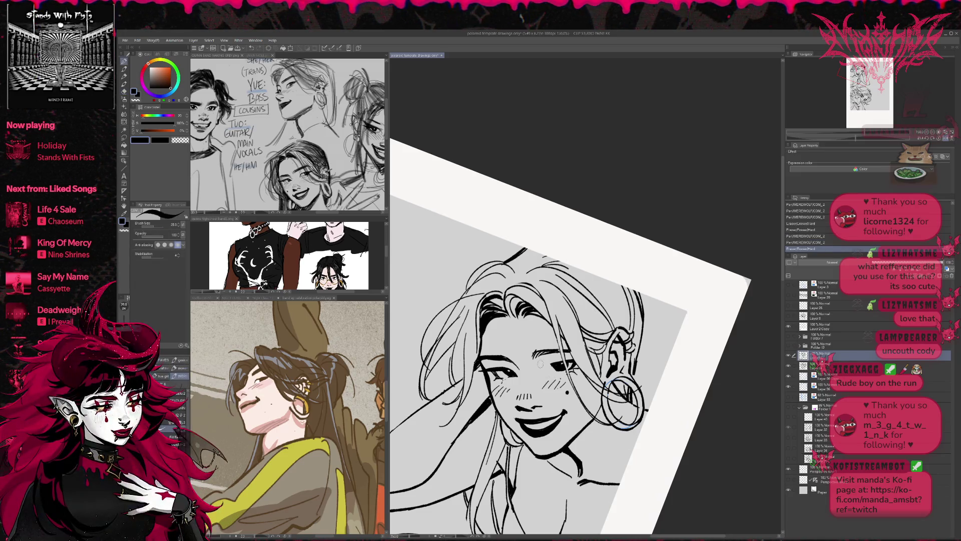
left_click_drag(540, 374, 556, 369)
left_click_drag(550, 373, 559, 371)
key("p")
left_click_drag(555, 373, 566, 365)
mouse_move(560, 370)
left_mouse_down()
mouse_move(567, 365)
mouse_move(559, 368)
left_mouse_up()
key("e")
key("p")
key("e")
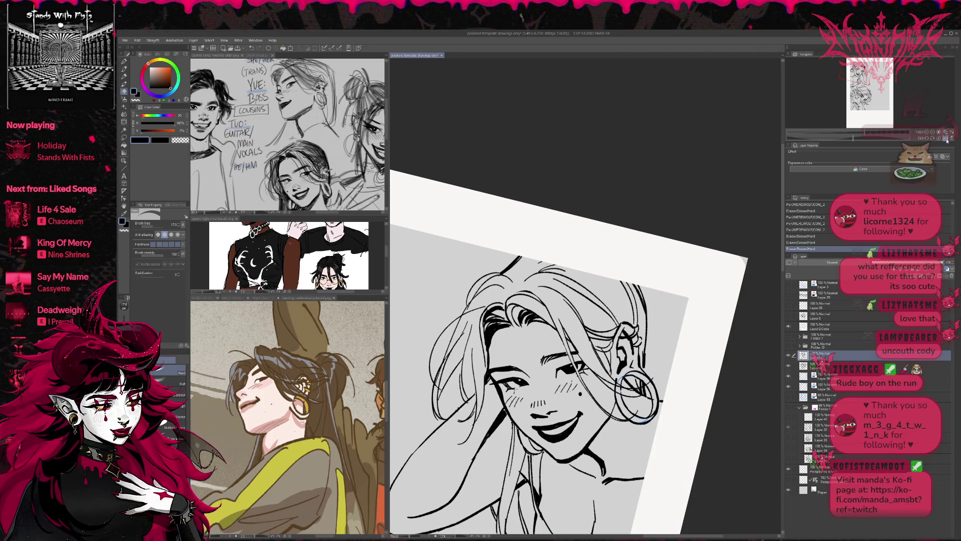
- Flip the view horizontally, reduce its tilt, and ink small strokes near the eye
left_click(946, 141)
key("r")
left_click_drag(726, 280, 703, 362)
key("p")
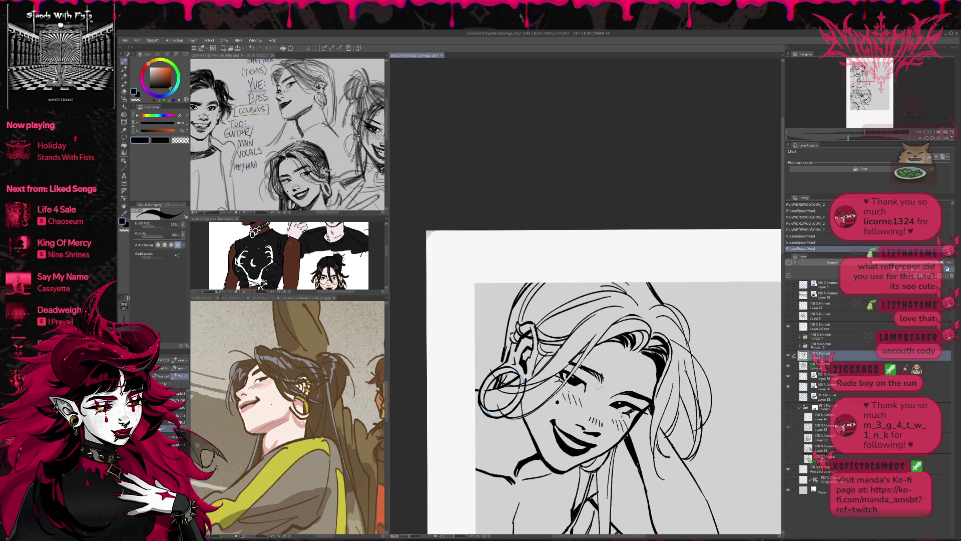
mouse_move(583, 380)
left_mouse_down()
mouse_move(642, 396)
mouse_move(647, 410)
left_mouse_up()
key("ctrl+z")
key("ctrl+z")
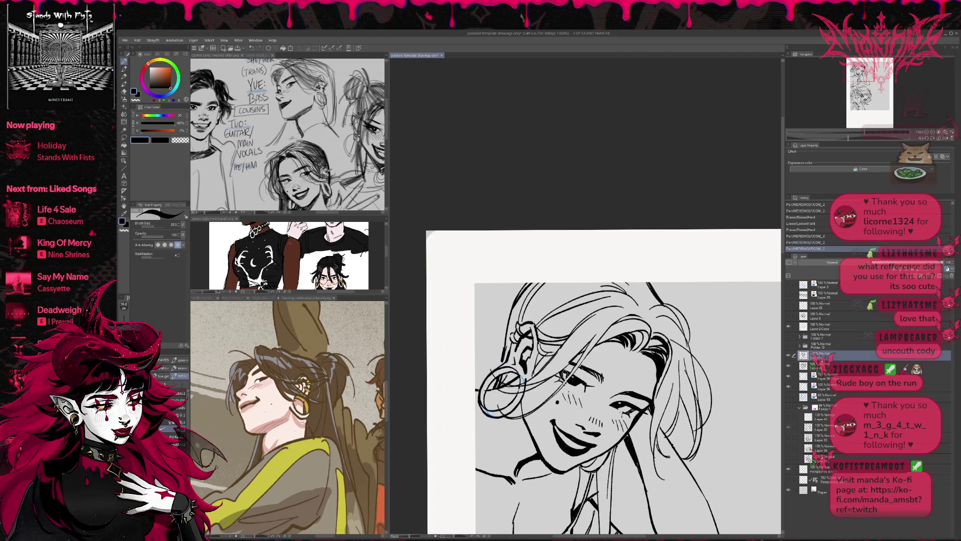
mouse_move(567, 373)
left_mouse_down()
mouse_move(556, 365)
mouse_move(549, 399)
mouse_move(638, 373)
mouse_move(627, 381)
left_mouse_up()
- Redraw a lash stroke on the right eye after undoing the previous attempt
key("e")
key("p")
key("ctrl+z")
key("ctrl+z")
left_click_drag(694, 357, 673, 363)
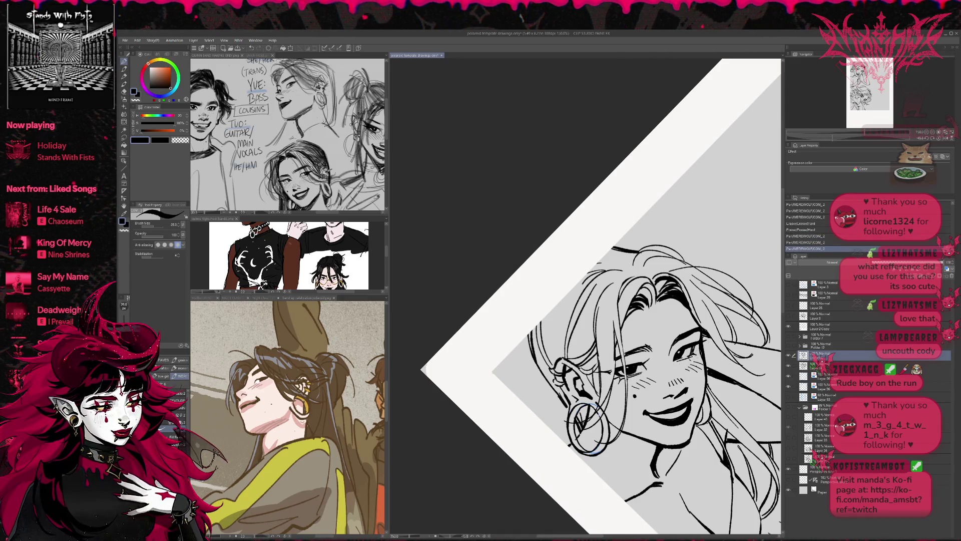
- Level the canvas view and erase tiny bits of ink on the face
key("r")
mouse_move(501, 210)
left_mouse_down()
mouse_move(561, 165)
mouse_move(631, 165)
left_mouse_up()
key("p")
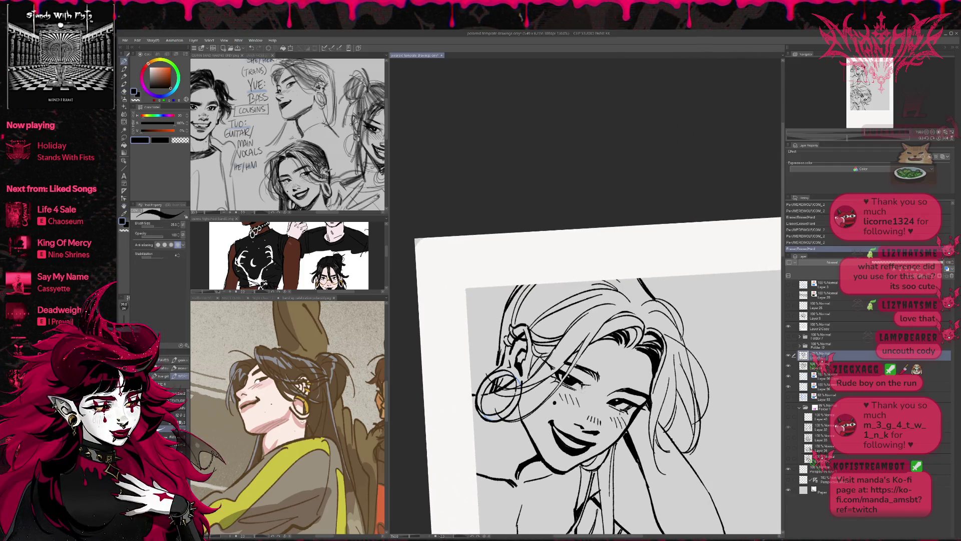
key("r")
left_click_drag(551, 165, 610, 170)
left_click_drag(680, 360, 695, 354)
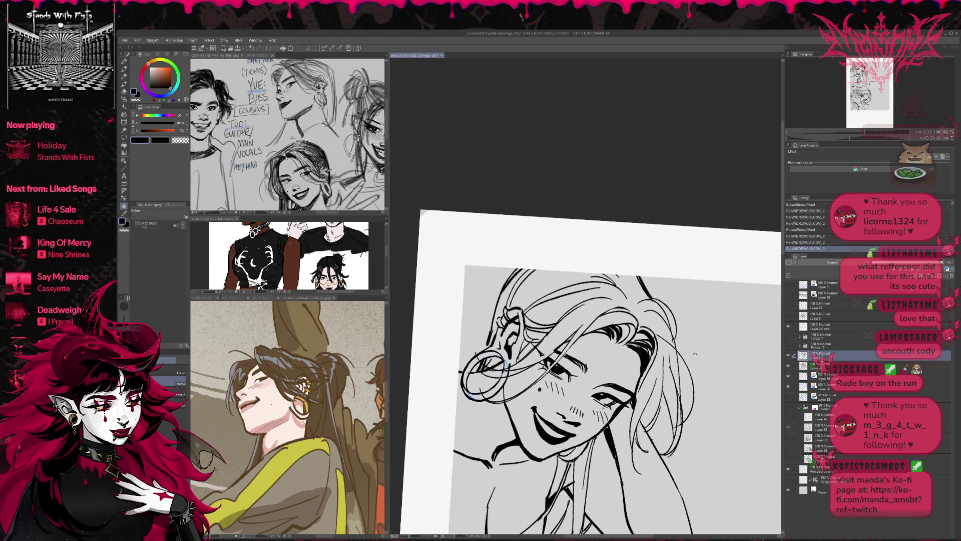
key("e")
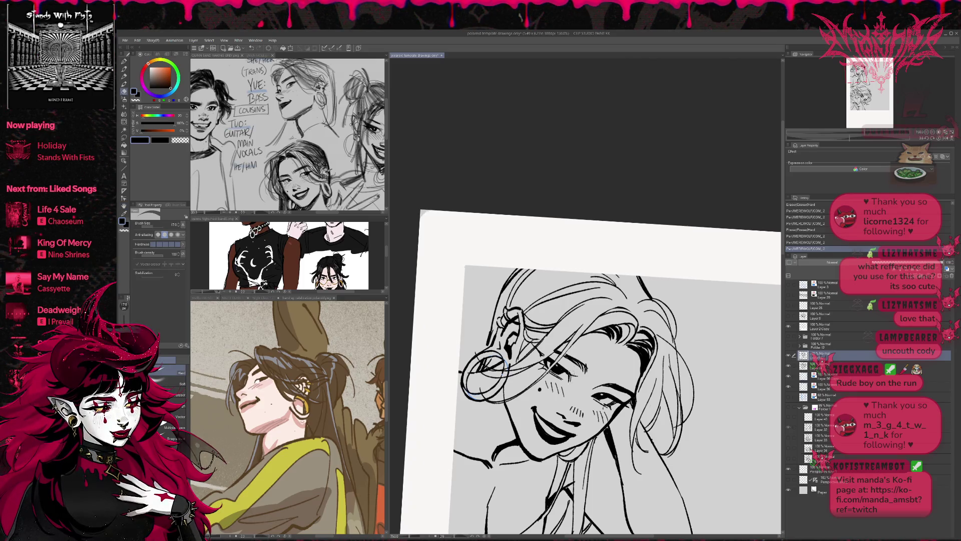
left_click_drag(475, 381, 483, 386)
- Lightly erase the small ink marks near the eye
key("p")
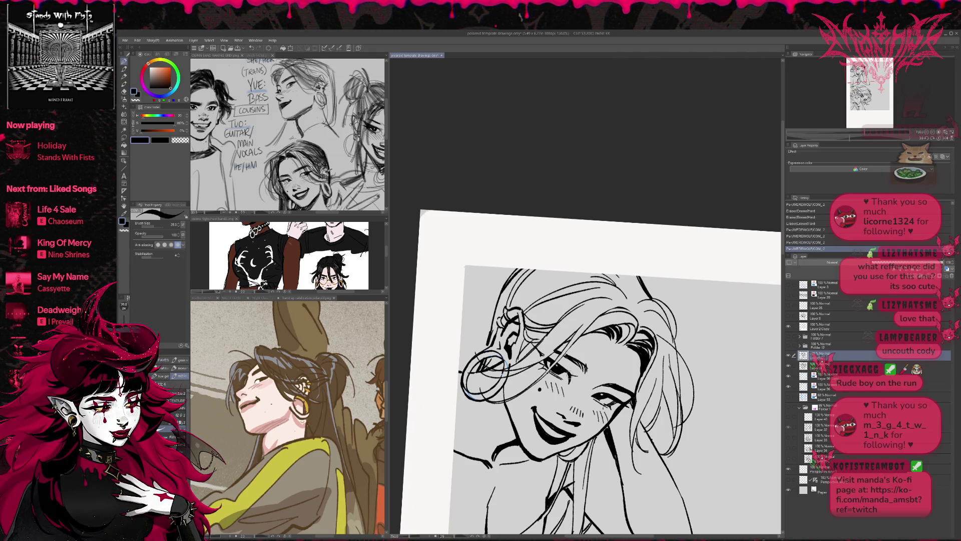
key("e")
left_click_drag(473, 383, 481, 388)
left_click_drag(561, 376, 565, 378)
left_click_drag(563, 377, 565, 378)
key("p")
key("e")
left_click_drag(560, 376, 565, 378)
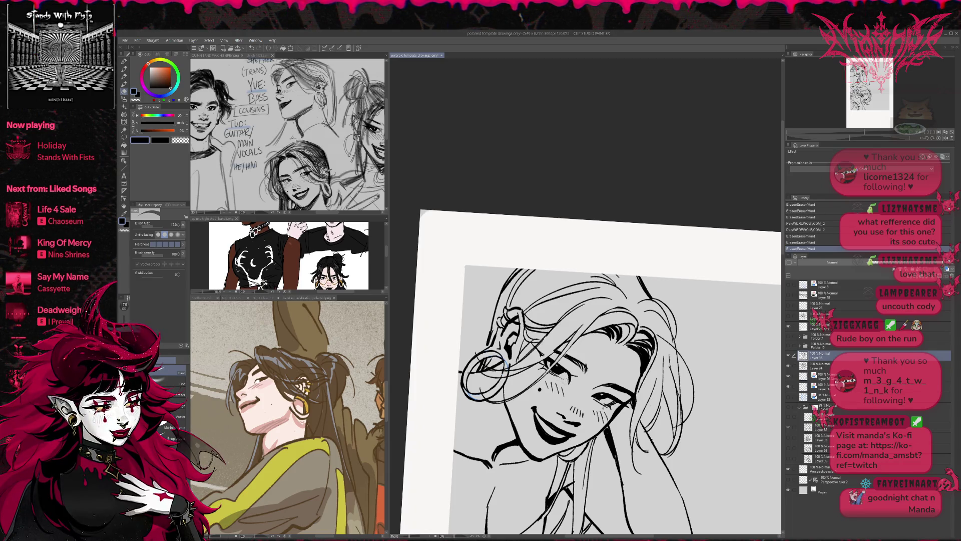
- Tilt the view and erase another small bit of ink on the face
key("r")
mouse_move(675, 251)
left_mouse_down()
mouse_move(626, 190)
mouse_move(661, 226)
left_mouse_up()
key("e")
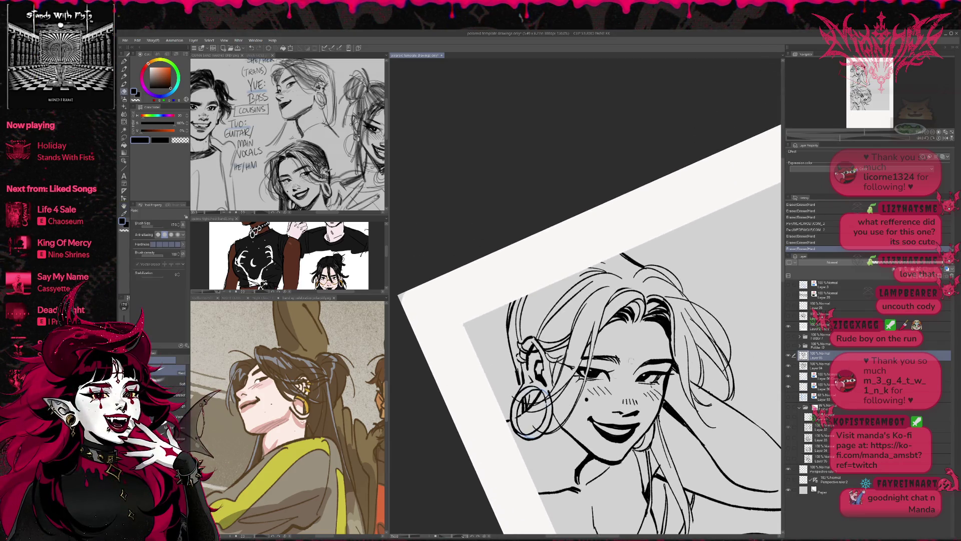
left_click_drag(609, 382, 613, 385)
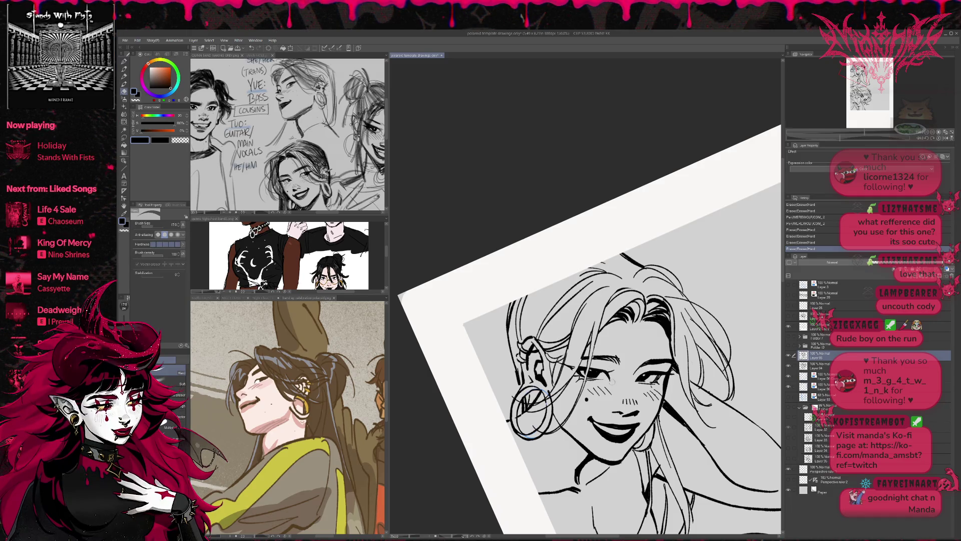
key("r")
mouse_move(661, 281)
left_mouse_down()
mouse_move(678, 333)
mouse_move(668, 357)
left_mouse_up()
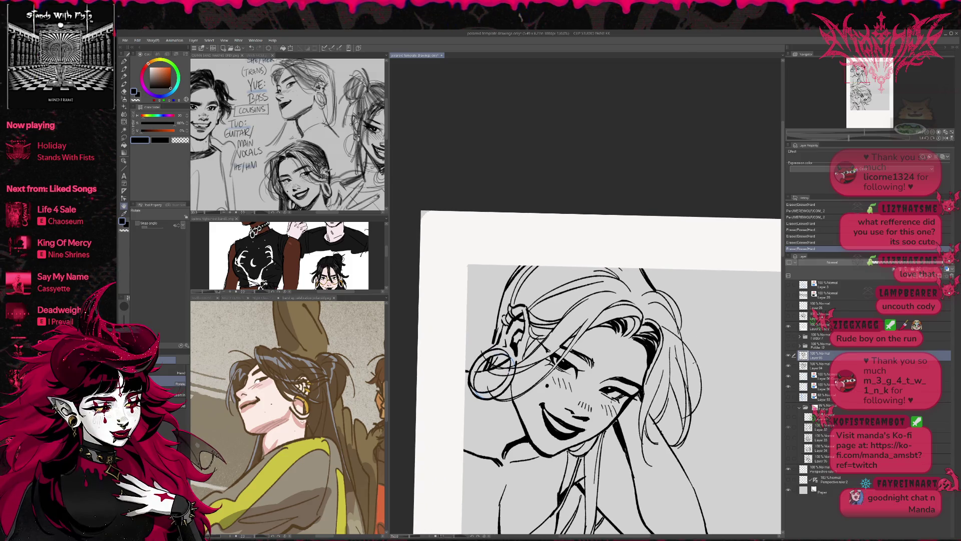
key("e")
- Ink three short blush hatch strokes on the girl's cheek
key("r")
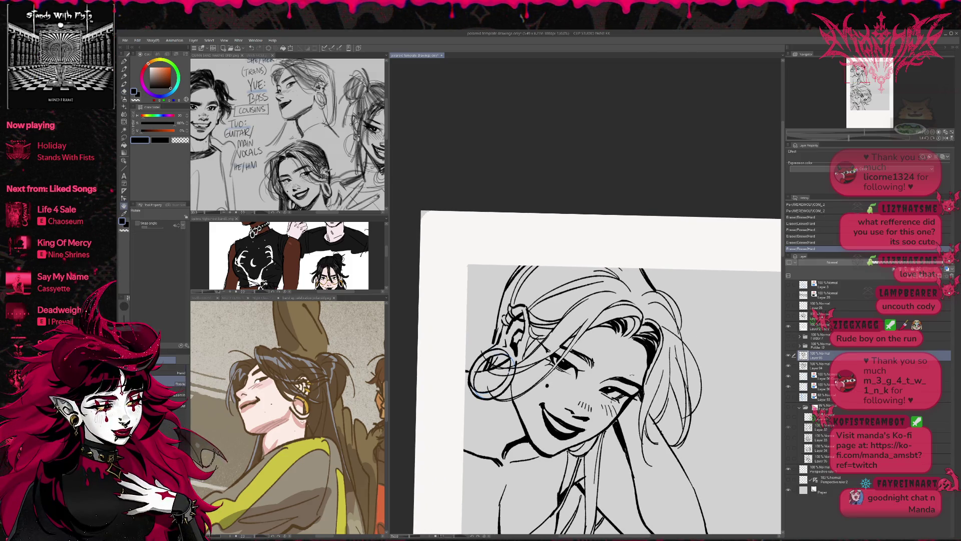
left_click_drag(500, 359, 531, 401)
key("p")
left_click(508, 414)
left_click_drag(581, 376, 571, 390)
mouse_move(589, 378)
left_mouse_down()
mouse_move(576, 396)
mouse_move(585, 393)
left_mouse_up()
mouse_move(596, 381)
left_mouse_down()
mouse_move(589, 394)
mouse_move(580, 384)
left_mouse_up()
- Partly erase the blush marks and reduce the canvas tilt
key("e")
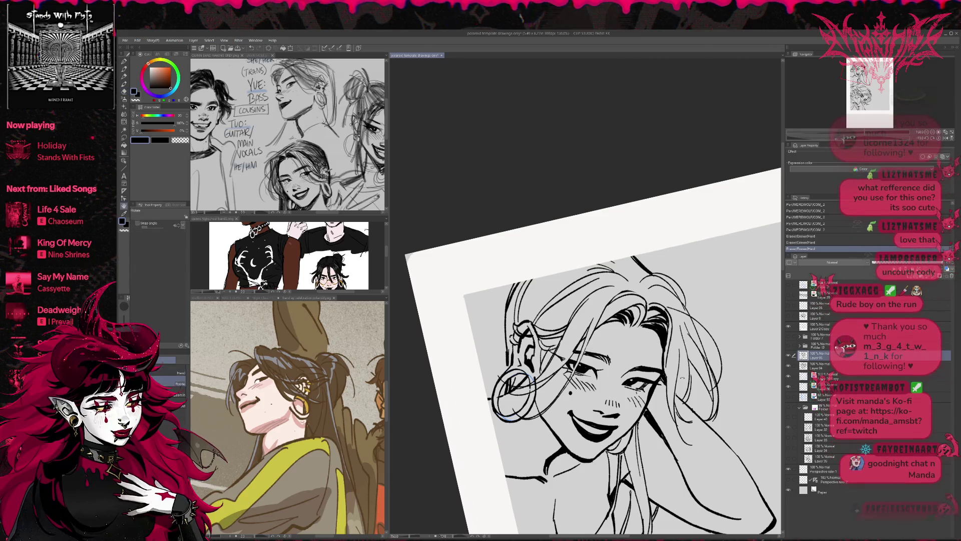
key("r")
left_click_drag(601, 350, 615, 360)
mouse_move(525, 376)
left_mouse_down()
mouse_move(517, 368)
mouse_move(576, 380)
left_mouse_up()
key("p")
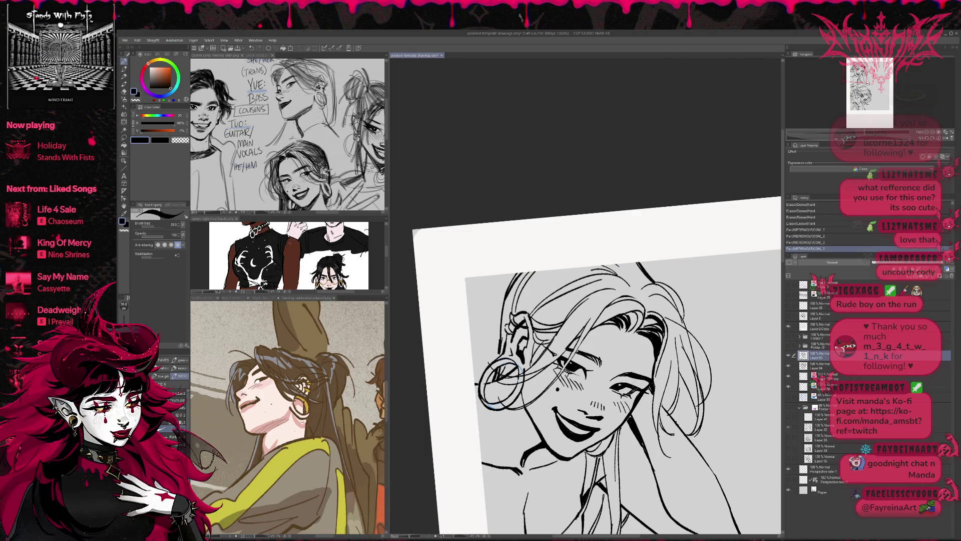
key("e")
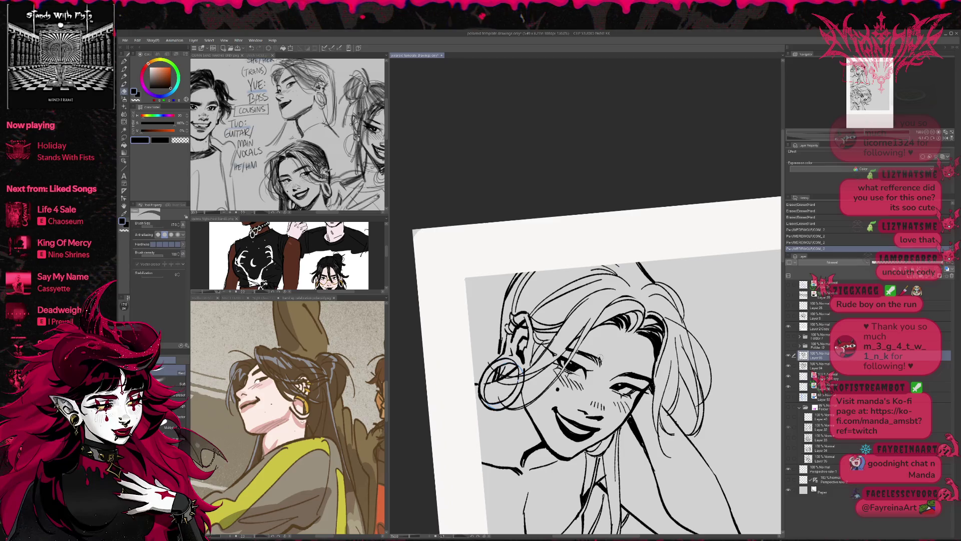
key("p")
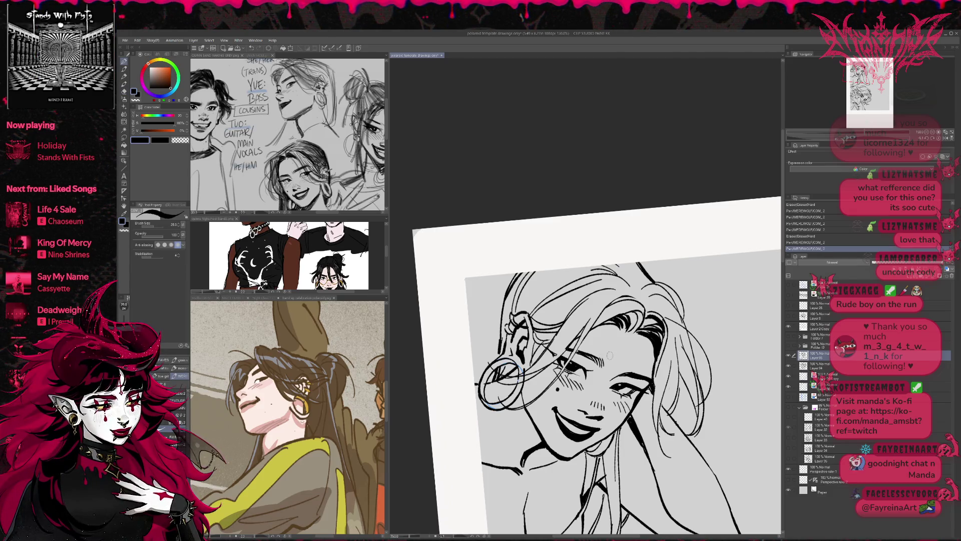
- Flip the canvas view horizontally and erase stray strokes on the face
left_click(945, 135)
left_click_drag(650, 250, 606, 265)
key("e")
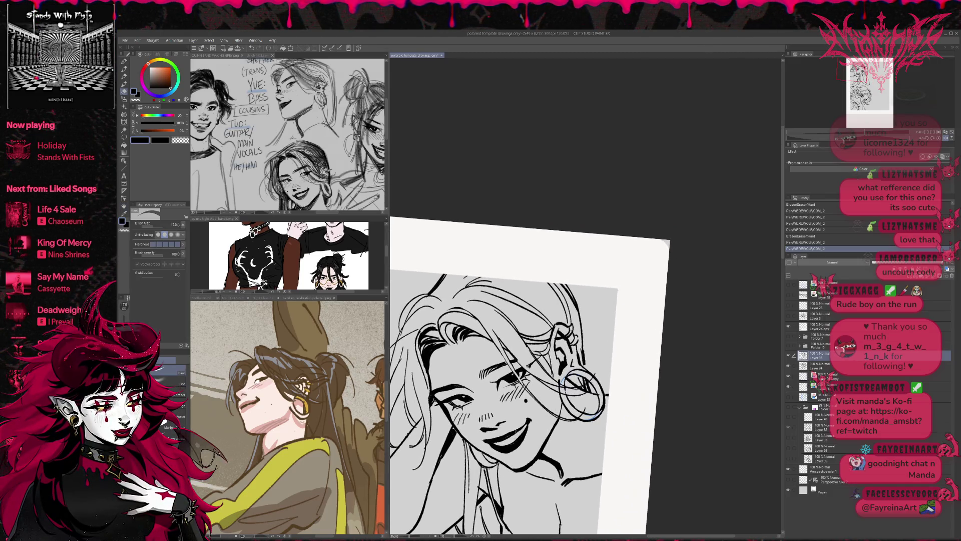
key("p")
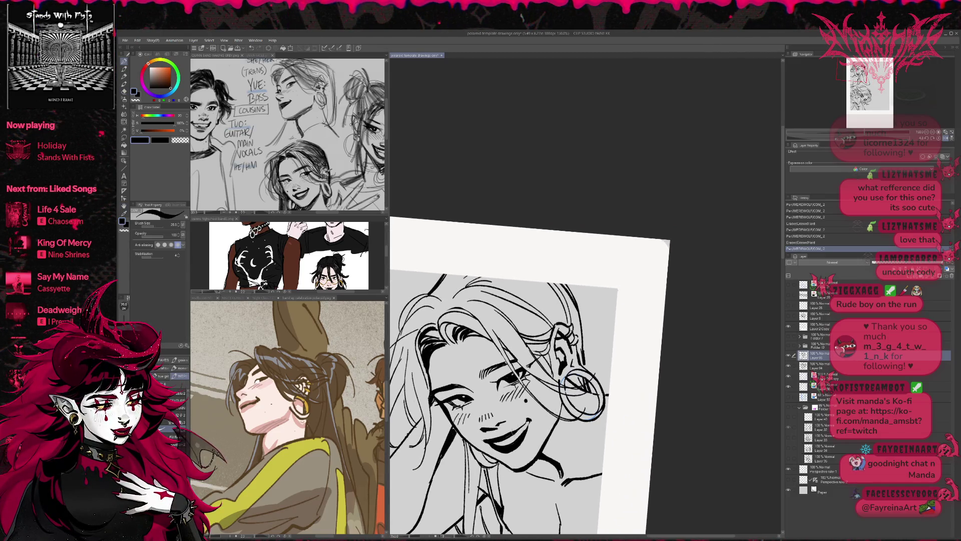
key("e")
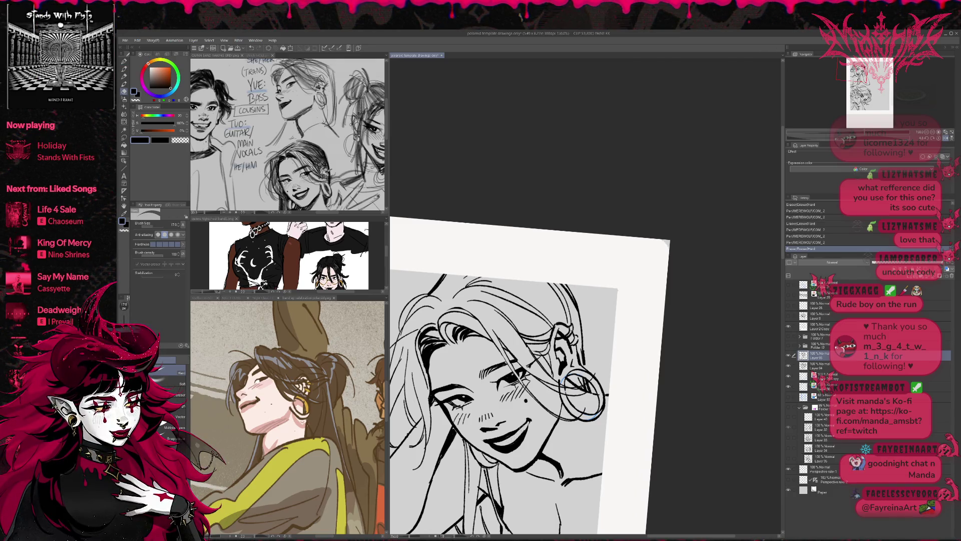
key("p")
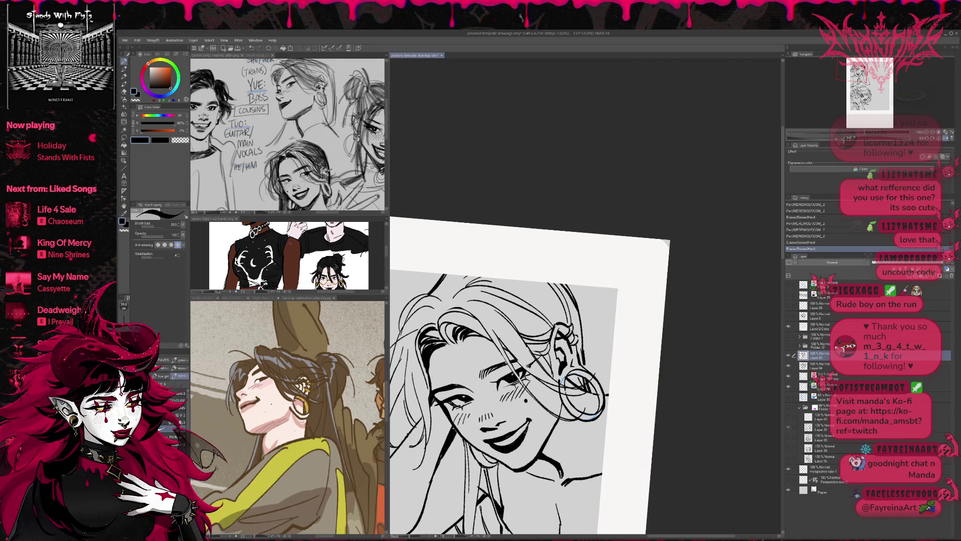
key("e")
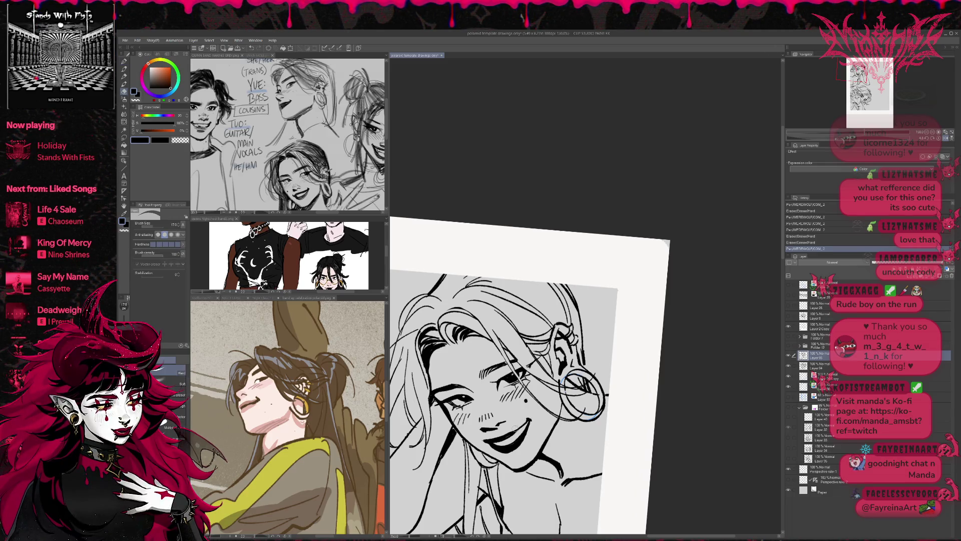
mouse_move(503, 431)
left_mouse_down()
mouse_move(541, 432)
mouse_move(535, 443)
mouse_move(543, 432)
left_mouse_up()
- Erase the small leftover mark on the cheek
key("p")
key("e")
key("p")
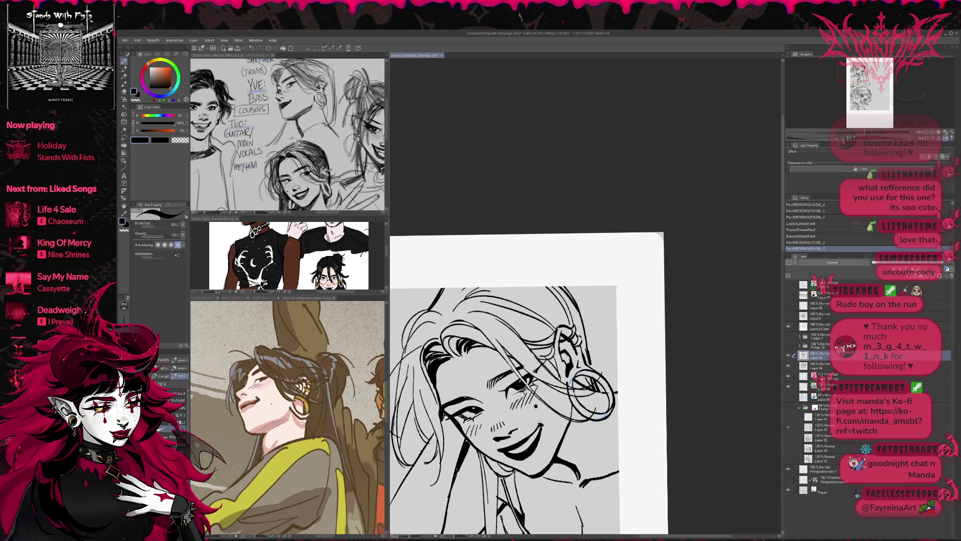
mouse_move(525, 401)
left_mouse_down()
mouse_move(500, 380)
mouse_move(506, 421)
mouse_move(511, 415)
left_mouse_up()
key("e")
key("p")
key("e")
key("r")
mouse_move(576, 381)
left_mouse_down()
mouse_move(599, 360)
mouse_move(584, 381)
left_mouse_up()
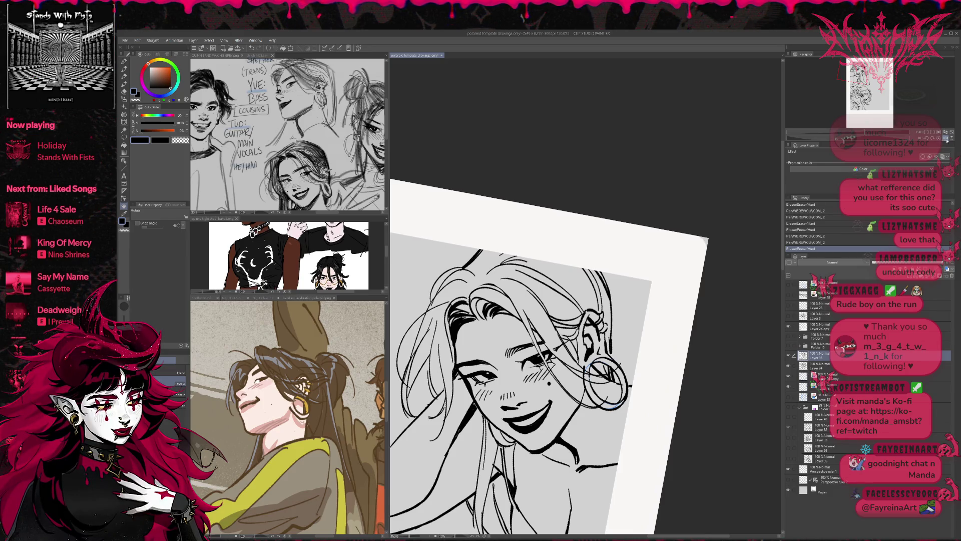
- Mirror the view back and turn on the blue sketch layer's visibility
left_click(947, 141)
left_click_drag(710, 360, 734, 311)
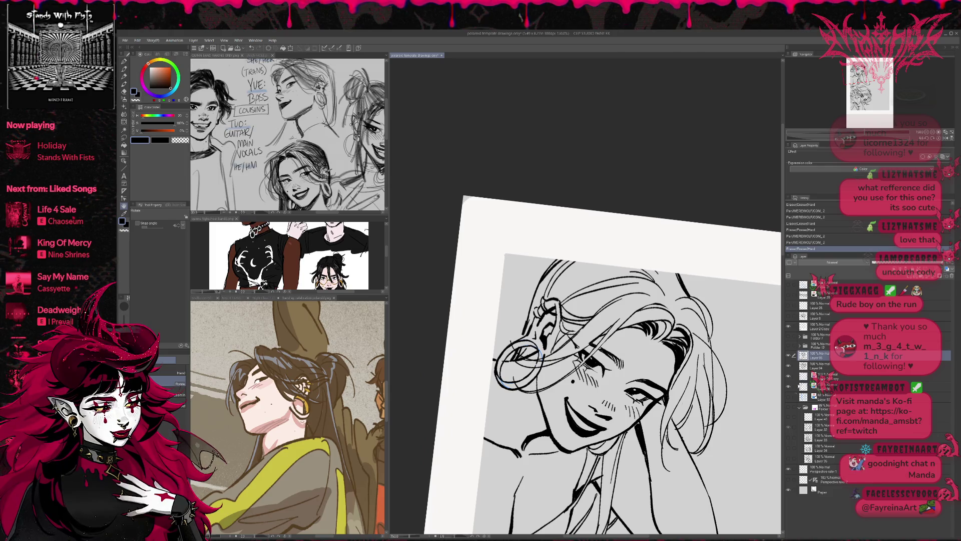
left_click(788, 366)
left_click(788, 355)
left_click(789, 355)
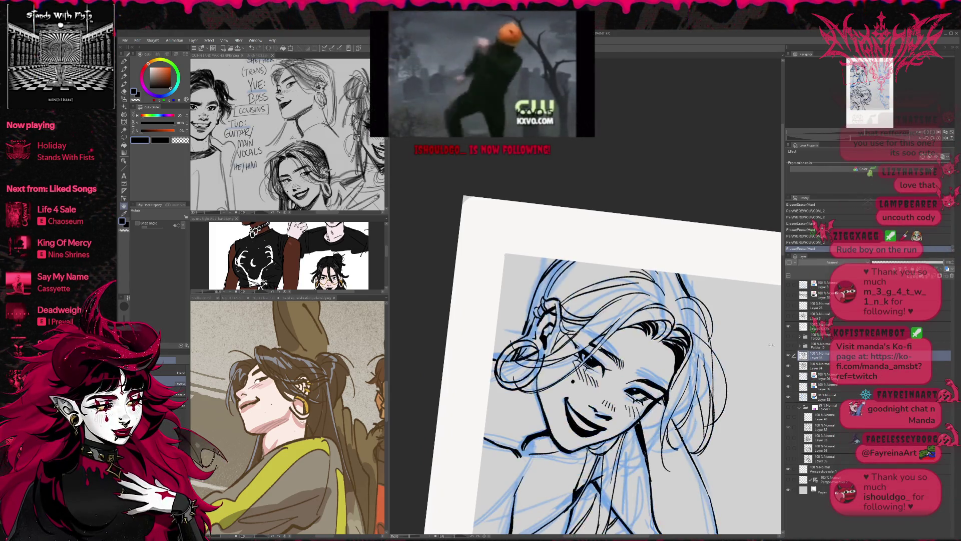
- Erase a few tiny stray marks on the line art and add a small ink dab
key("e")
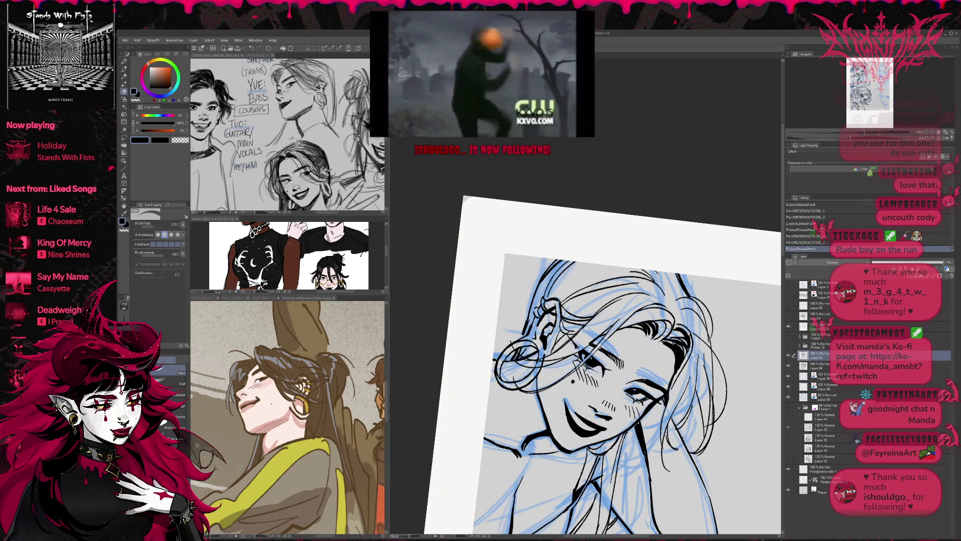
key("r")
mouse_move(701, 420)
left_mouse_down()
mouse_move(751, 347)
mouse_move(712, 368)
left_mouse_up()
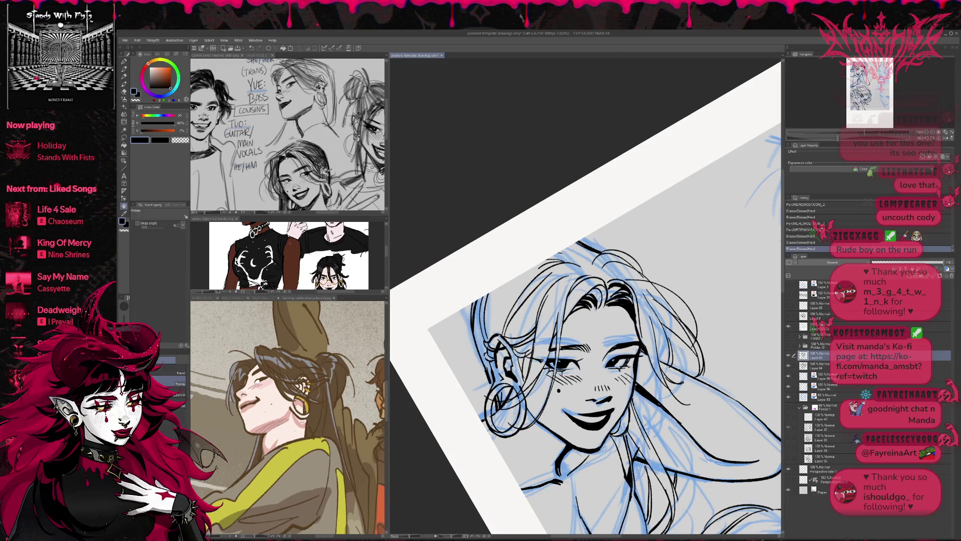
key("e")
left_click(712, 368)
left_click(712, 368)
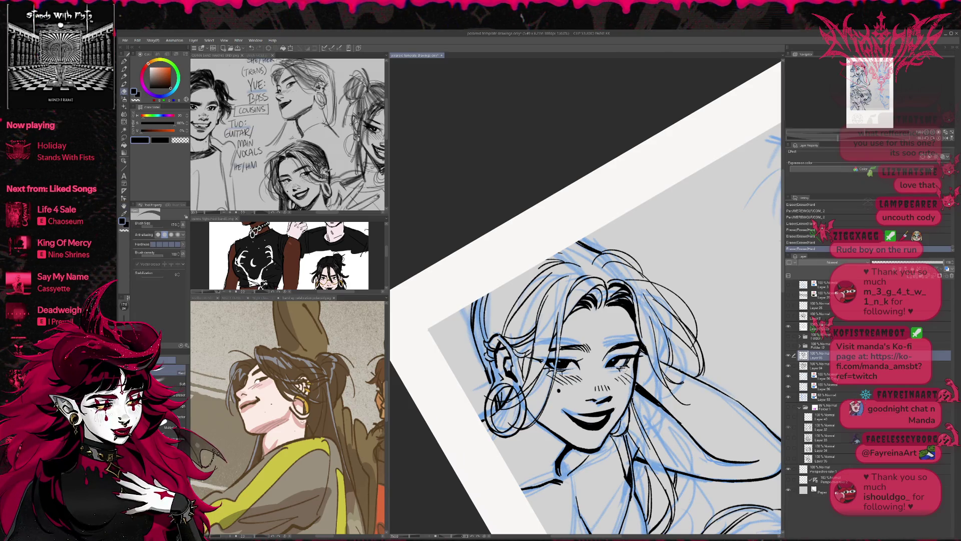
key("p")
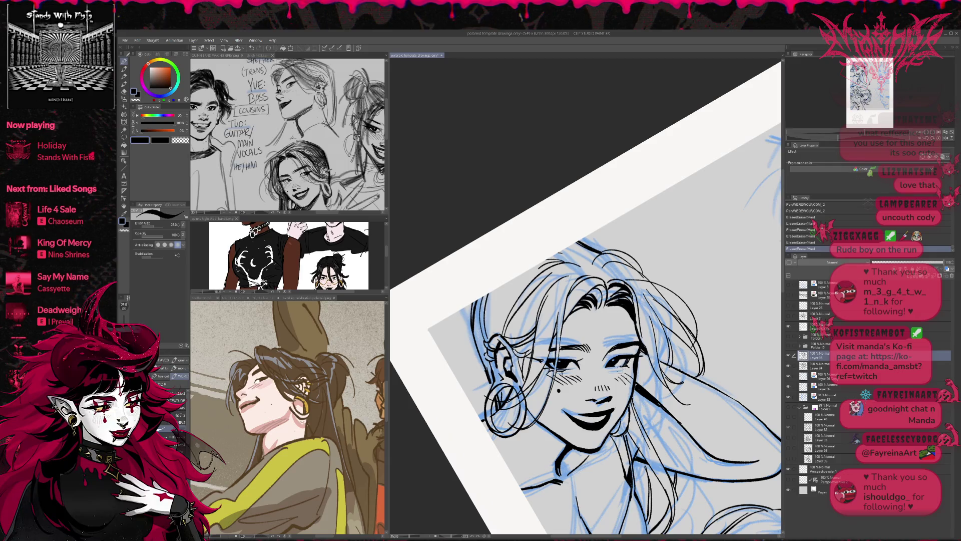
left_click(712, 368)
key("e")
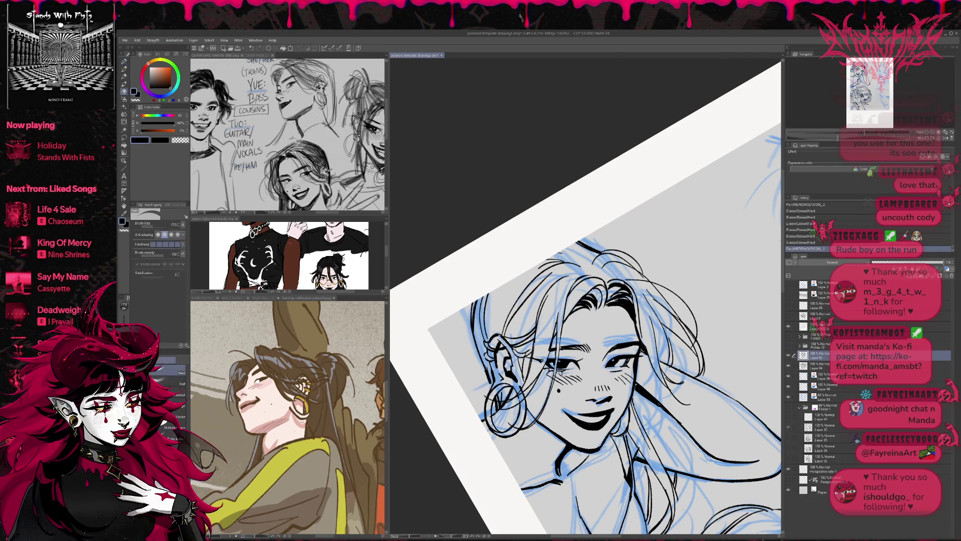
left_click(563, 373)
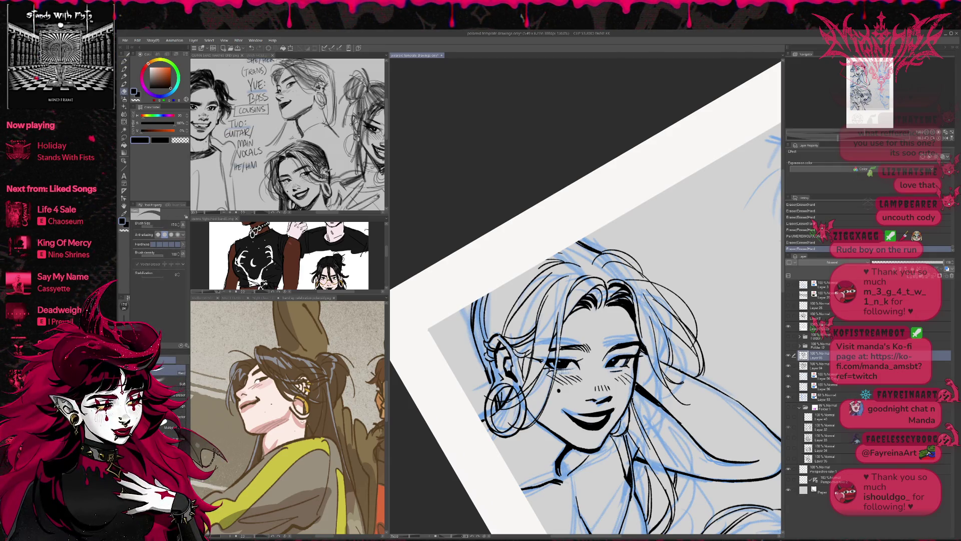
key("p")
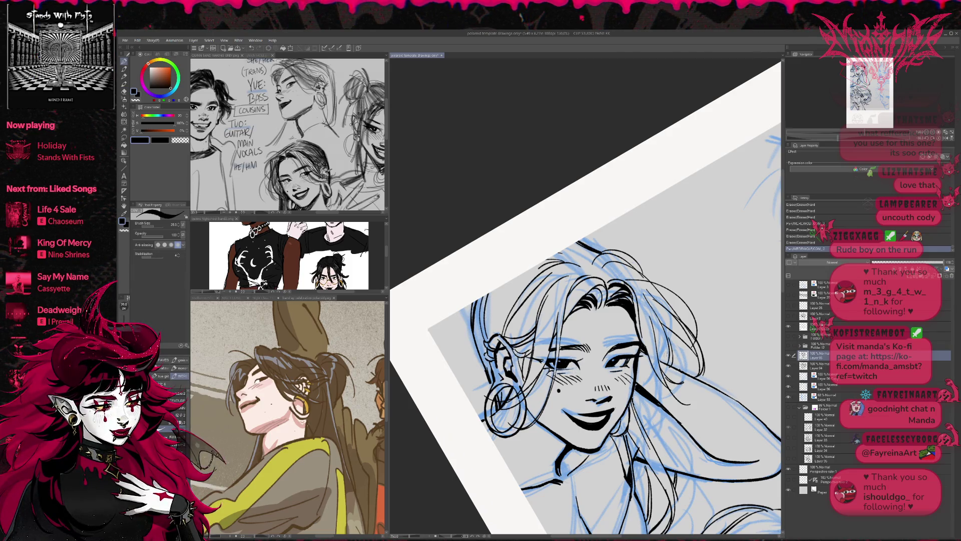
- Erase the thick mouth line down and redraw it thinner
left_click_drag(679, 334, 683, 361)
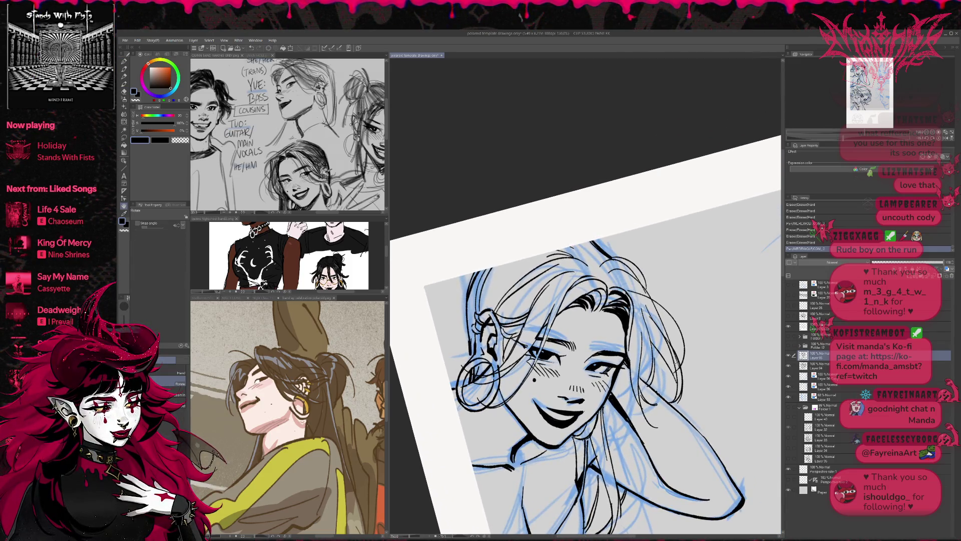
key("e")
left_click_drag(543, 401, 582, 421)
mouse_move(539, 404)
left_mouse_down()
mouse_move(564, 421)
mouse_move(661, 390)
mouse_move(630, 409)
mouse_move(584, 413)
mouse_move(620, 415)
mouse_move(644, 401)
left_mouse_up()
key("p")
left_click_drag(584, 413, 626, 406)
- Add small strokes near the lower lip, chin and mouth, undoing the last one
mouse_move(701, 250)
left_mouse_down()
mouse_move(716, 340)
mouse_move(686, 250)
left_mouse_up()
left_click_drag(518, 434, 527, 437)
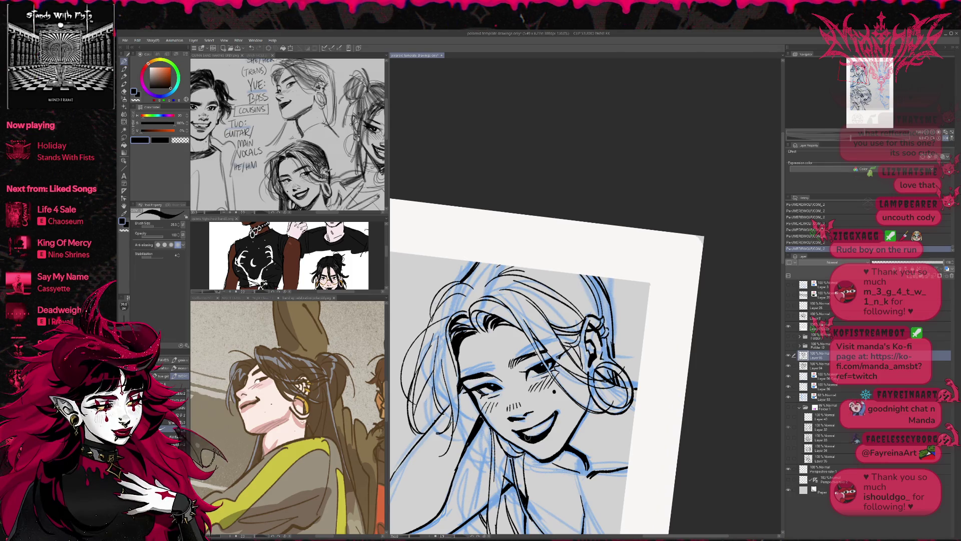
key("e")
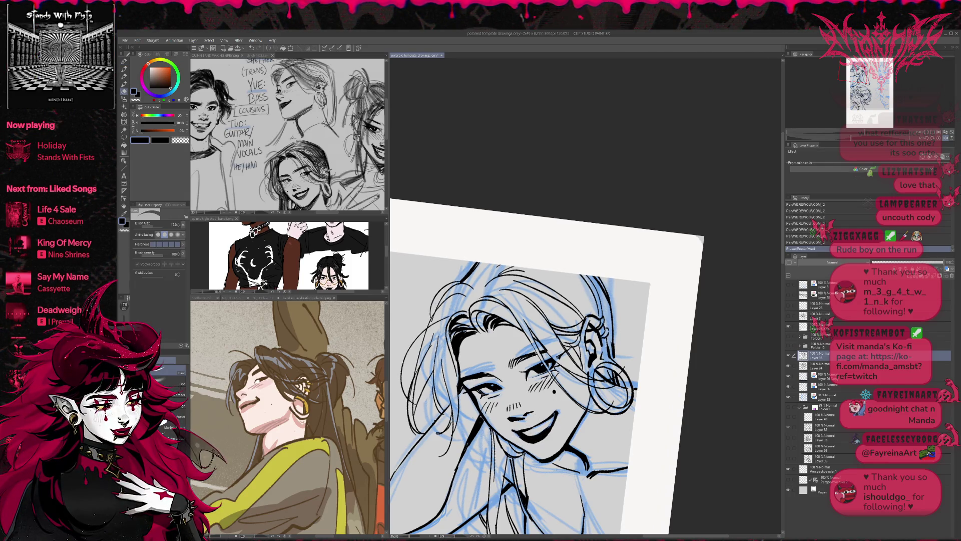
key("p")
mouse_move(547, 414)
left_mouse_down()
mouse_move(556, 430)
mouse_move(537, 424)
mouse_move(611, 364)
mouse_move(541, 406)
mouse_move(549, 395)
left_mouse_up()
key("r")
key("p")
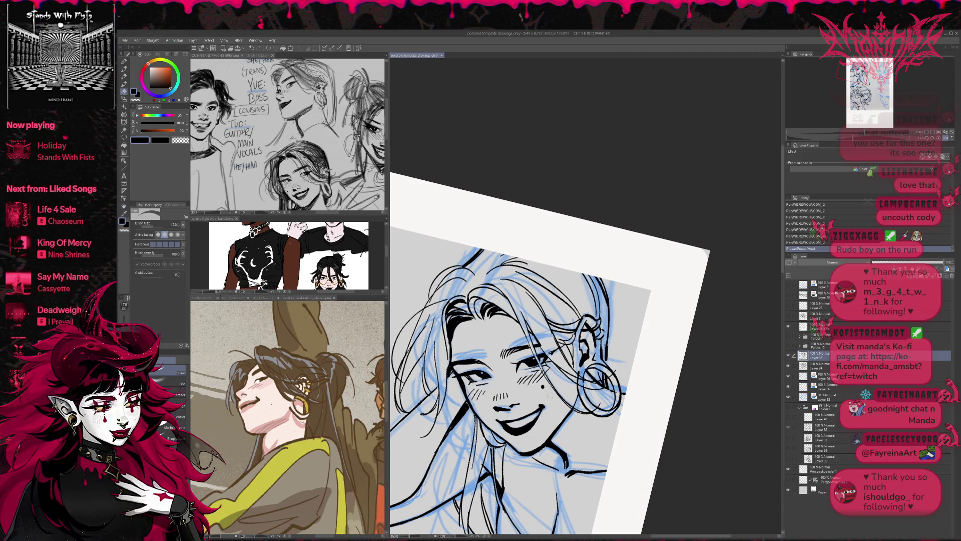
mouse_move(504, 423)
left_mouse_down()
mouse_move(538, 406)
mouse_move(505, 417)
left_mouse_up()
key("p")
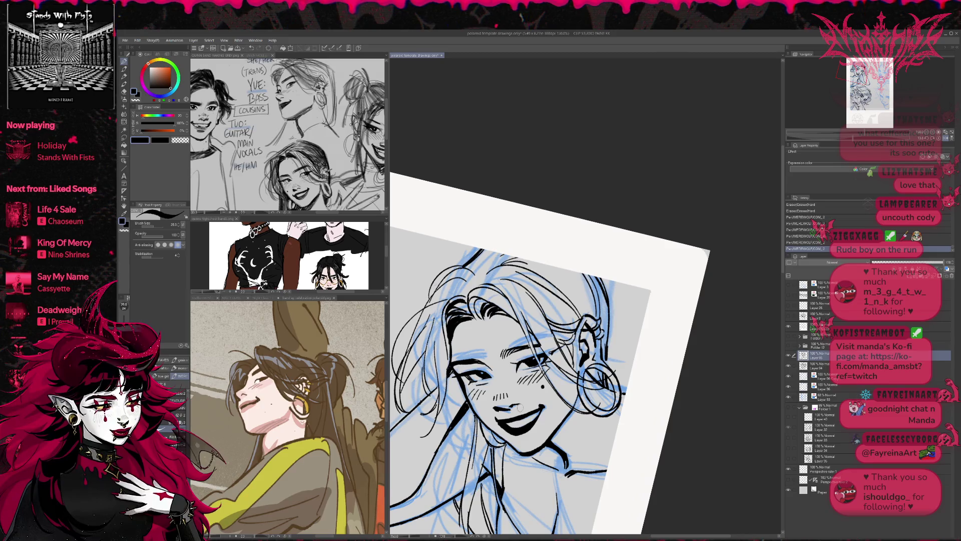
key("ctrl+z")
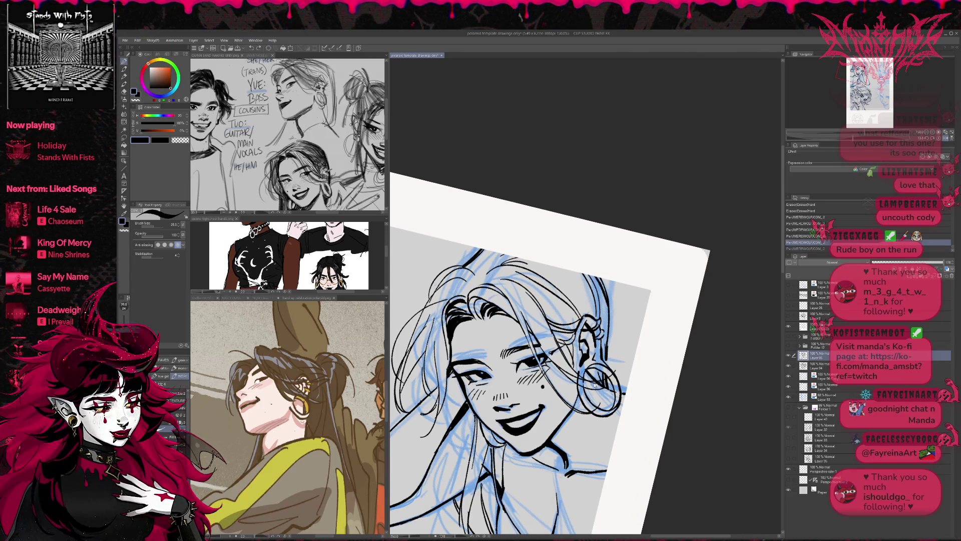
- Ink the mouth's left corner and erase small bits along the mouth
left_click_drag(504, 427, 493, 417)
key("e")
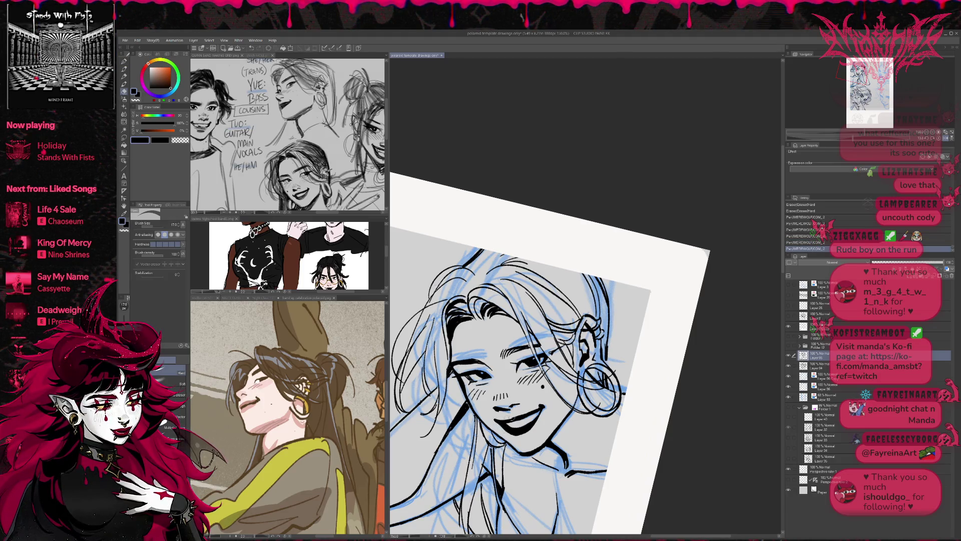
key("p")
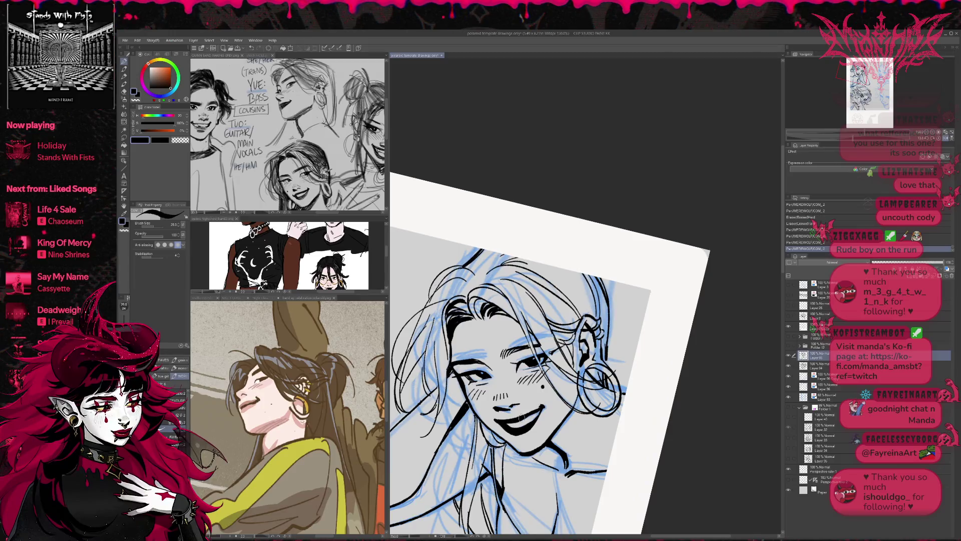
key("e")
mouse_move(505, 424)
left_mouse_down()
mouse_move(521, 426)
mouse_move(572, 393)
left_mouse_up()
- Hide the blue sketch layer so only the black line art shows
key("p")
key("e")
key("p")
left_click(788, 397)
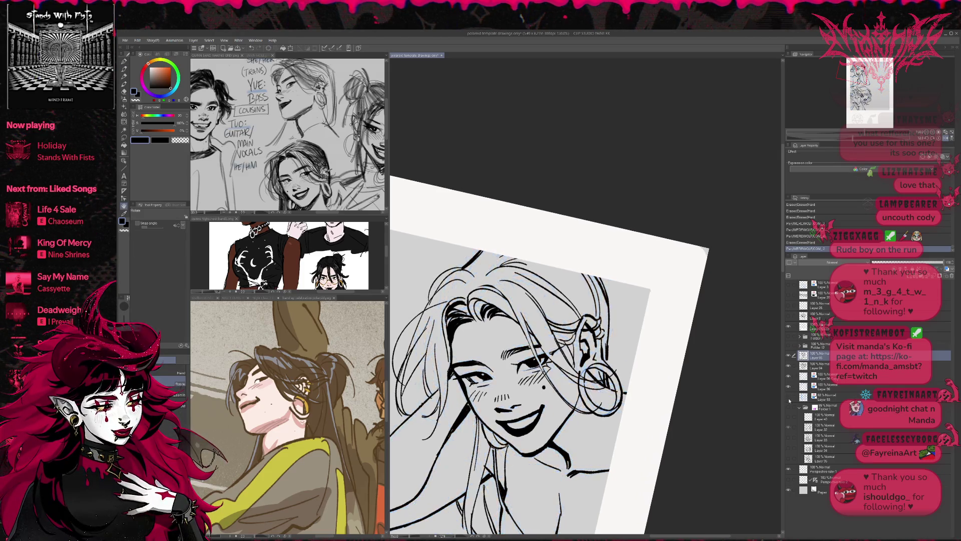
- Erase a tiny stray mark, then reset the rotation and mirror the view
scroll(744, 349, "up", 3)
key("e")
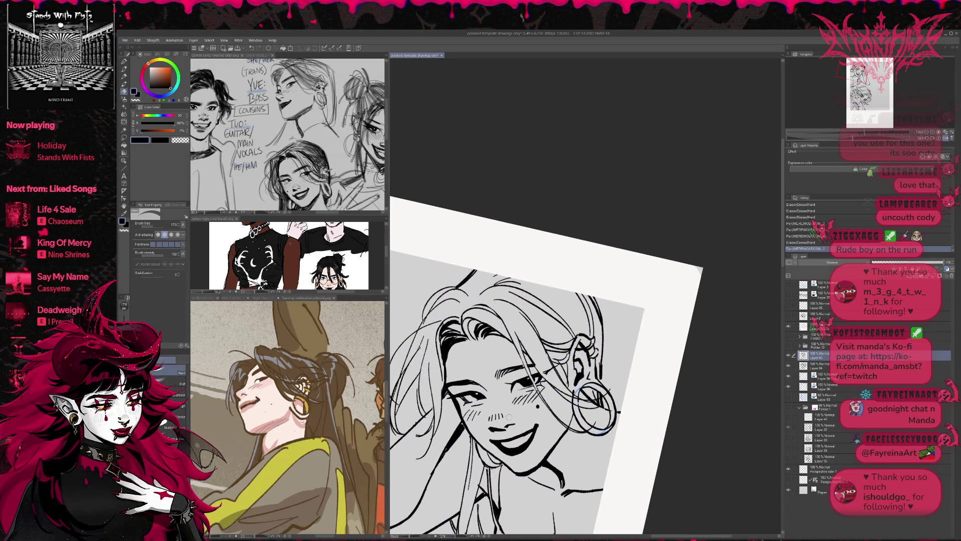
left_click(499, 417)
key("r")
left_click_drag(626, 395, 645, 356)
left_click(939, 140)
left_click(945, 139)
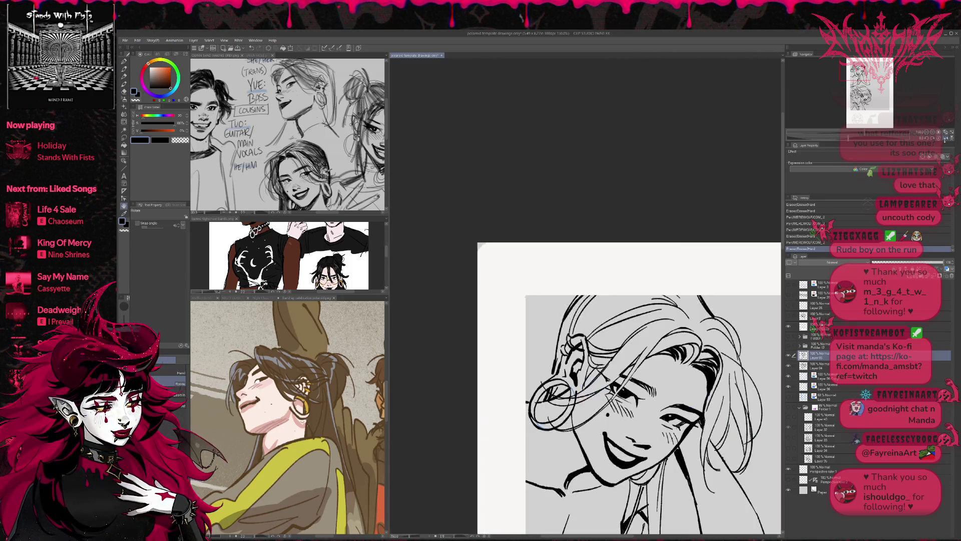
left_click_drag(848, 138, 849, 138)
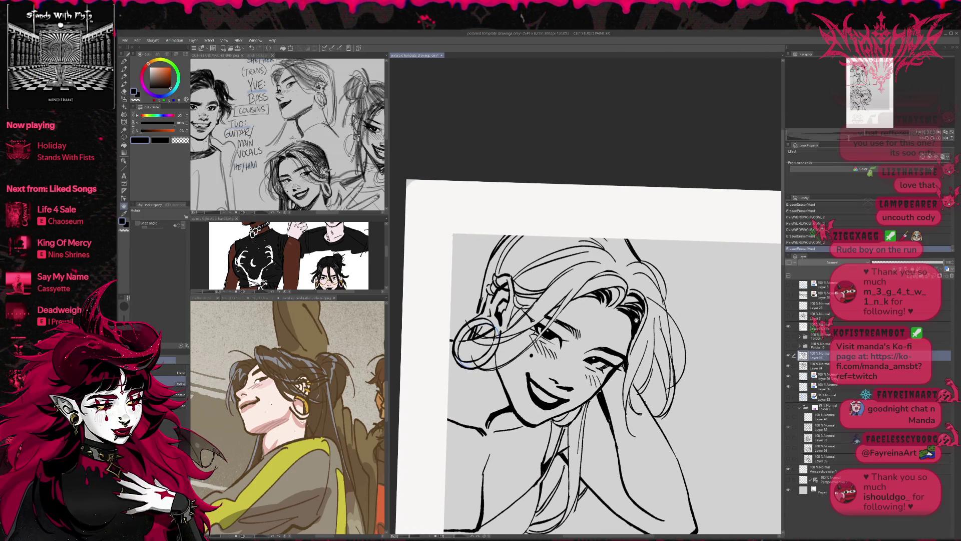
mouse_move(554, 383)
left_mouse_down()
mouse_move(723, 309)
mouse_move(565, 401)
left_mouse_up()
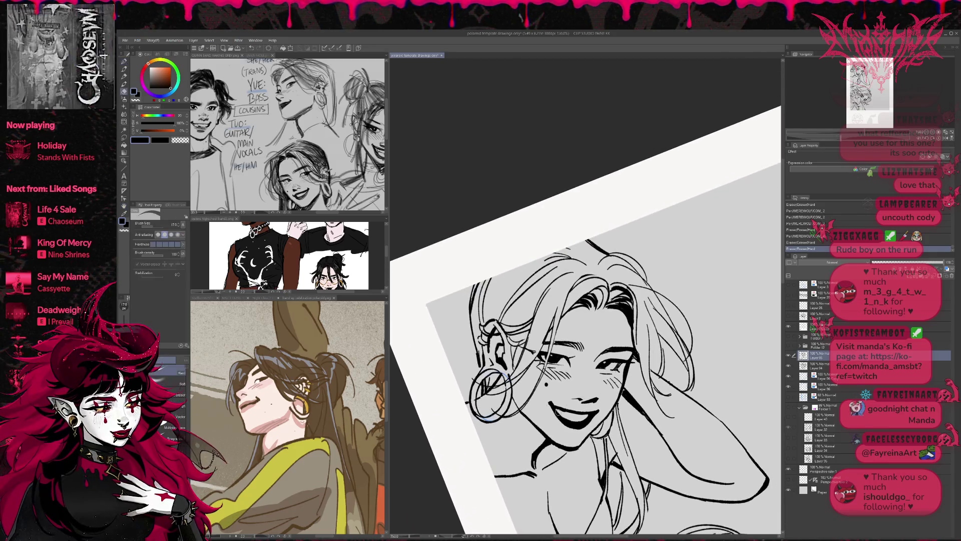
- Ink a stroke near the mouth, comparing it with and without via undo/redo
key("r")
left_click_drag(676, 311, 689, 353)
key("p")
left_click(525, 390)
left_click_drag(611, 334, 564, 373)
left_click_drag(511, 390, 520, 398)
key("ctrl+z")
key("ctrl+y")
key("ctrl+z")
key("ctrl+y")
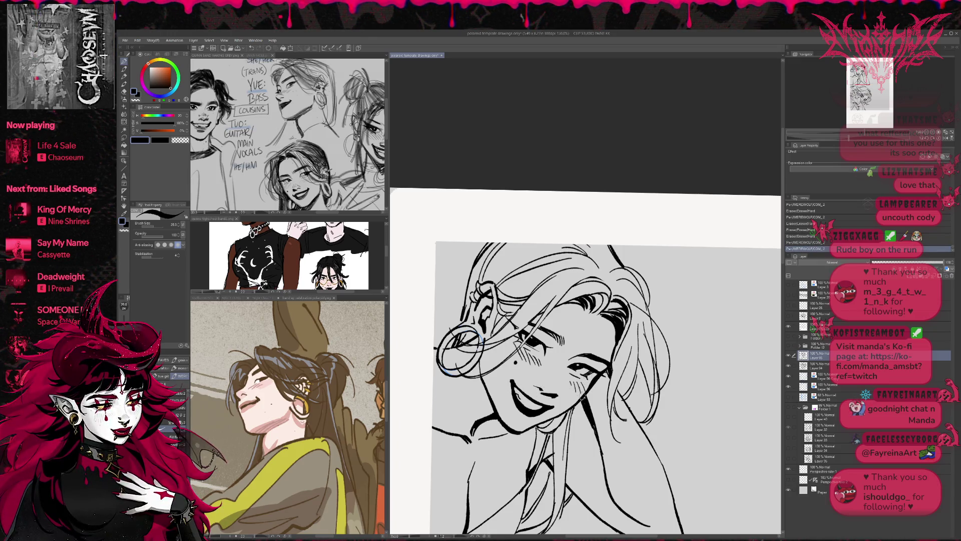
- Try short strokes near the mouth, then undo the last few
left_click_drag(509, 375, 519, 384)
left_click_drag(610, 364, 580, 336)
left_click_drag(530, 378, 557, 384)
key("ctrl+z")
key("ctrl+y")
key("ctrl+z")
key("ctrl+z")
key("ctrl+z")
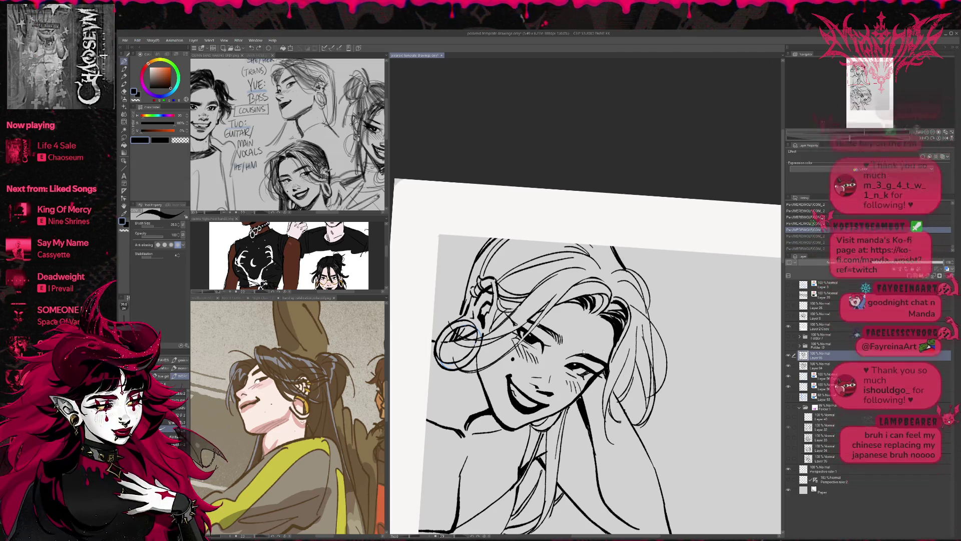
- Unmirror the view and redraw the small stroke near the mouth
left_click(938, 137)
left_click(944, 137)
left_click_drag(651, 373, 576, 392)
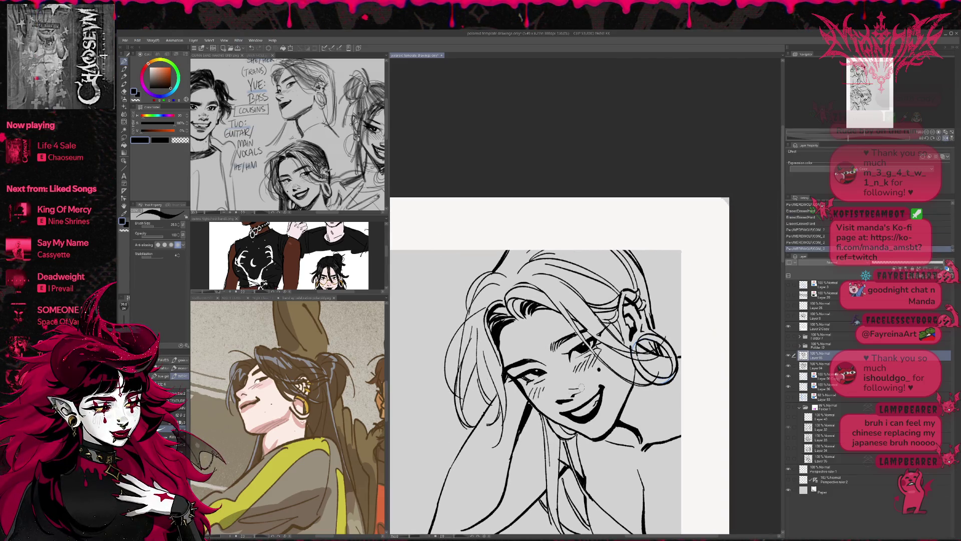
key("ctrl+z")
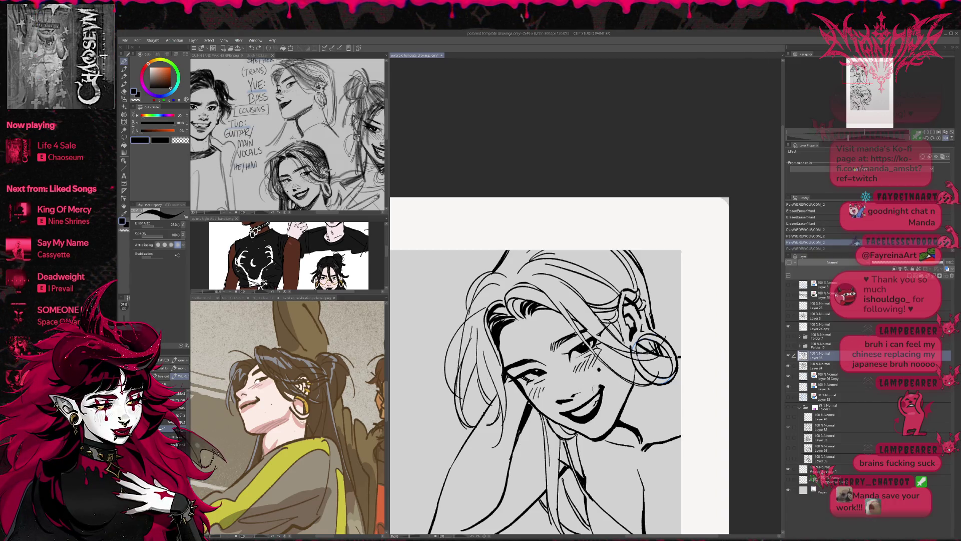
mouse_move(569, 391)
left_mouse_down()
mouse_move(576, 401)
mouse_move(555, 395)
left_mouse_up()
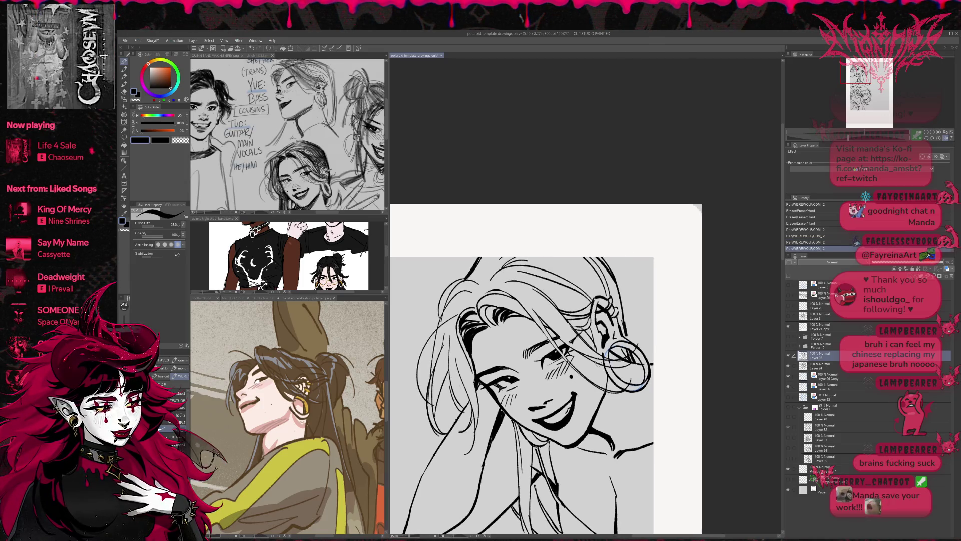
- Erase stray face lines and ink two new lines across the face
key("e")
left_click_drag(581, 361, 584, 365)
key("p")
left_click_drag(531, 406, 540, 410)
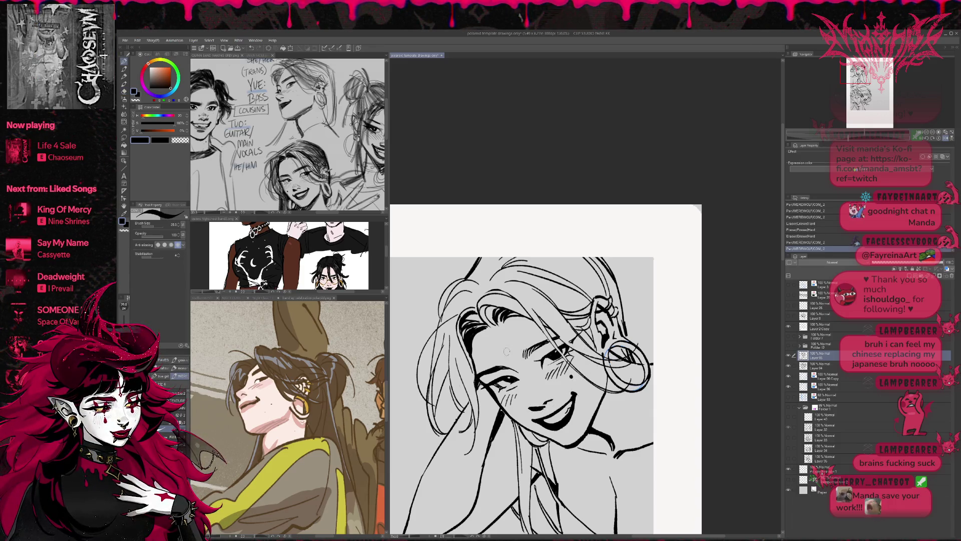
left_click_drag(480, 375, 514, 352)
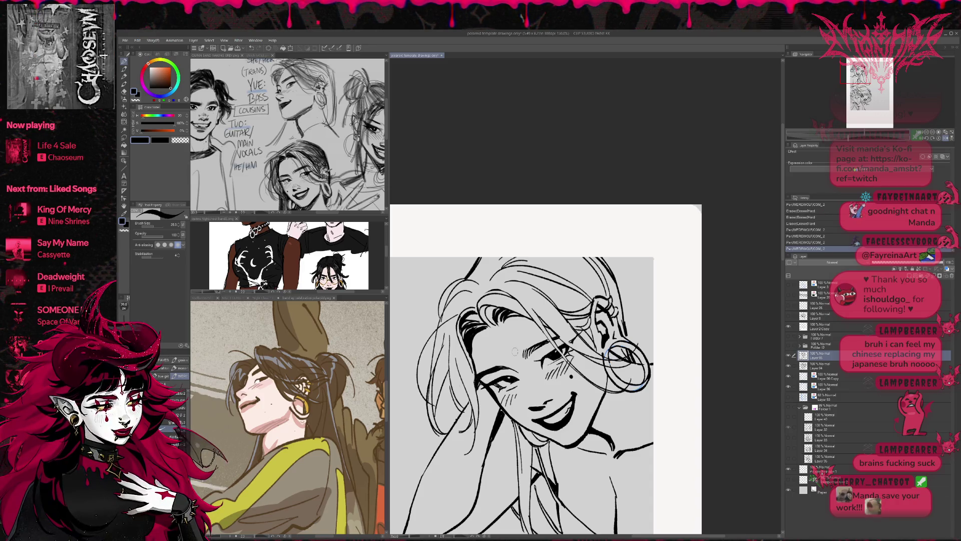
- Centre the view on the earring and erase part of the nearby linework
mouse_move(635, 354)
left_mouse_down()
mouse_move(638, 330)
mouse_move(632, 346)
left_mouse_up()
key("e")
left_click_drag(457, 375, 460, 373)
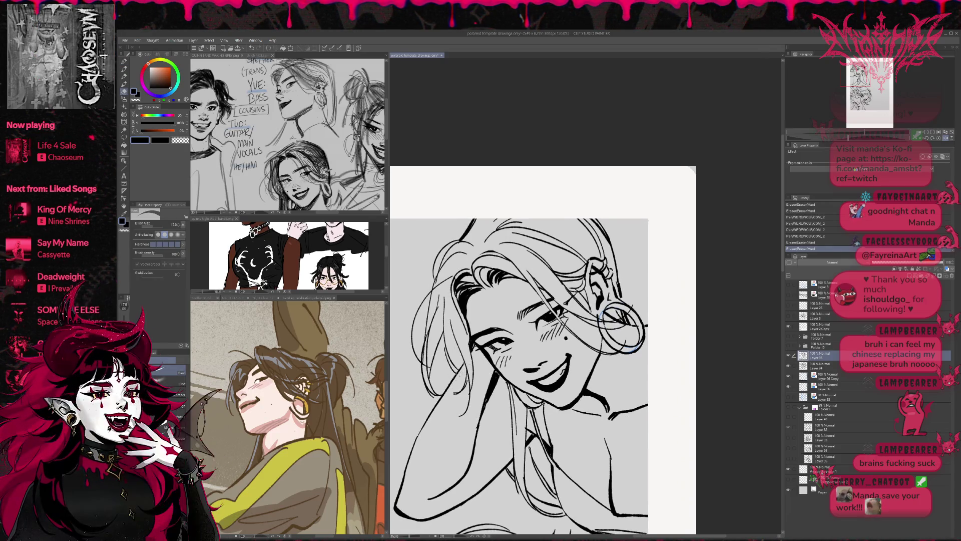
- Erase stray bits and add short ink strokes around the earring
left_click_drag(474, 433, 495, 373)
key("p")
left_click_drag(591, 334, 540, 340)
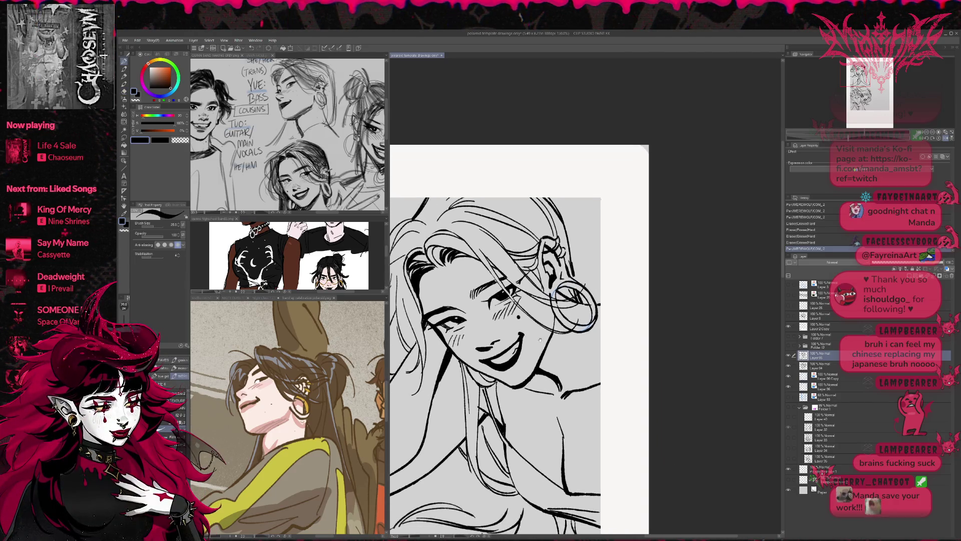
left_click_drag(484, 414, 490, 409)
left_click_drag(591, 349, 596, 369)
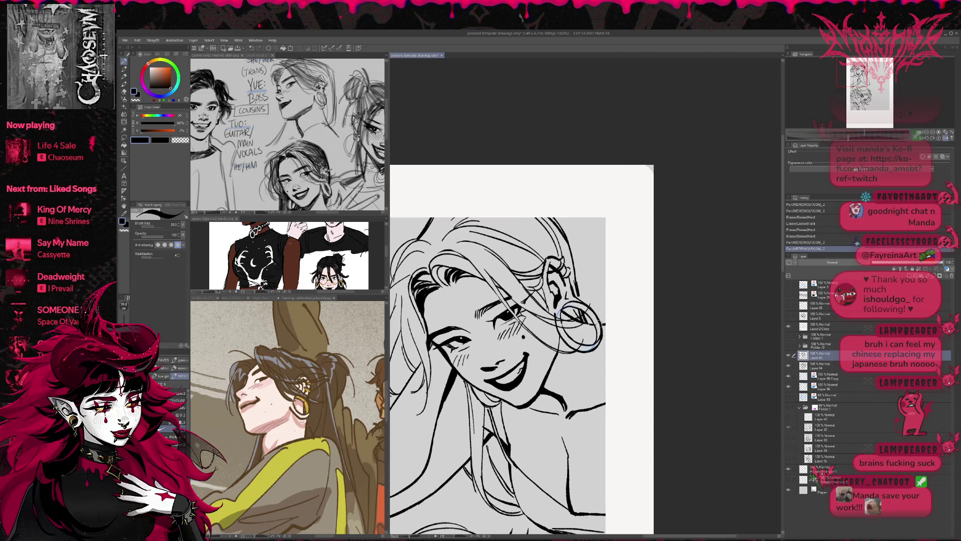
key("e")
mouse_move(561, 321)
left_mouse_down()
mouse_move(573, 335)
mouse_move(562, 337)
mouse_move(600, 338)
mouse_move(602, 327)
mouse_move(594, 335)
mouse_move(606, 332)
mouse_move(620, 350)
left_mouse_up()
- Erase small bits around the earring with a smaller eraser and clean up nearby hair lines
key("p")
key("e")
key("p")
key("e")
left_click_drag(615, 353, 624, 356)
left_click_drag(558, 325, 565, 336)
key("p")
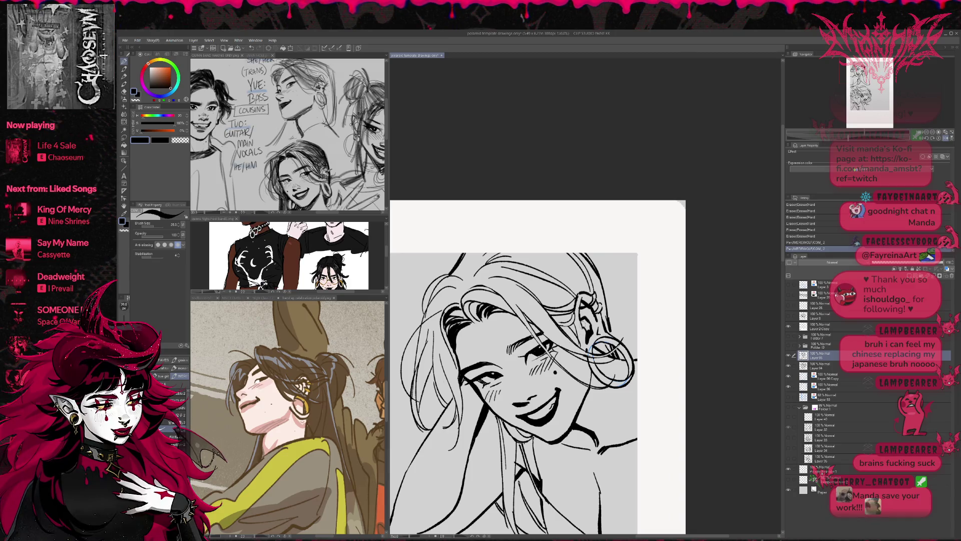
- Thin out the hair lines and redo a small ink stroke near the ear
scroll(538, 368, "up", 2)
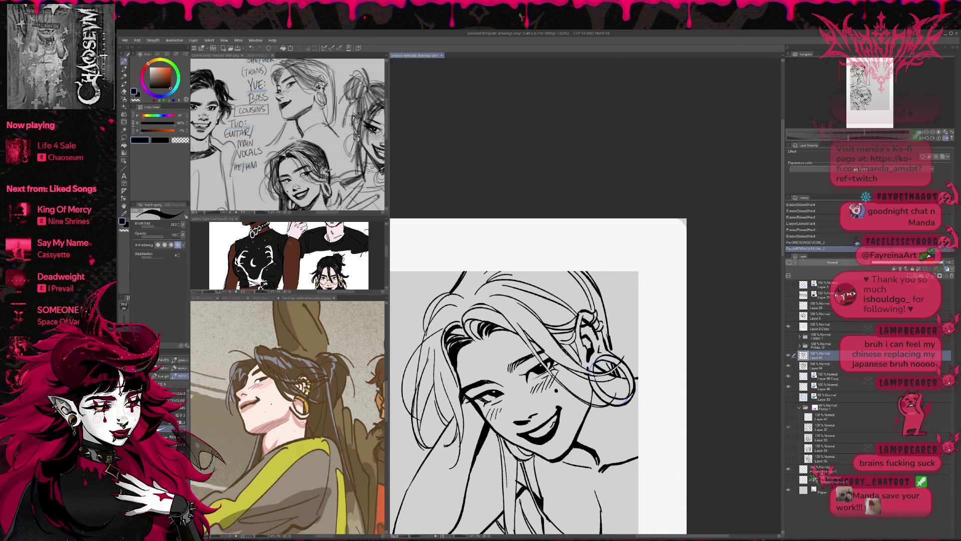
key("e")
left_click_drag(545, 339, 557, 340)
left_click_drag(555, 341, 560, 339)
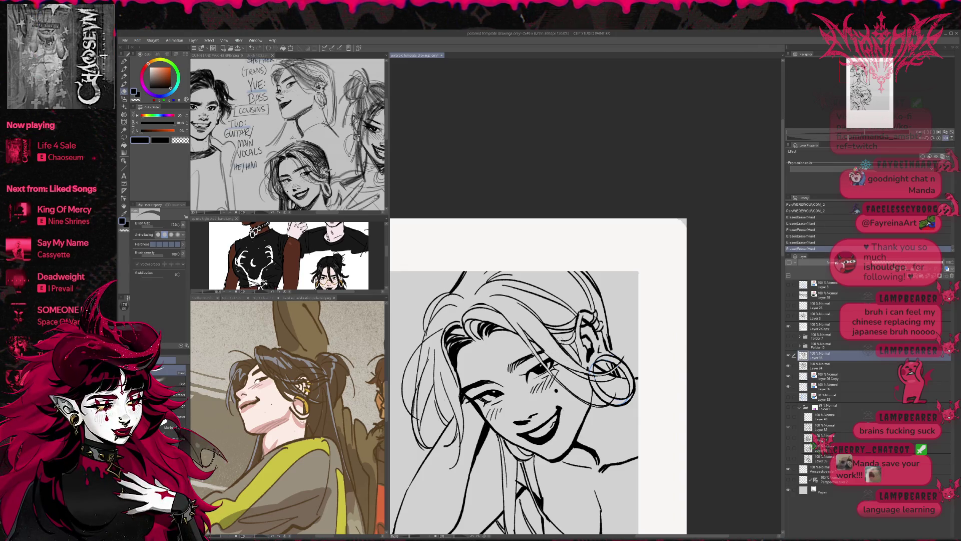
mouse_move(575, 345)
left_mouse_down()
mouse_move(581, 357)
mouse_move(554, 335)
mouse_move(580, 356)
left_mouse_up()
key("p")
key("ctrl+z")
key("ctrl+z")
key("ctrl+z")
key("ctrl+z")
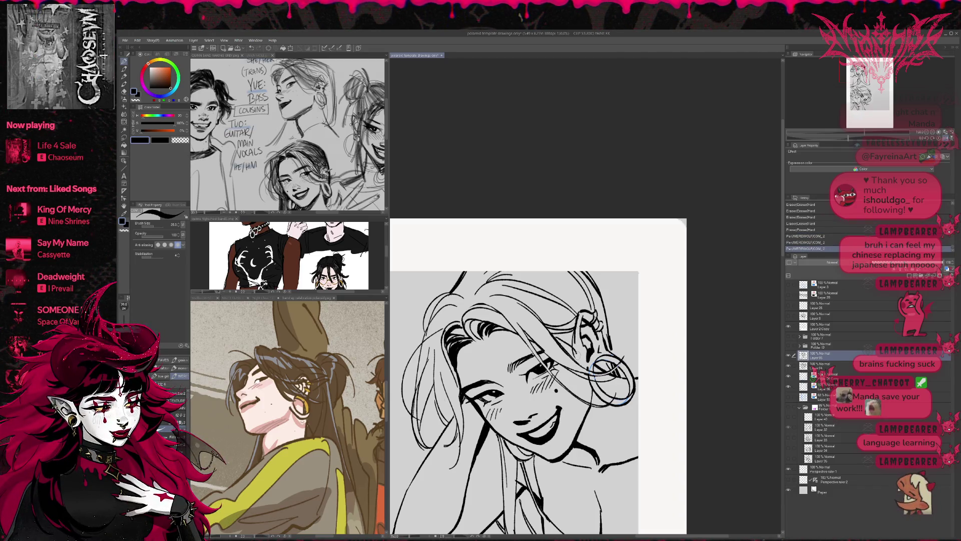
mouse_move(576, 353)
left_mouse_down()
mouse_move(564, 343)
mouse_move(571, 388)
mouse_move(557, 389)
left_mouse_up()
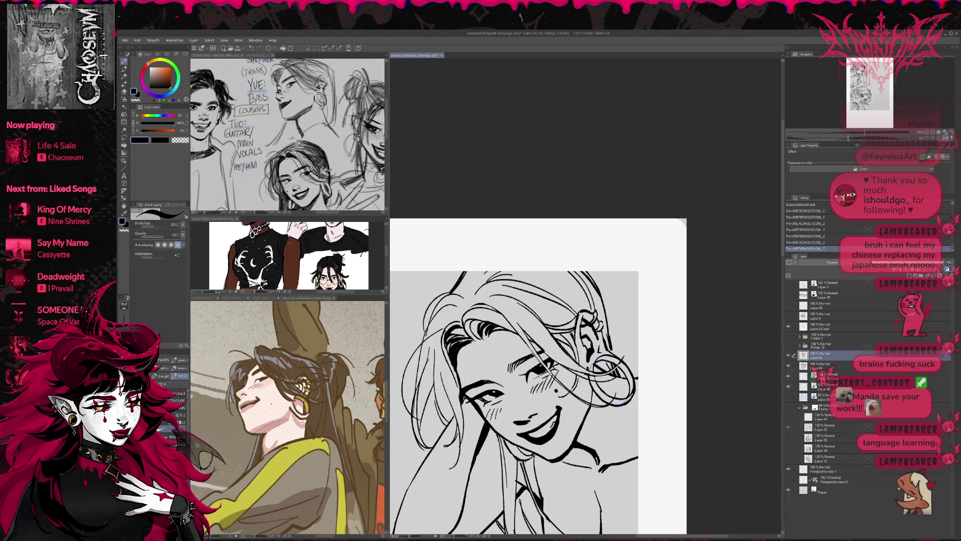
- Mirror the canvas and use Liquify to push the mouth and cheek lines into shape
left_click(946, 138)
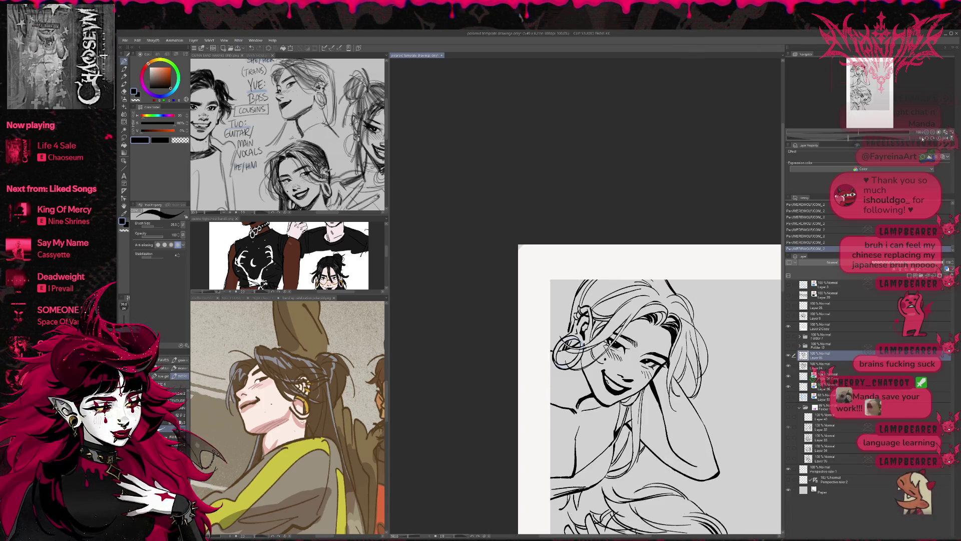
mouse_move(747, 319)
left_mouse_down()
mouse_move(705, 307)
mouse_move(703, 342)
left_mouse_up()
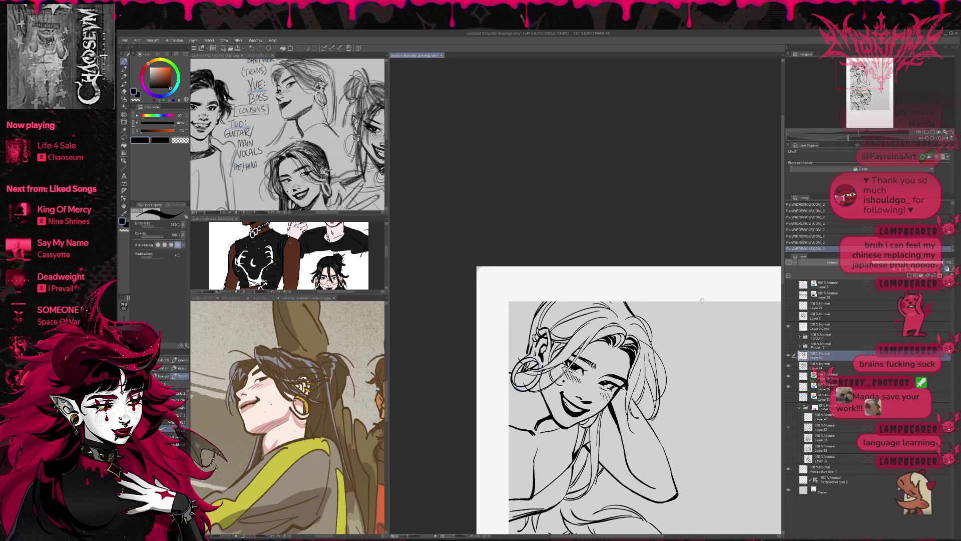
key("j")
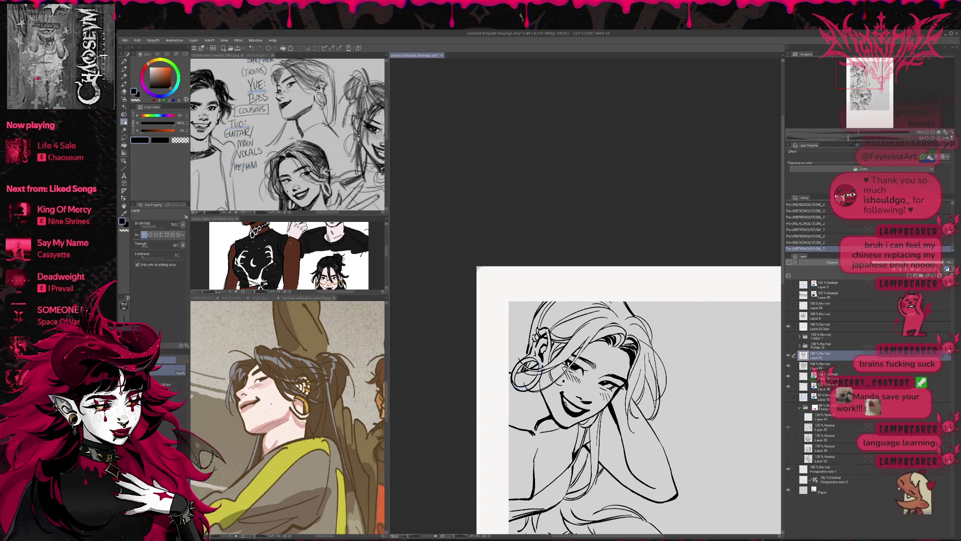
left_click_drag(561, 399, 564, 395)
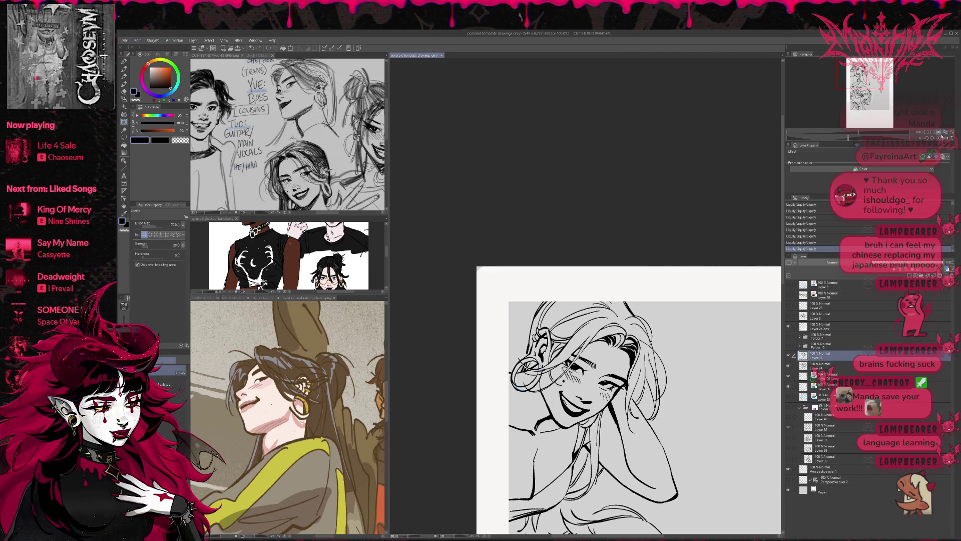
key("h")
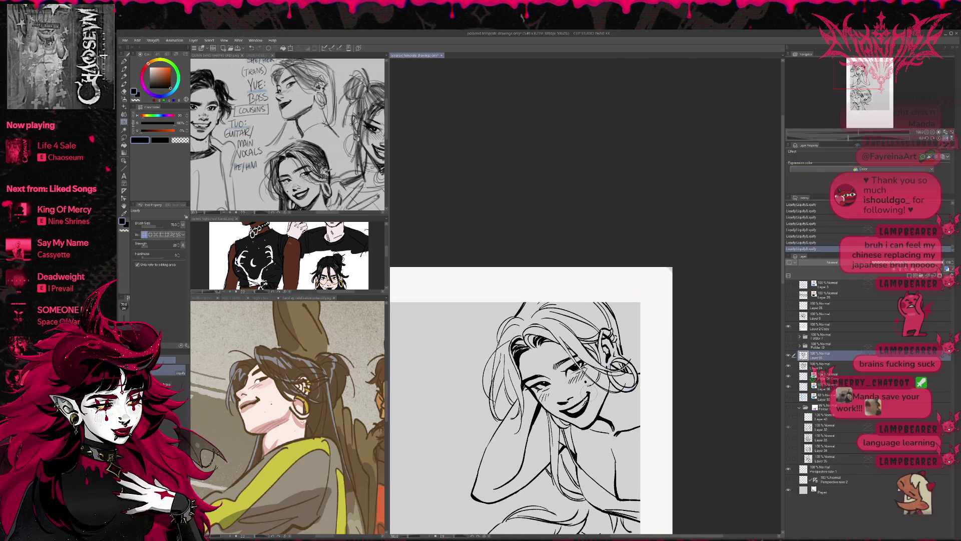
- Add ink strokes near the ear and in the hair, plus a mark at the hair top
left_click_drag(587, 405, 576, 407)
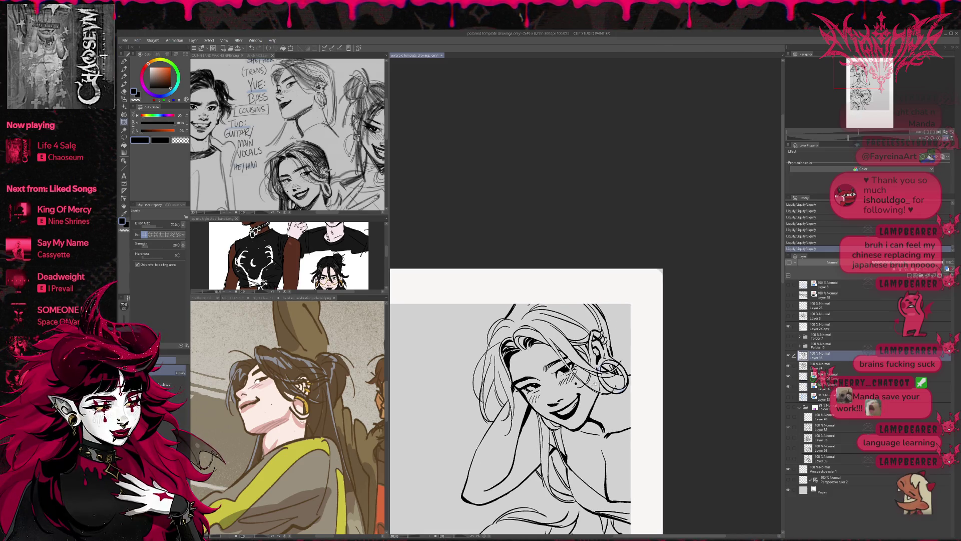
key("e")
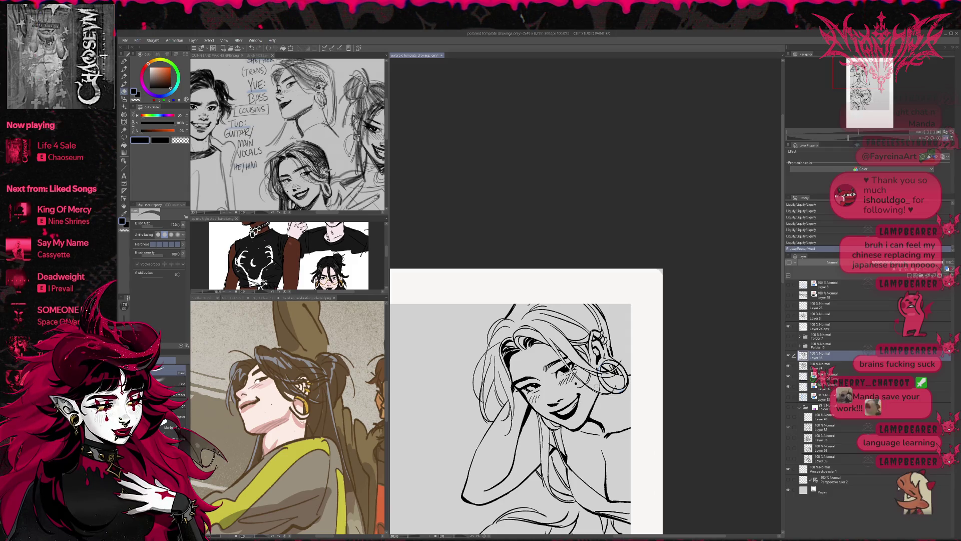
key("p")
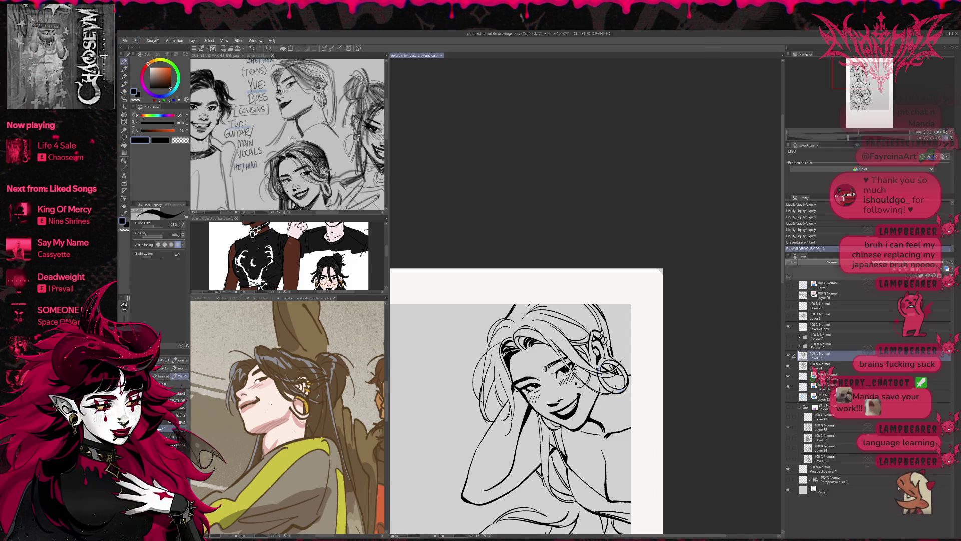
left_click_drag(525, 400, 534, 395)
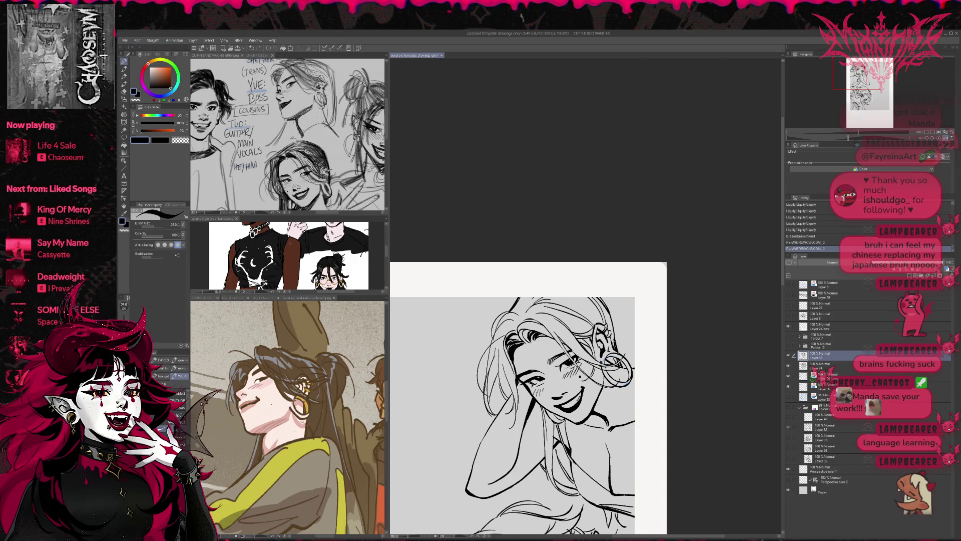
left_click_drag(616, 342, 619, 352)
left_click_drag(530, 400, 543, 386)
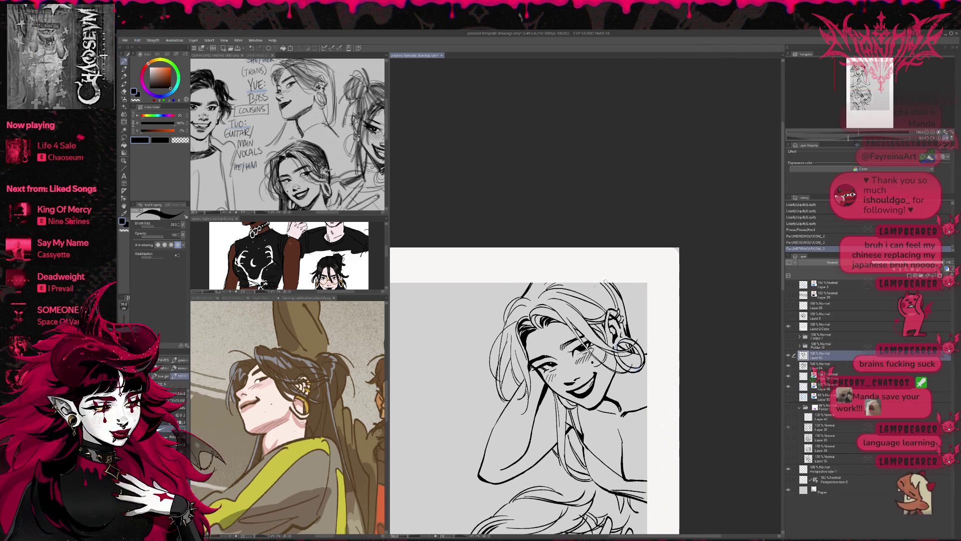
left_click_drag(519, 320, 530, 327)
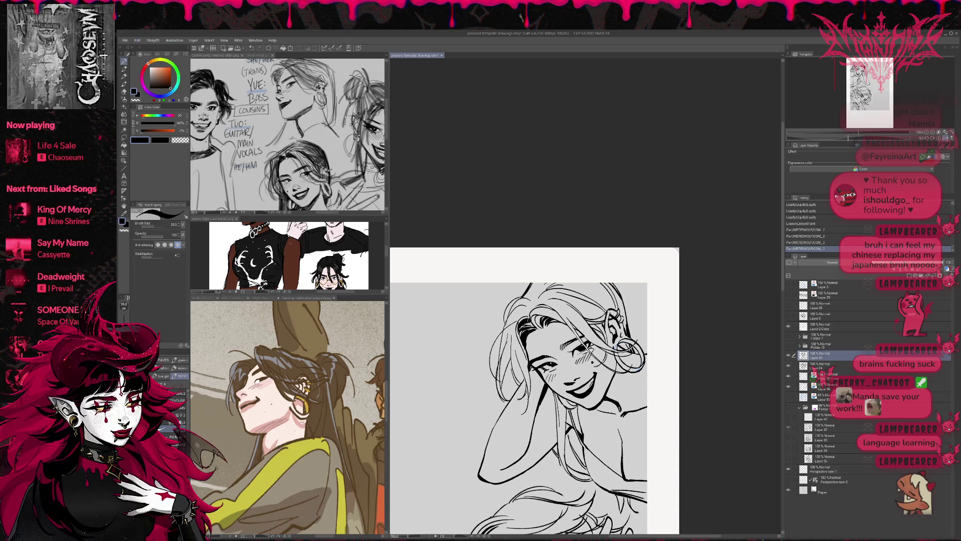
left_click(565, 270)
- Erase stray marks at the top of the hair and redraw the hair stroke there
key("e")
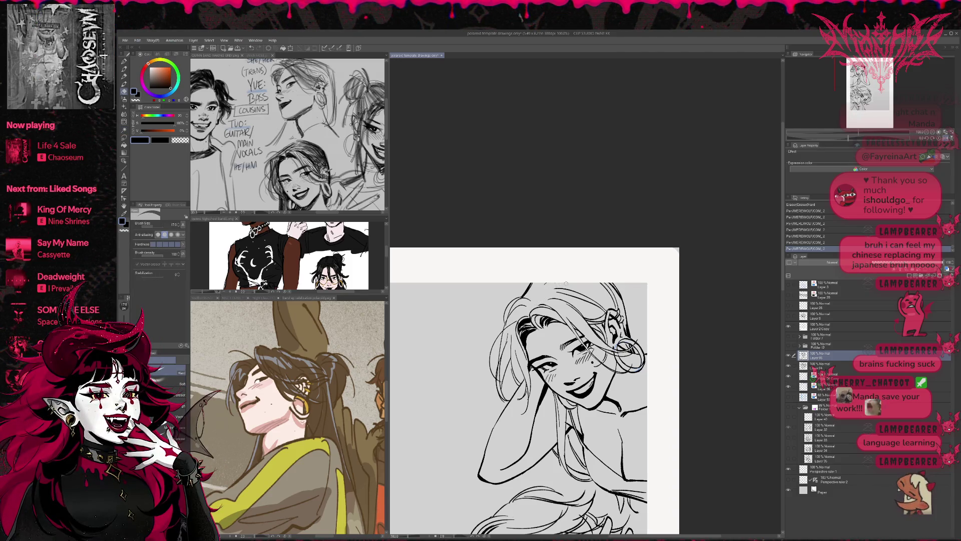
left_click_drag(566, 284, 573, 278)
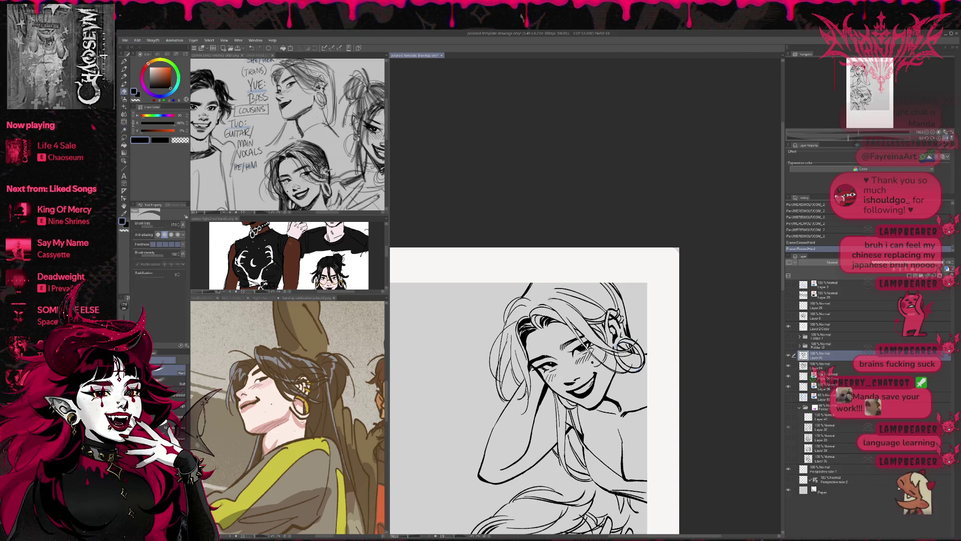
key("p")
left_click_drag(535, 302, 548, 293)
key("ctrl+z")
left_click(553, 270)
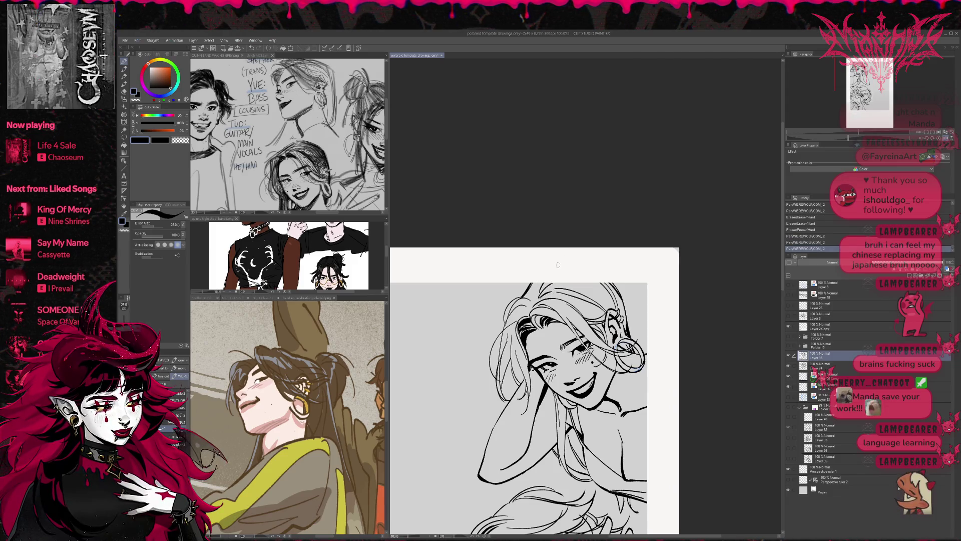
- On the mirrored view, erase small stray marks near the top of the hair
key("h")
key("e")
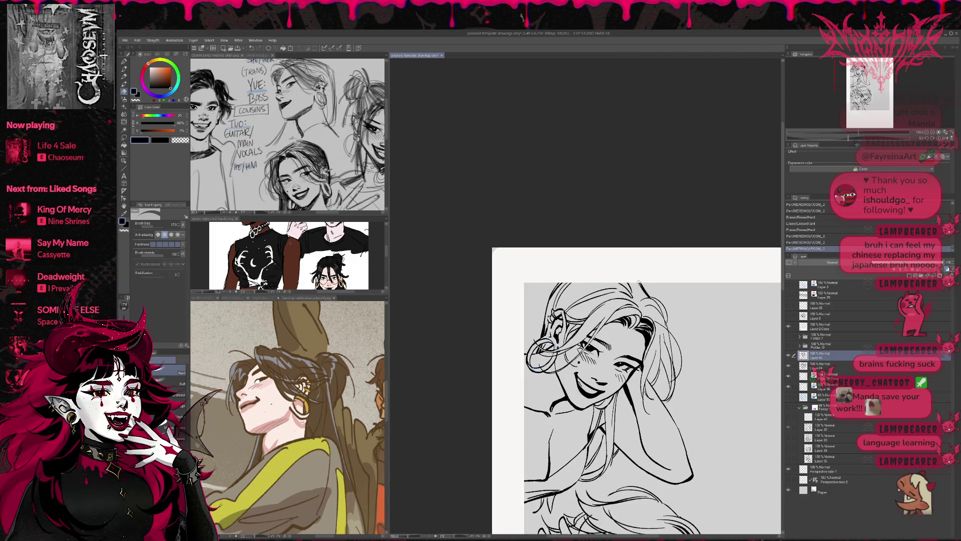
left_click_drag(625, 286, 636, 284)
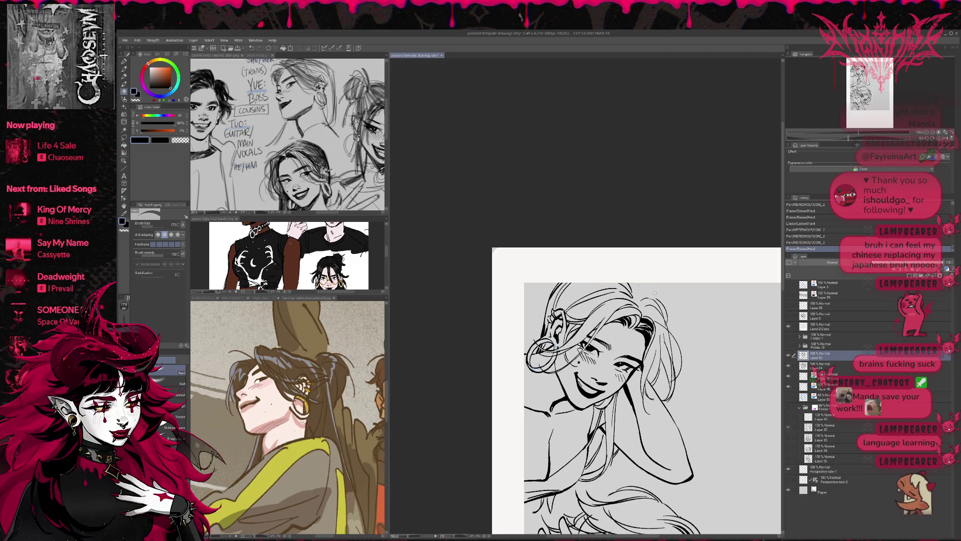
key("p")
key("e")
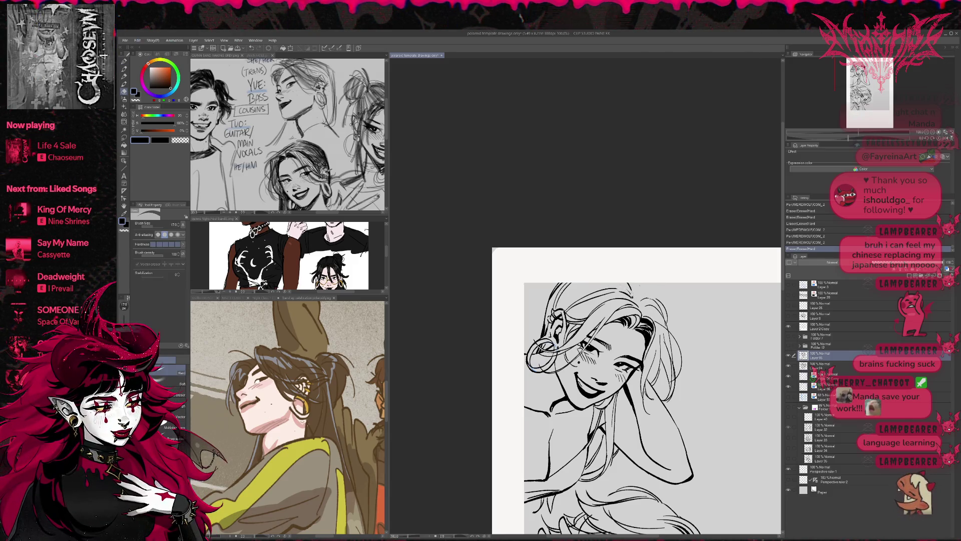
left_click_drag(632, 294, 620, 290)
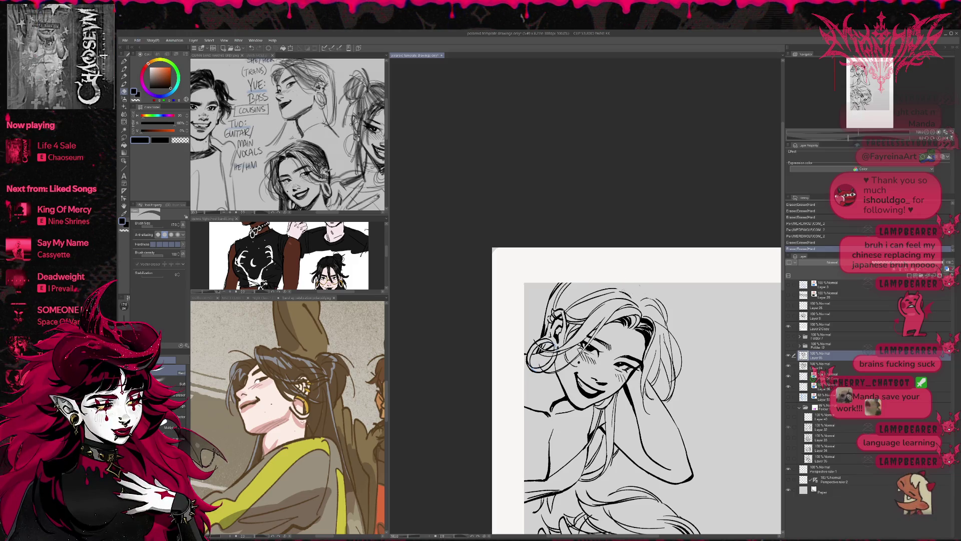
left_click(618, 290)
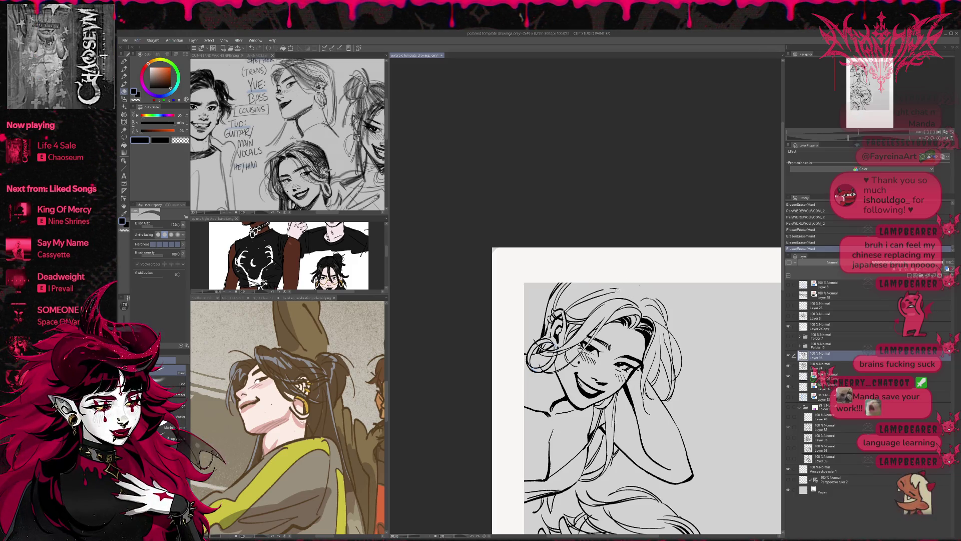
key("p")
- Ink strokes along the hair top, keeping one after undo/redo, and show the blue sketch layer
left_click_drag(616, 291, 604, 294)
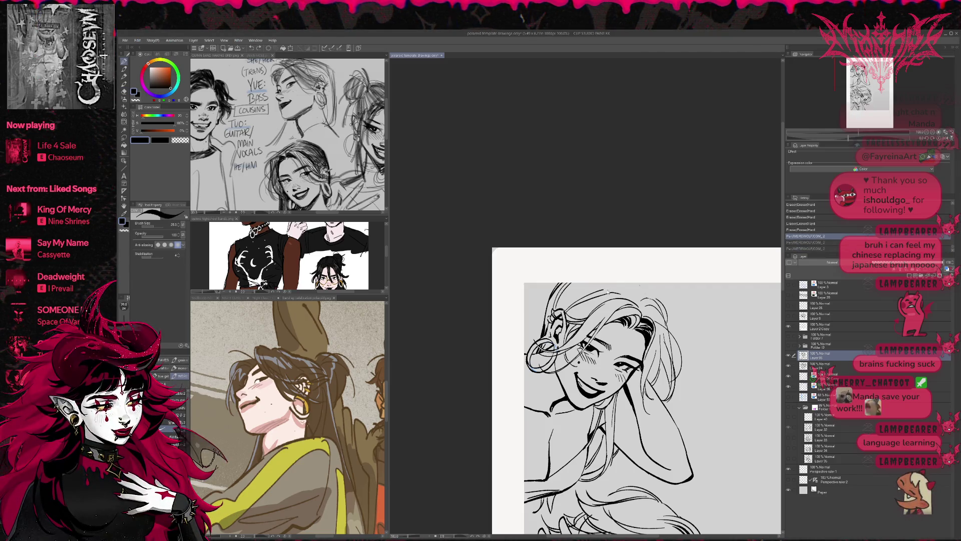
left_click_drag(592, 288, 628, 293)
key("ctrl+z")
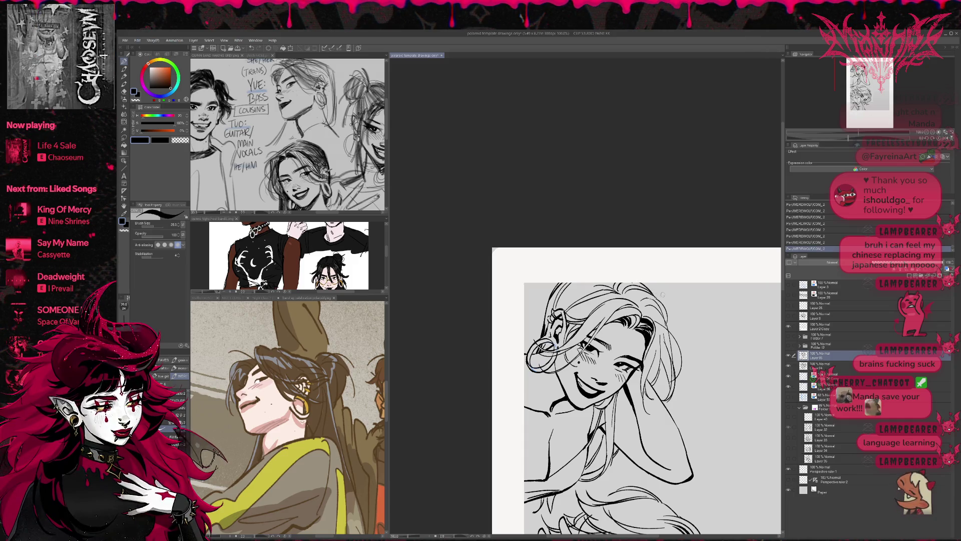
key("ctrl+z")
key("ctrl+z")
key("ctrl+z")
key("ctrl+y")
key("ctrl+y")
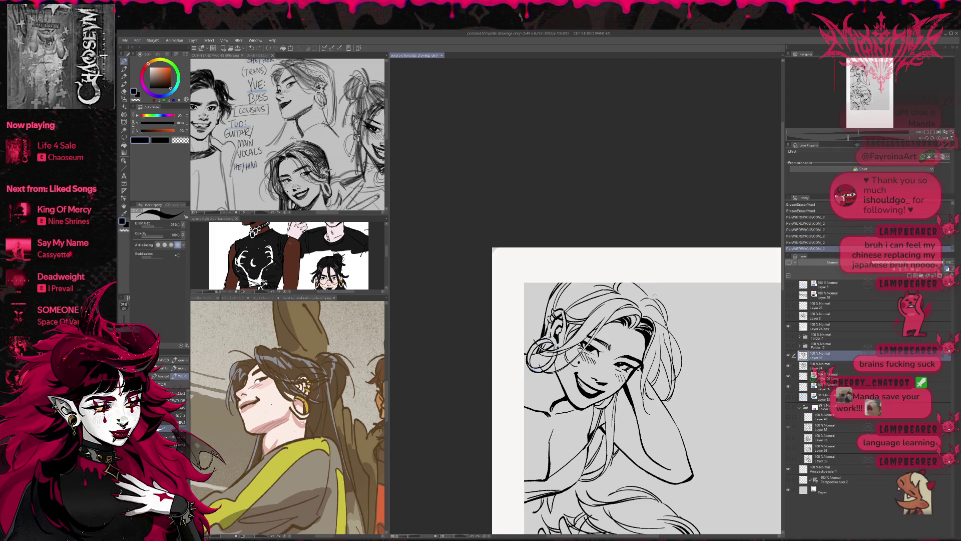
left_click(789, 397)
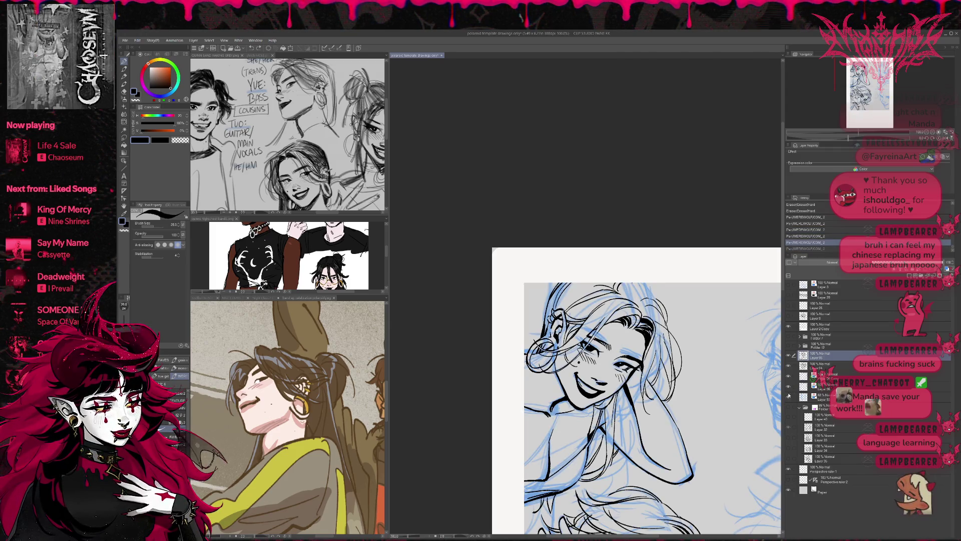
- Erase a small stroke at the hair top and draw a new line there
key("e")
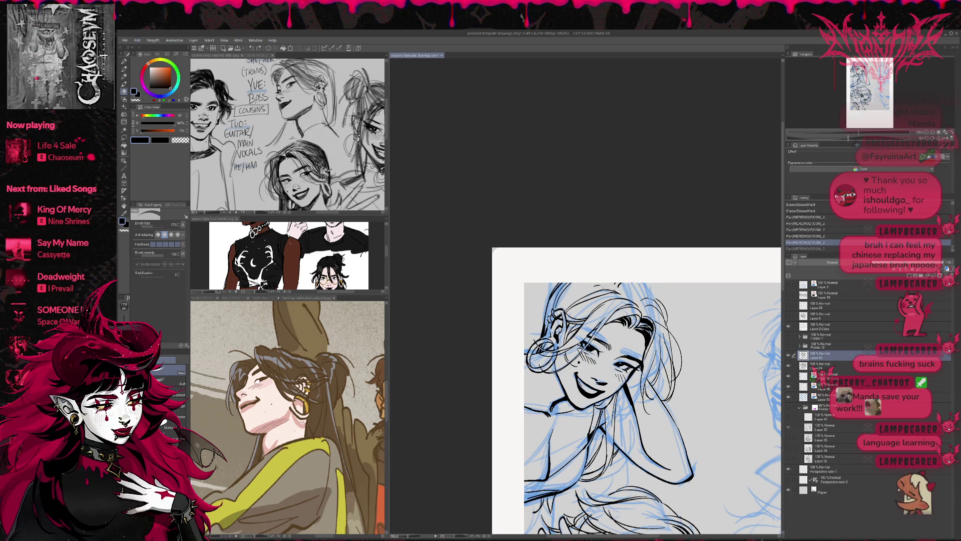
mouse_move(614, 285)
left_mouse_down()
mouse_move(637, 282)
mouse_move(633, 292)
left_mouse_up()
key("p")
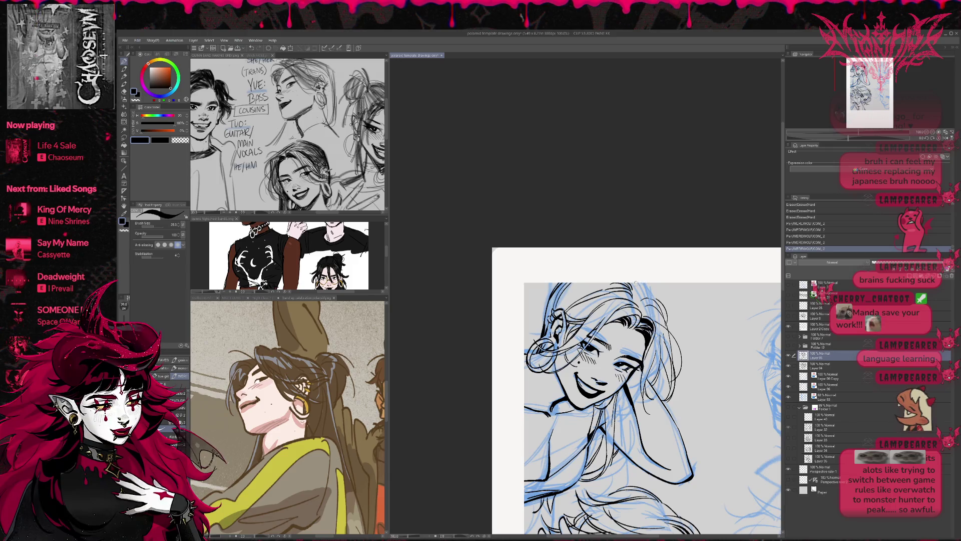
mouse_move(656, 296)
left_mouse_down()
mouse_move(642, 281)
mouse_move(671, 323)
left_mouse_up()
- Erase stray strokes in the right hair, tilt the canvas, and draw new strands beside the face
key("e")
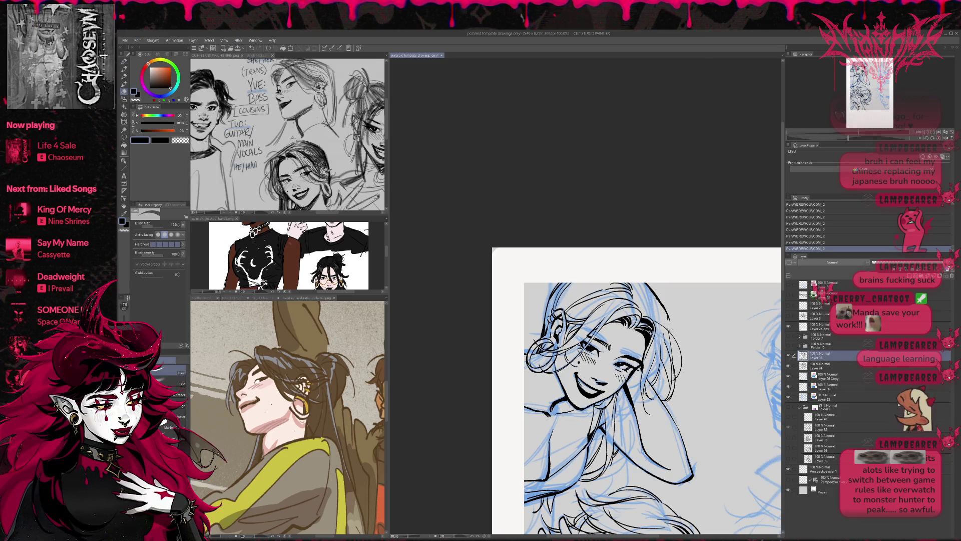
mouse_move(651, 296)
left_mouse_down()
mouse_move(668, 320)
mouse_move(671, 292)
mouse_move(633, 252)
left_mouse_up()
mouse_move(721, 273)
left_mouse_down()
mouse_move(728, 267)
mouse_move(719, 266)
left_mouse_up()
key("p")
mouse_move(518, 309)
left_mouse_down()
mouse_move(499, 354)
mouse_move(503, 346)
left_mouse_up()
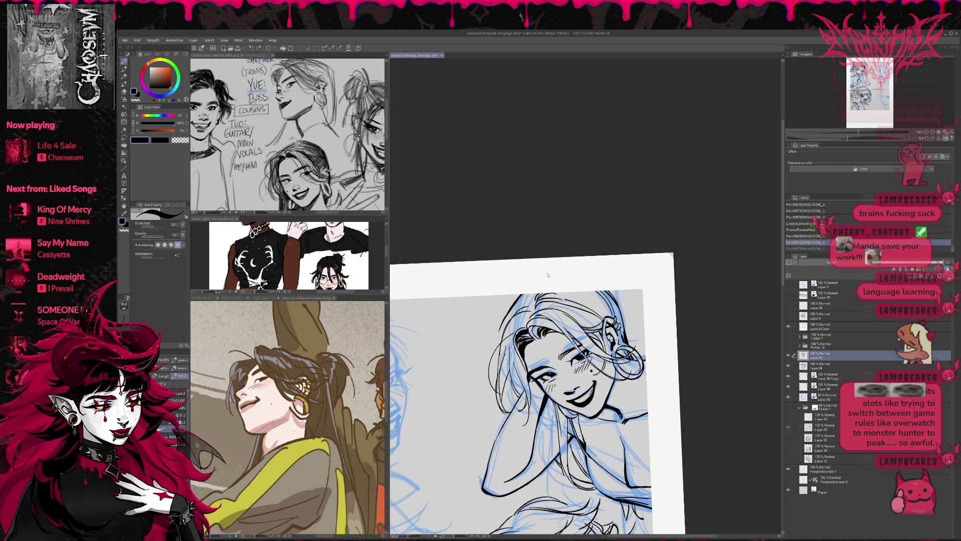
- Erase stray marks near the hairline and on the face, then add a short hair stroke
key("e")
left_click_drag(506, 318, 512, 308)
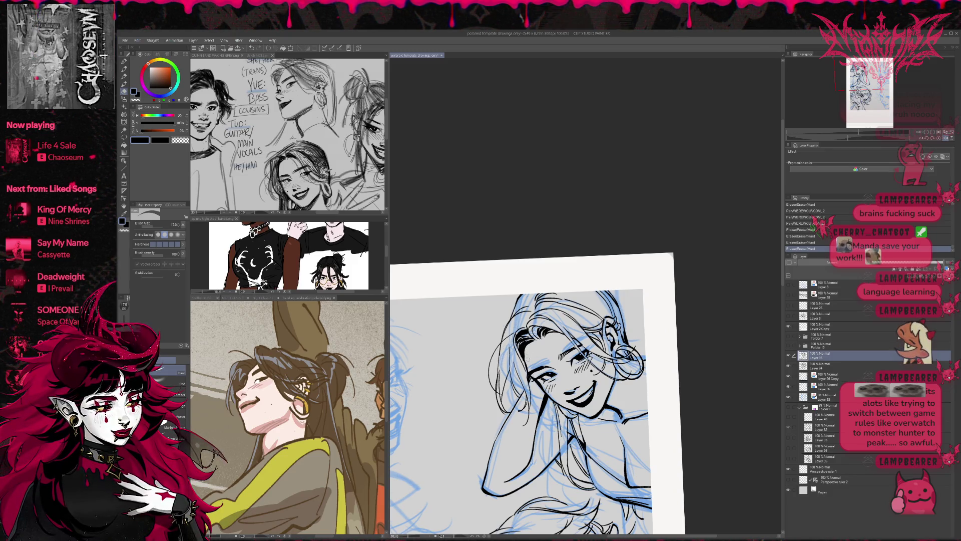
left_click_drag(526, 351, 532, 344)
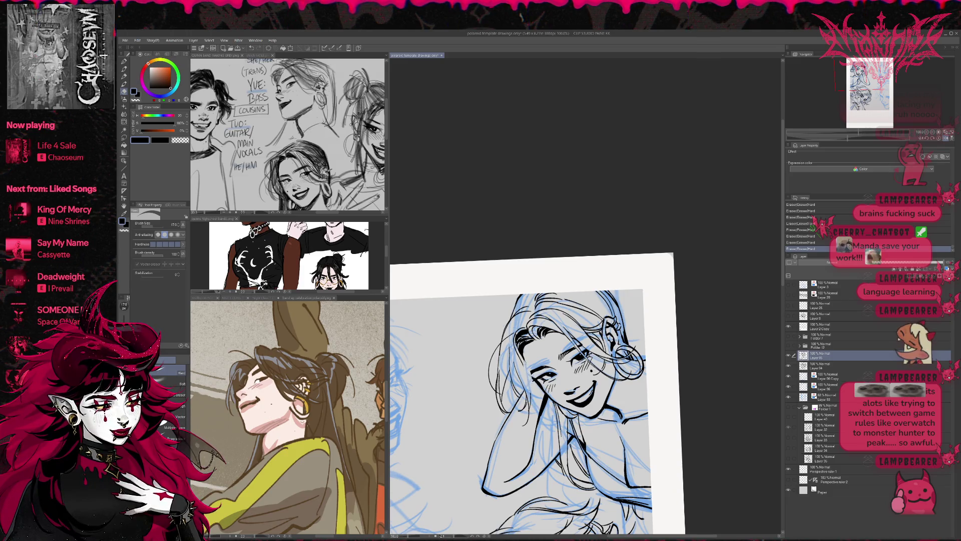
key("p")
mouse_move(526, 349)
left_mouse_down()
mouse_move(519, 365)
mouse_move(533, 377)
left_mouse_up()
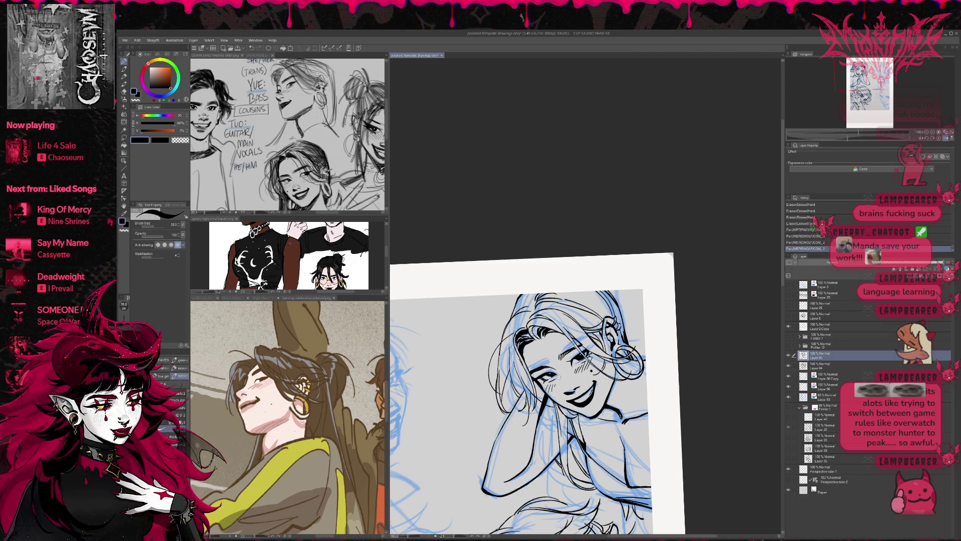
- Flip the view, compare the last stroke with undo/redo, and add a small stroke near the collar
key("h")
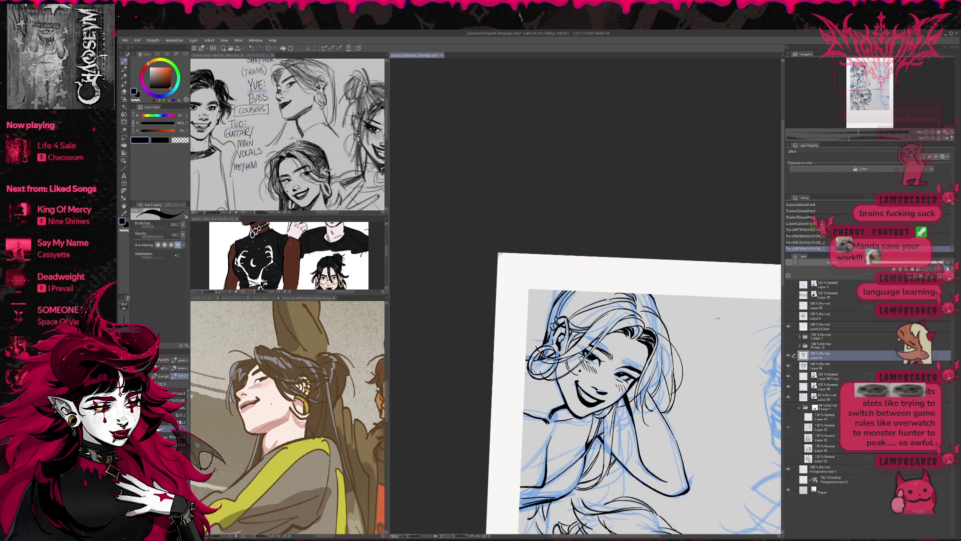
key("ctrl+z")
key("ctrl+y")
key("ctrl+z")
key("ctrl+y")
left_click_drag(619, 425, 637, 418)
- Erase bits of line in the right hair and undo the last pen stroke
key("e")
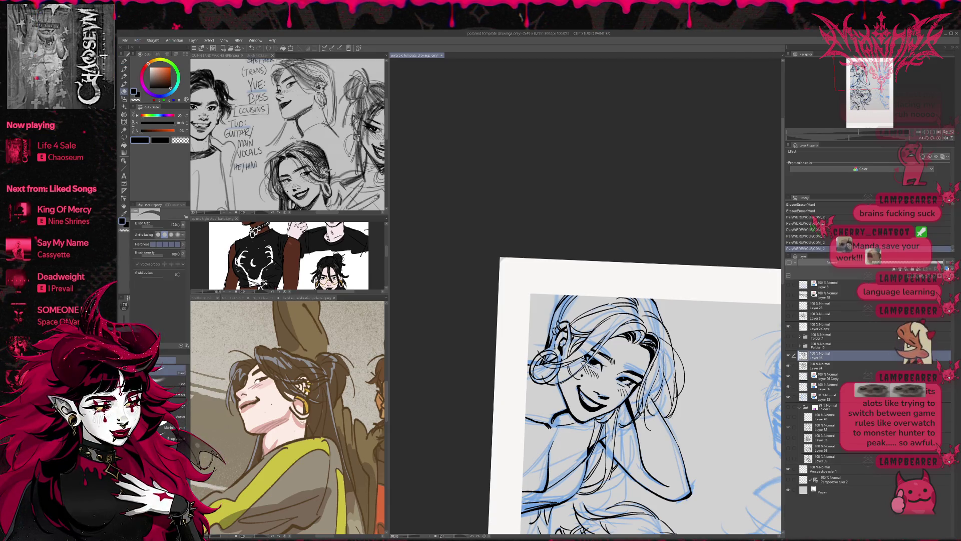
left_click_drag(656, 371, 647, 407)
key("p")
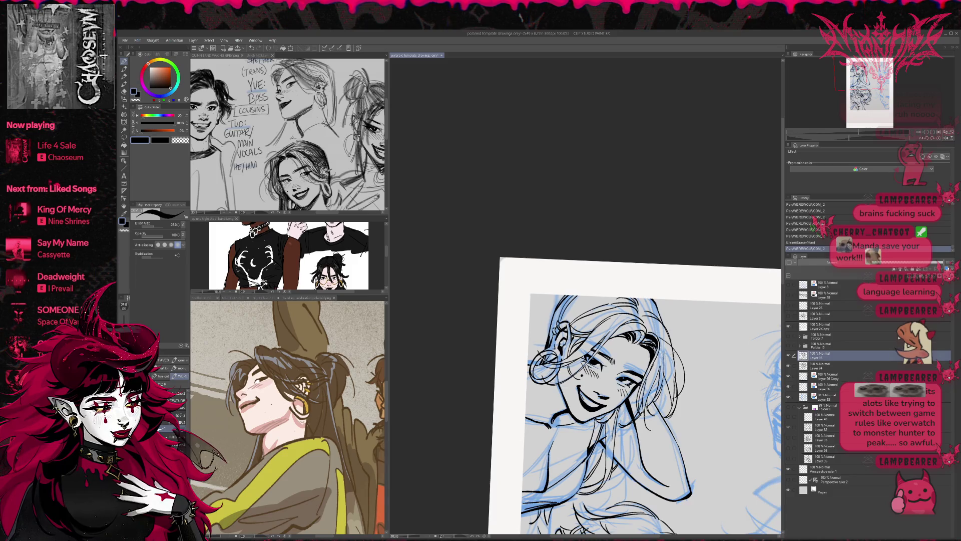
key("e")
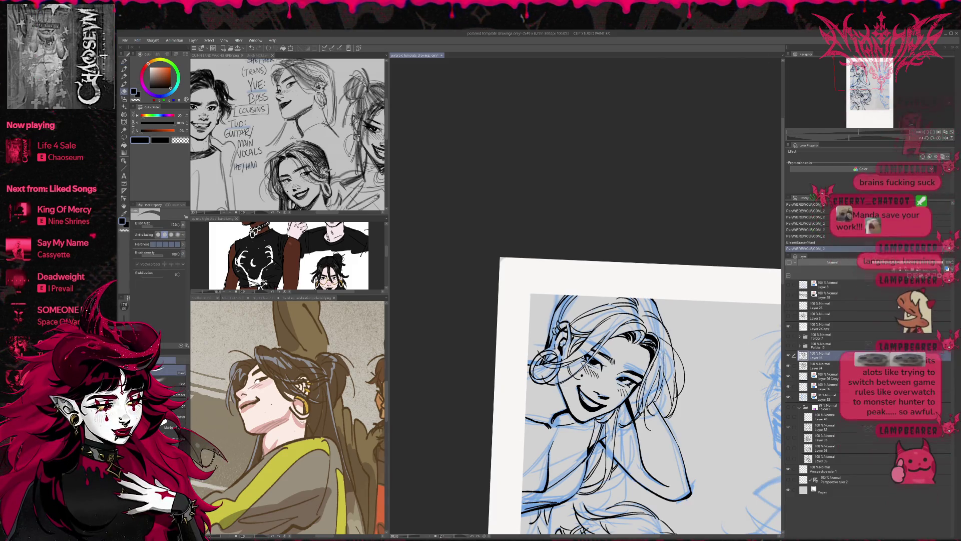
left_click_drag(665, 353, 660, 380)
key("p")
key("ctrl+z")
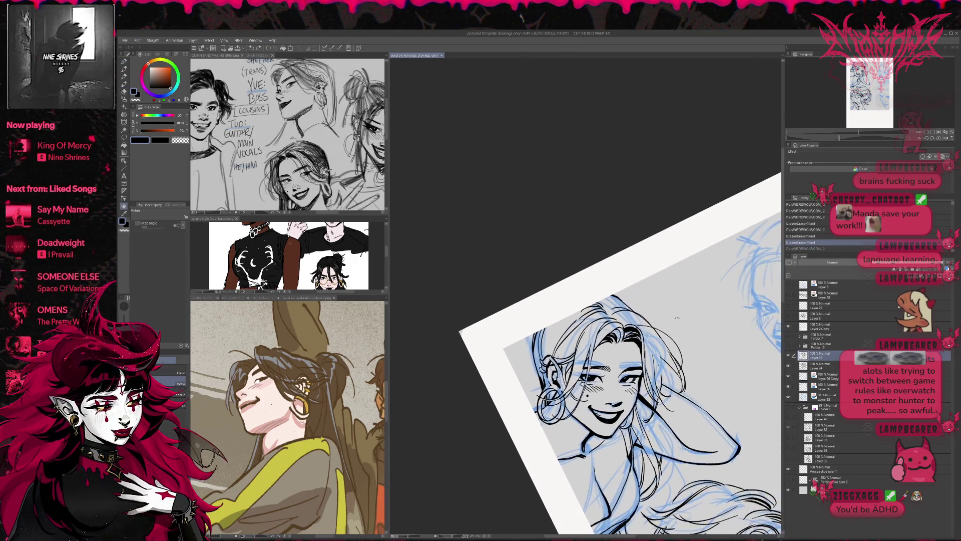
- Try a short hair stroke on the right, then trim tiny bits of line in the hair
key("e")
key("p")
left_click_drag(661, 332, 645, 353)
key("ctrl+z")
key("ctrl+z")
key("ctrl+z")
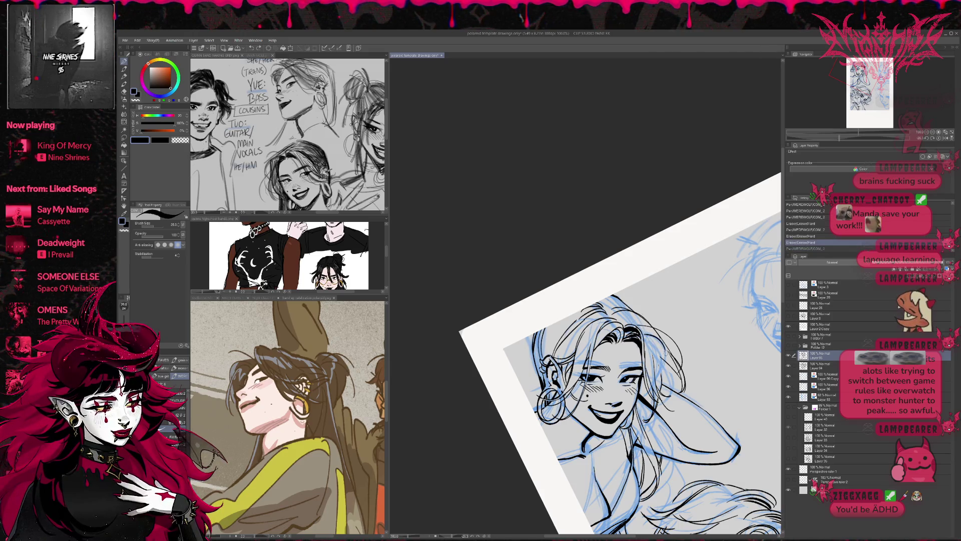
key("e")
left_click_drag(645, 351, 656, 347)
key("p")
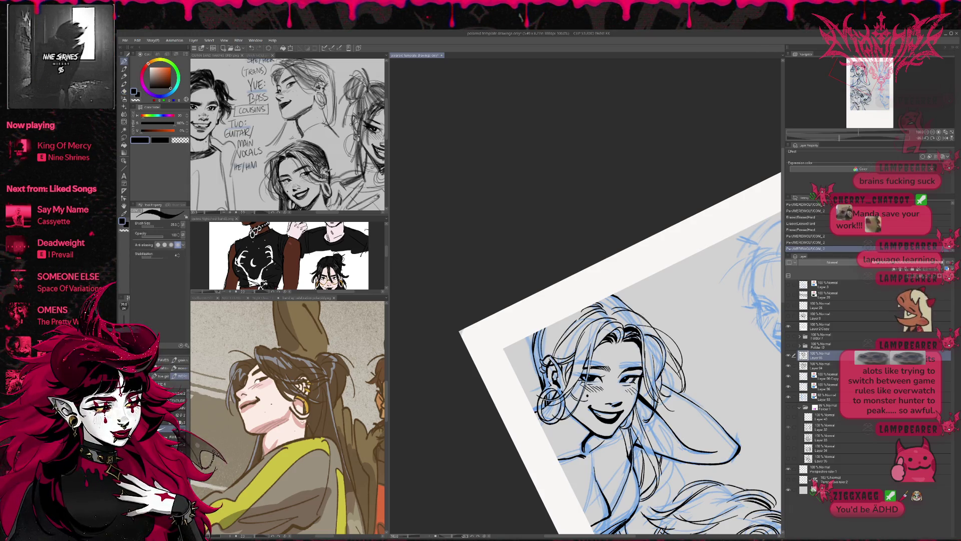
- Redraw the hair strands on the right, then reset the canvas rotation and recentre the face
key("e")
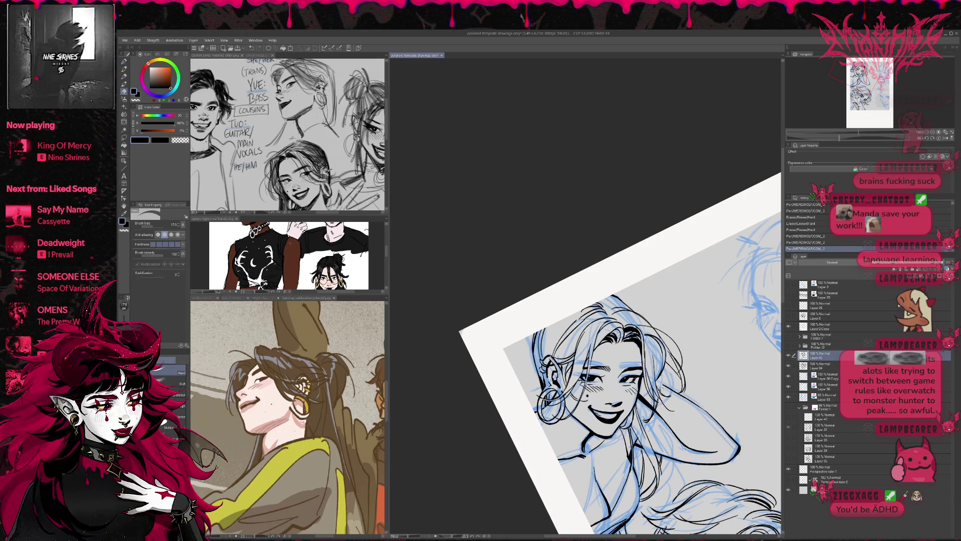
key("p")
left_click_drag(648, 348, 657, 375)
key("ctrl+z")
key("ctrl+z")
left_click_drag(651, 337, 658, 375)
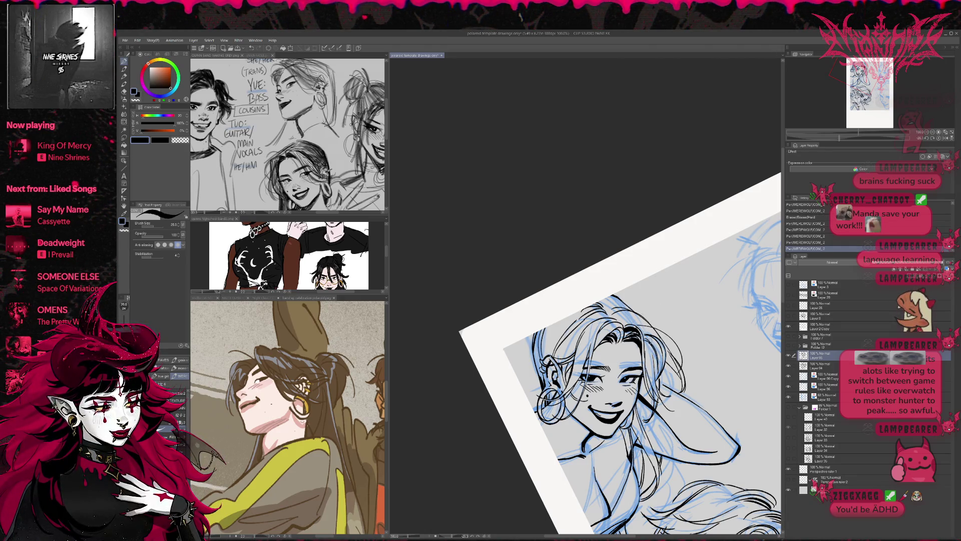
left_click(946, 138)
mouse_move(643, 330)
left_mouse_down()
mouse_move(717, 331)
mouse_move(714, 318)
left_mouse_up()
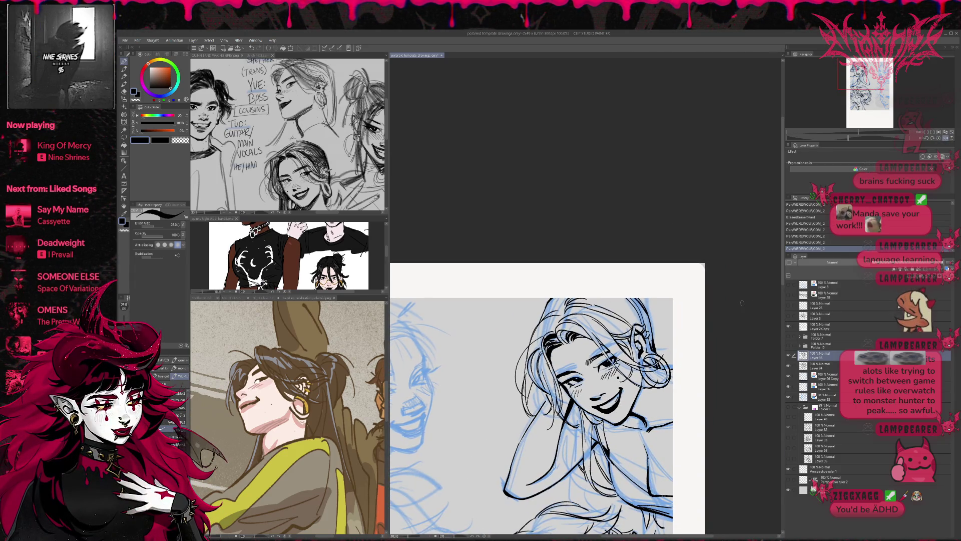
- Hide the blue sketch layer and clean up line pixels in the lower hair
left_click(788, 397)
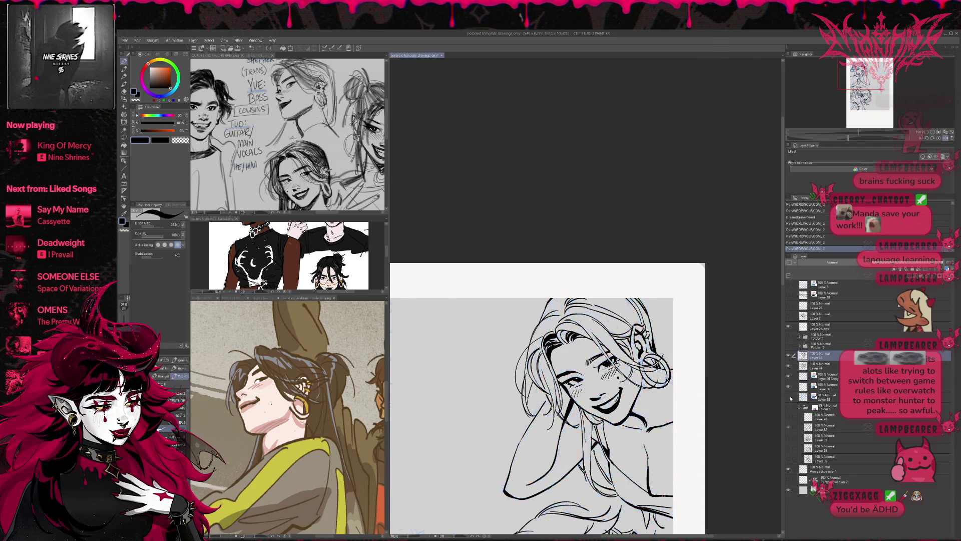
left_click_drag(661, 299, 661, 337)
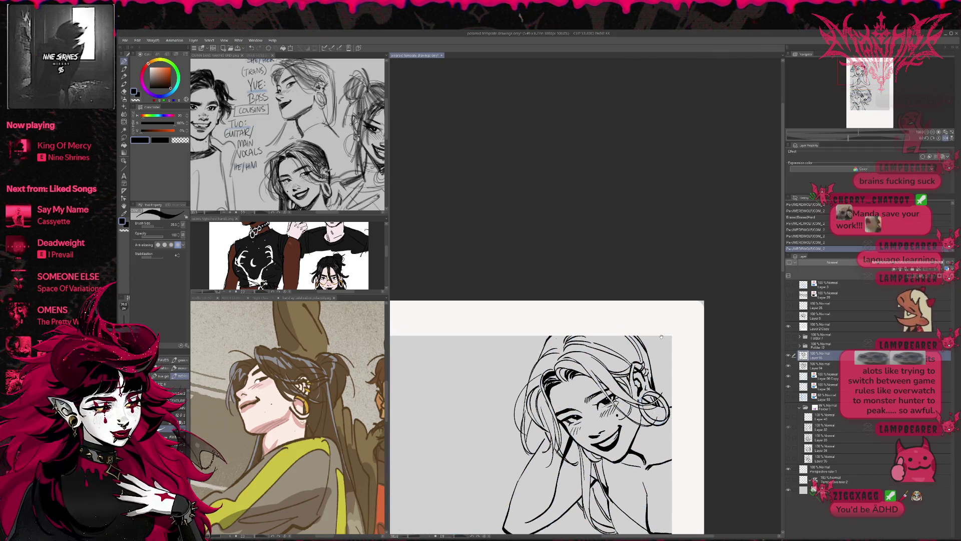
key("e")
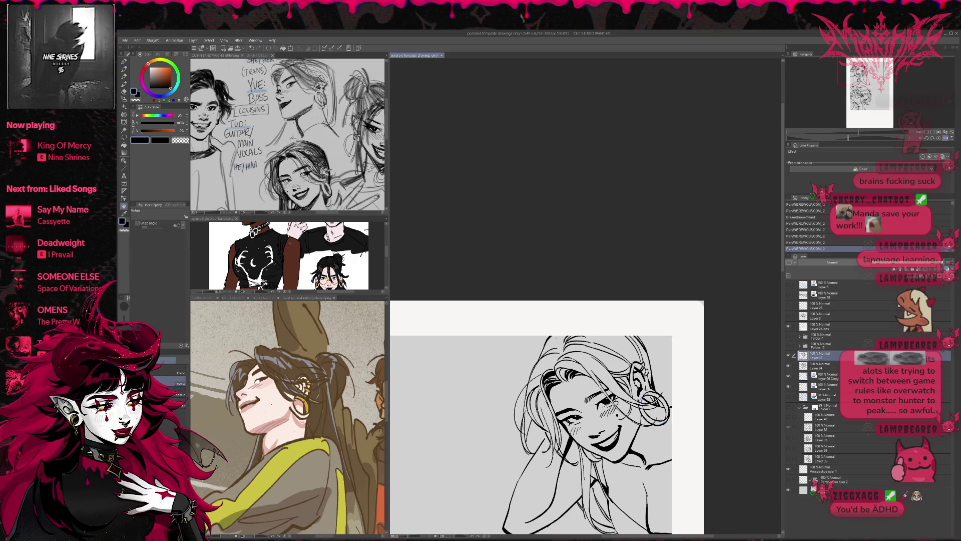
mouse_move(522, 422)
left_mouse_down()
mouse_move(535, 456)
mouse_move(534, 420)
left_mouse_up()
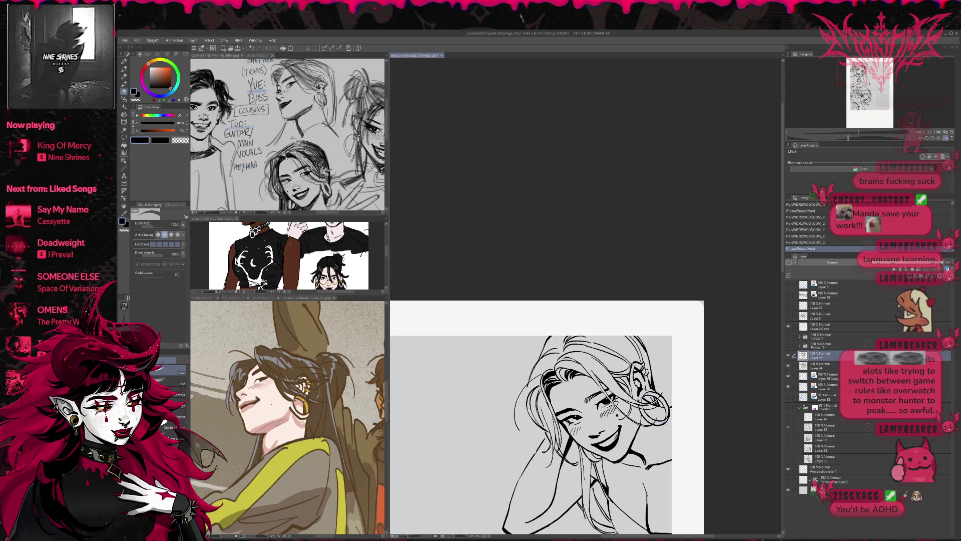
key("p")
- Zoom in on the face, return to 100%, and erase stray marks in the line art
key("slash")
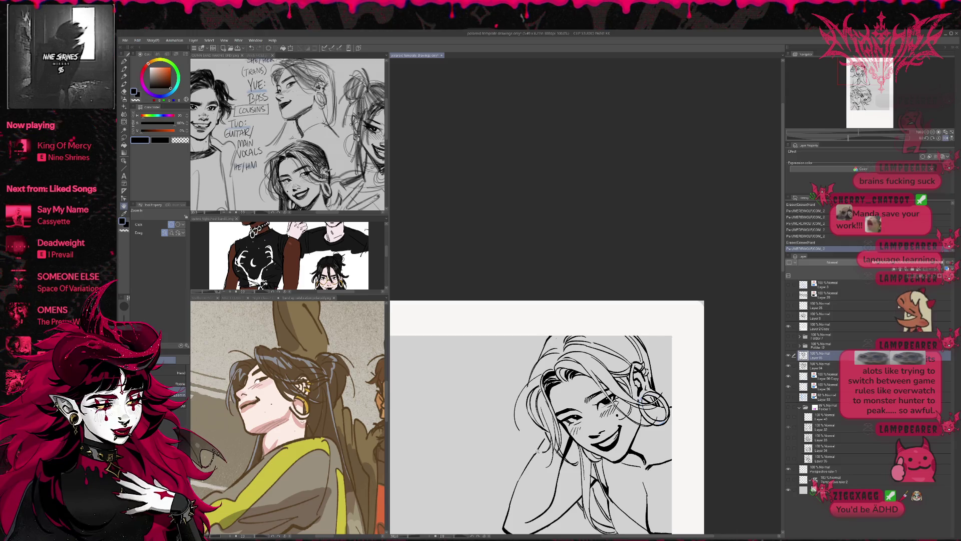
left_click(537, 453)
key("p")
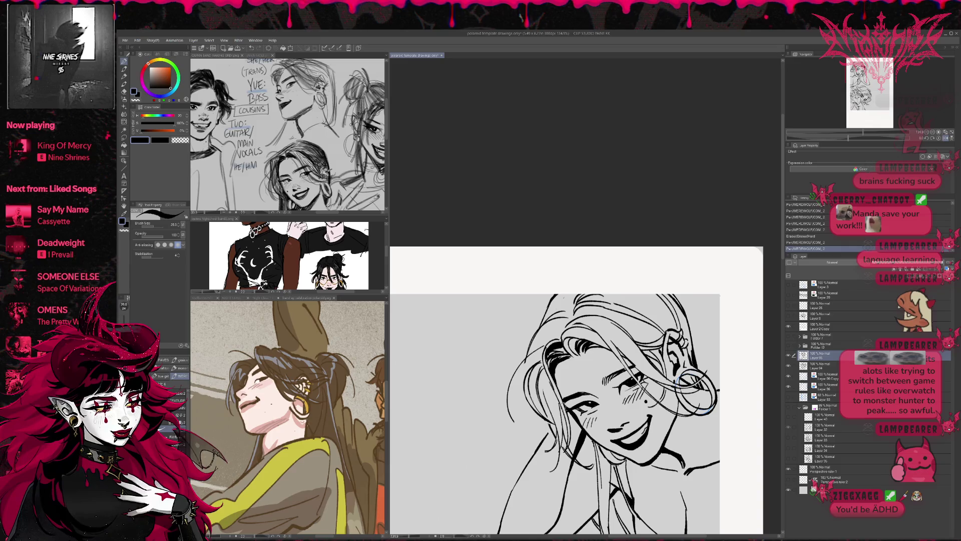
left_click(921, 133)
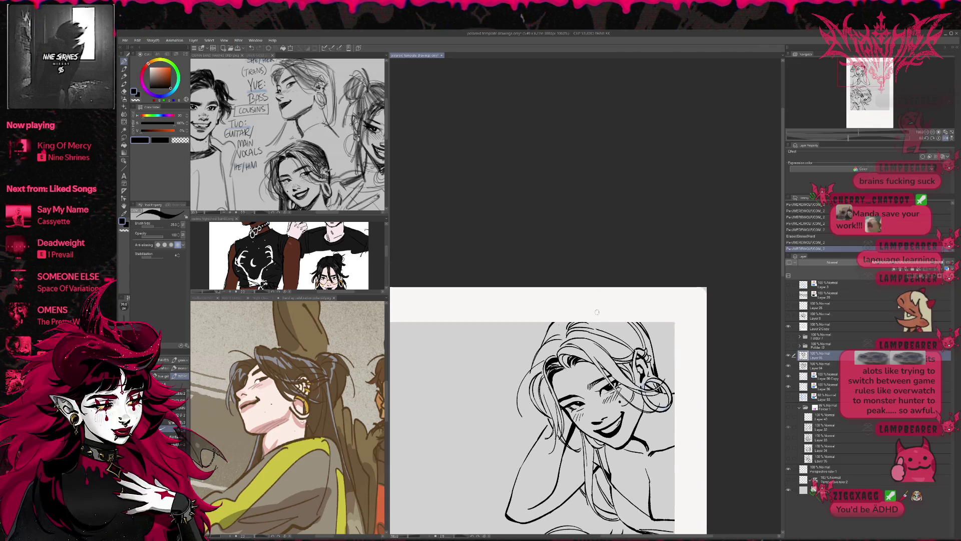
key("e")
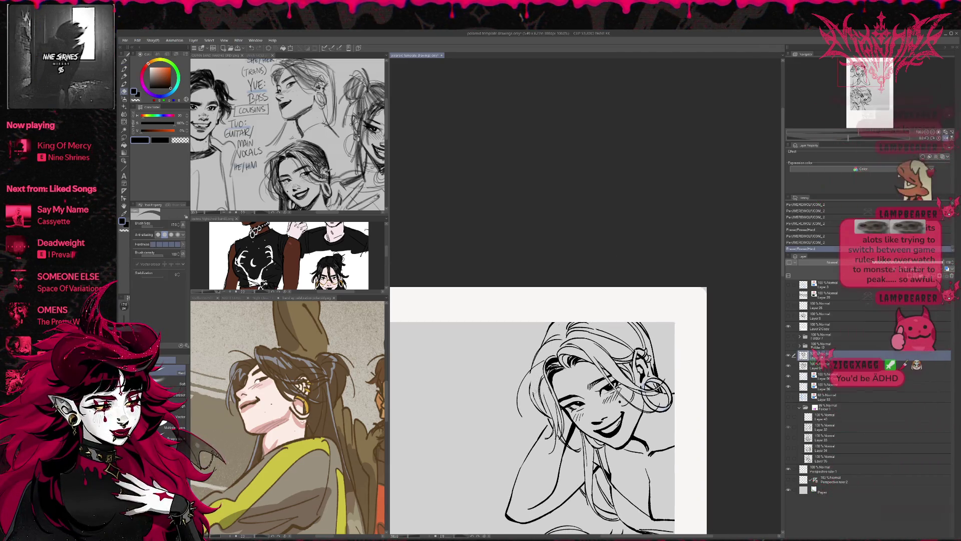
left_click_drag(659, 393, 665, 400)
key("p")
- Test a short stroke in the left hair with undo/redo, finally leaving it removed
key("ctrl+z")
key("ctrl+y")
left_click_drag(532, 371, 532, 426)
key("ctrl+z")
key("ctrl+y")
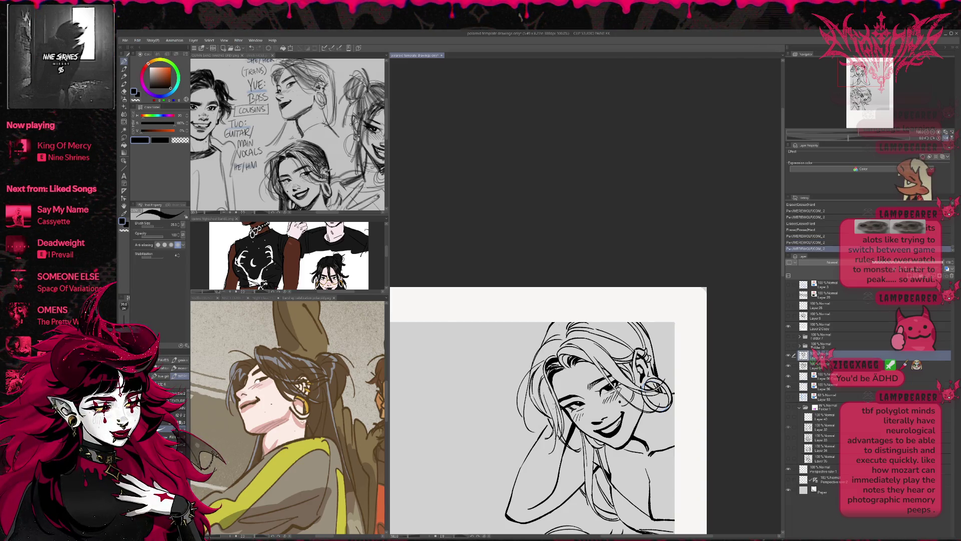
key("ctrl+z")
key("e")
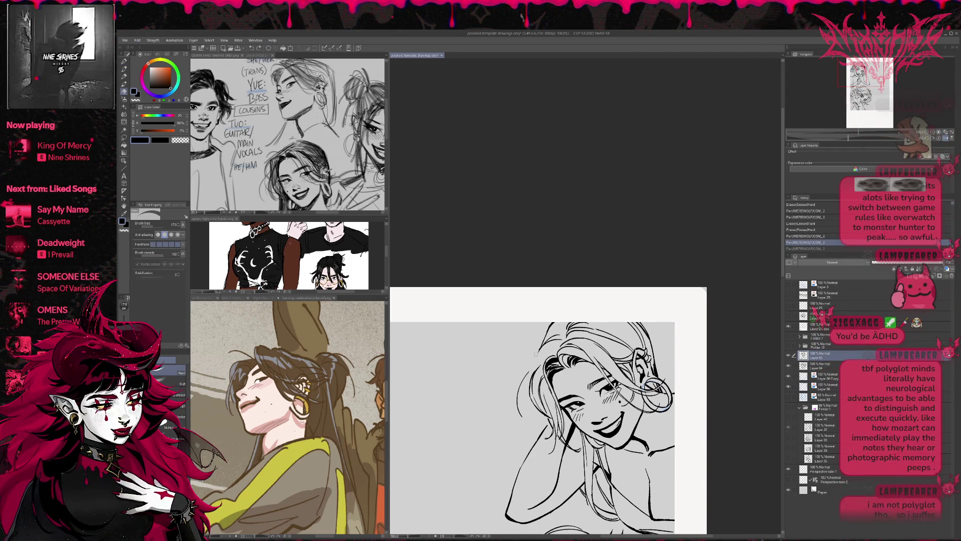
- Erase a stray line on the portrait and small bits near the ear
left_click_drag(565, 326, 571, 323)
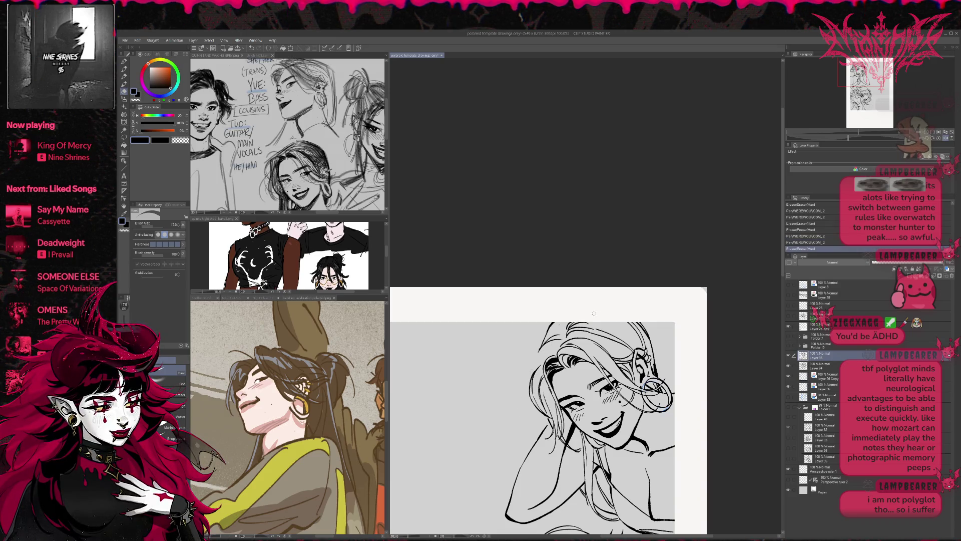
key("p")
left_click_drag(647, 317, 633, 298)
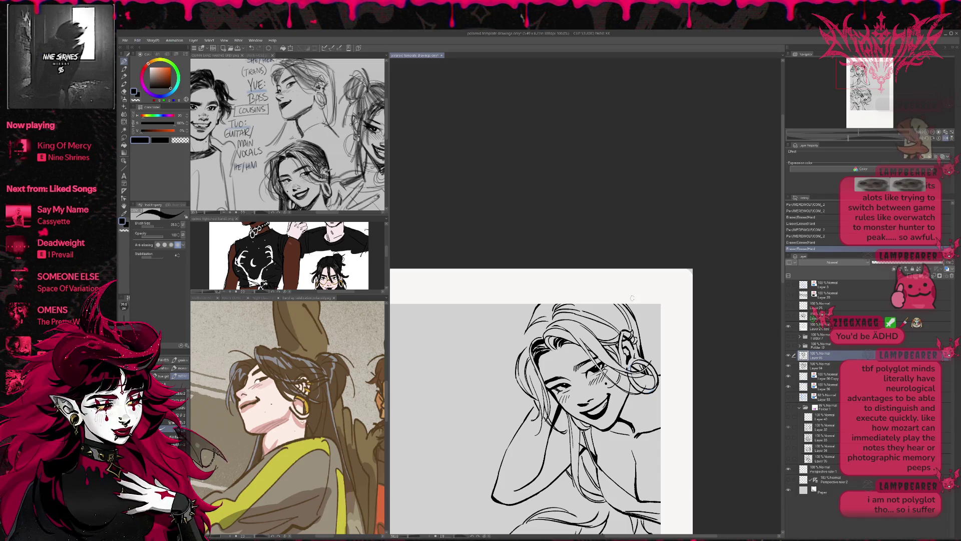
key("r")
key("e")
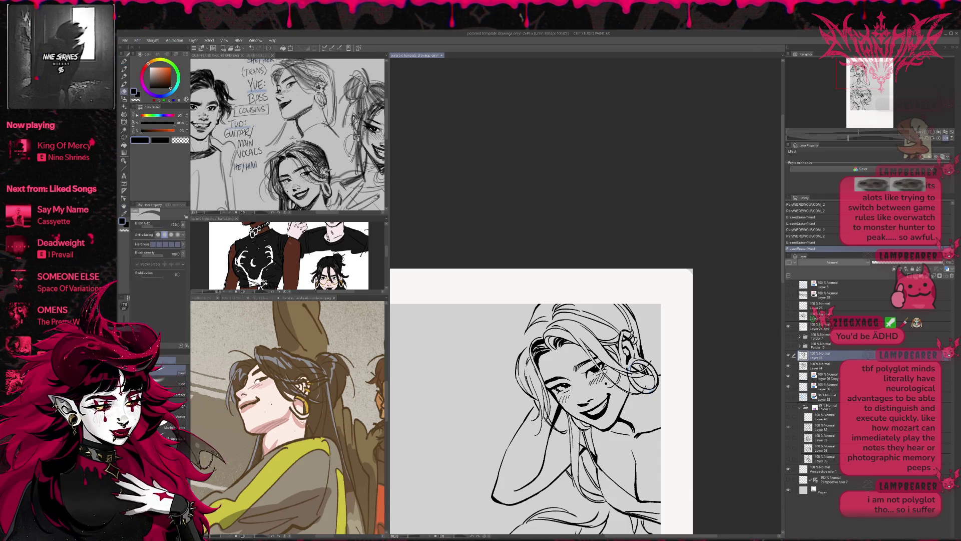
left_click(651, 383)
left_click(650, 384)
left_click(649, 386)
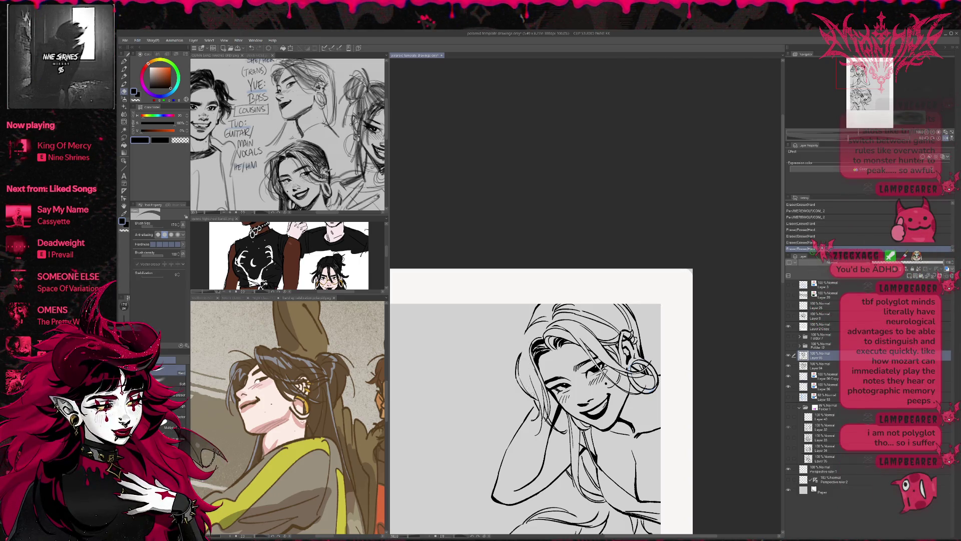
- Ink two hair lines left of the face and trim a small stray piece
key("p")
left_click_drag(531, 395, 526, 337)
left_click_drag(531, 397, 522, 366)
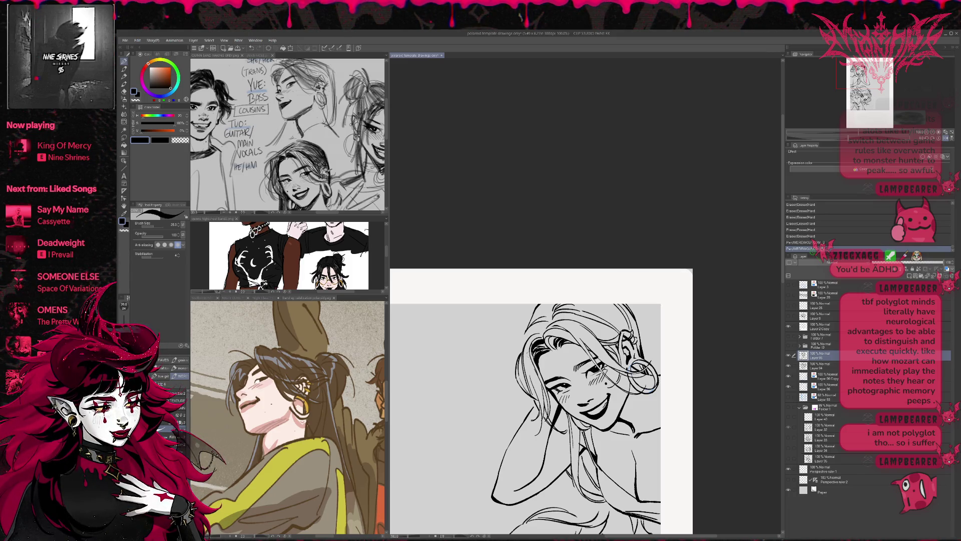
key("e")
left_click(519, 365)
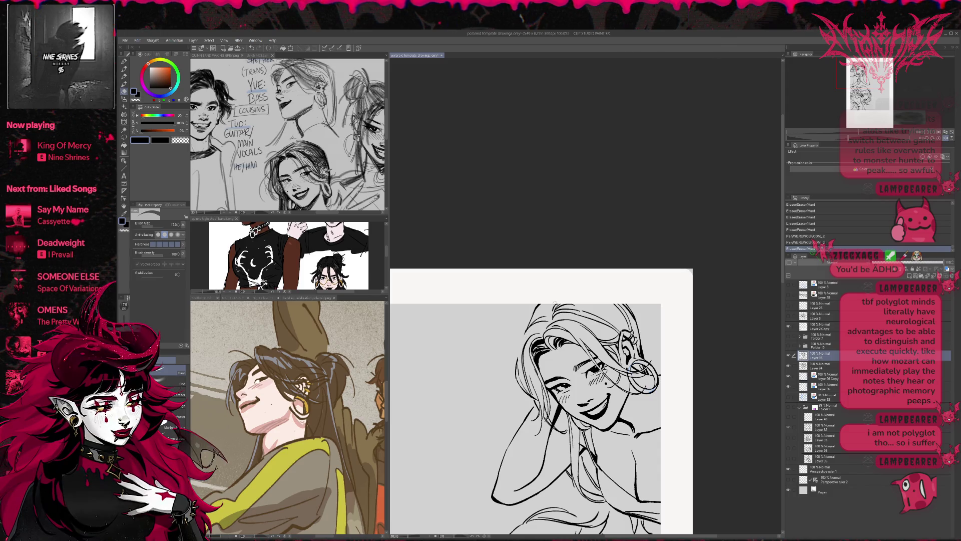
- Mirror and tilt the canvas, erase a hair mark, and extend the right hair outline
key("h")
key("r")
left_click_drag(691, 351, 712, 302)
key("e")
left_click(626, 343)
key("p")
left_click_drag(625, 342, 647, 400)
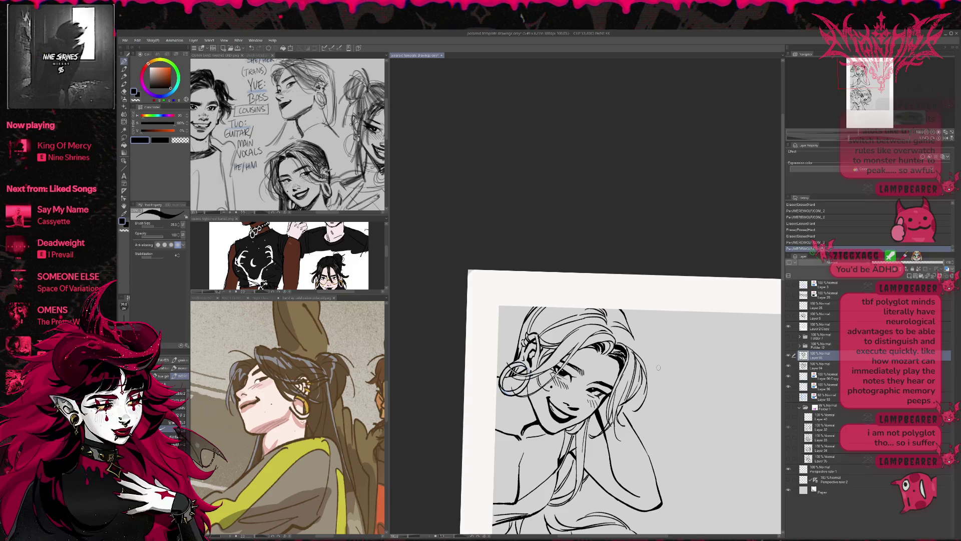
- Extend the hair outline with two strokes, drop the short one, and tilt the canvas the other way
left_click_drag(623, 340, 656, 373)
mouse_move(617, 341)
left_mouse_down()
mouse_move(659, 357)
mouse_move(642, 358)
left_mouse_up()
key("ctrl+z")
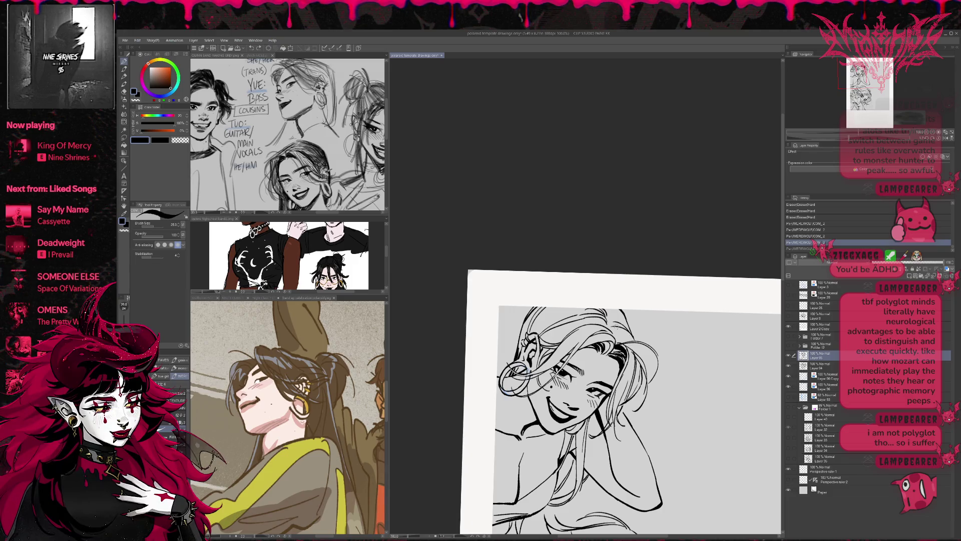
key("e")
key("r")
left_click_drag(632, 337, 656, 276)
- Restore the undone hair stroke, then try a new hair strand and a test erase, undoing the erase
key("p")
key("ctrl+y")
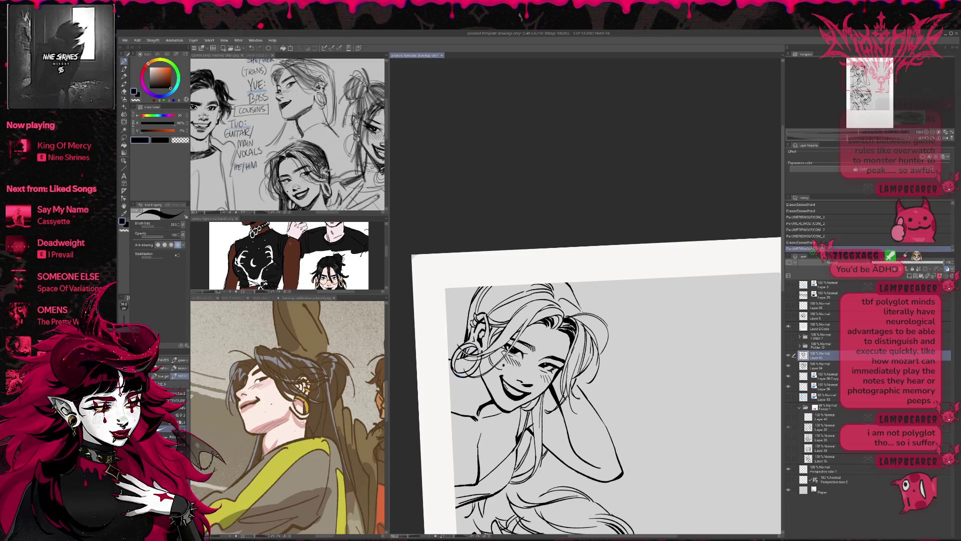
key("ctrl+z")
key("ctrl+y")
left_click_drag(558, 294, 584, 330)
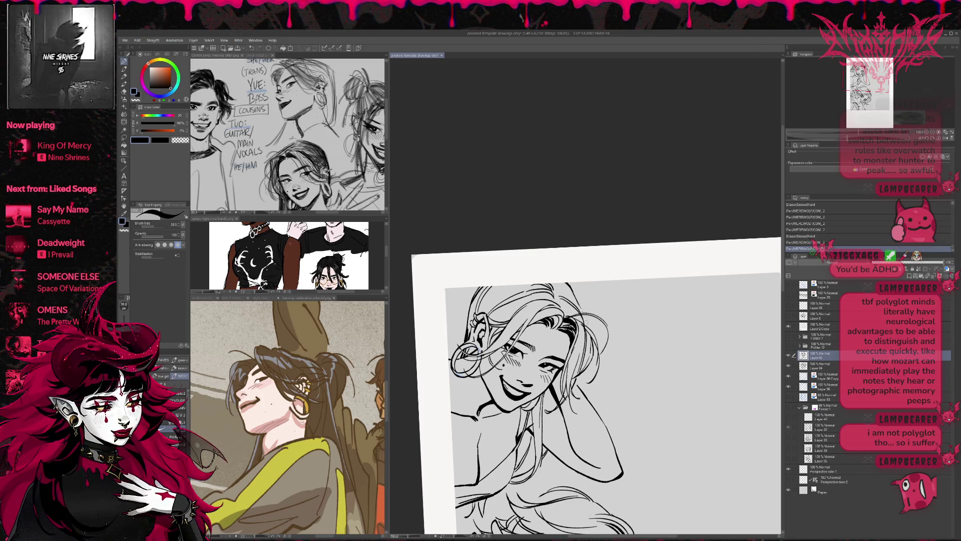
key("ctrl+z")
key("ctrl+y")
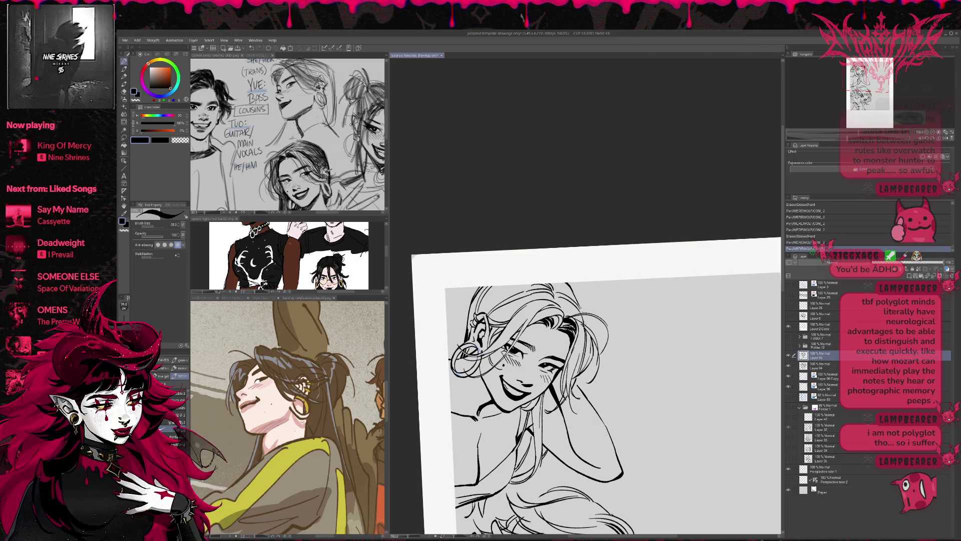
key("ctrl+z")
key("ctrl+z")
left_click_drag(580, 296, 558, 306)
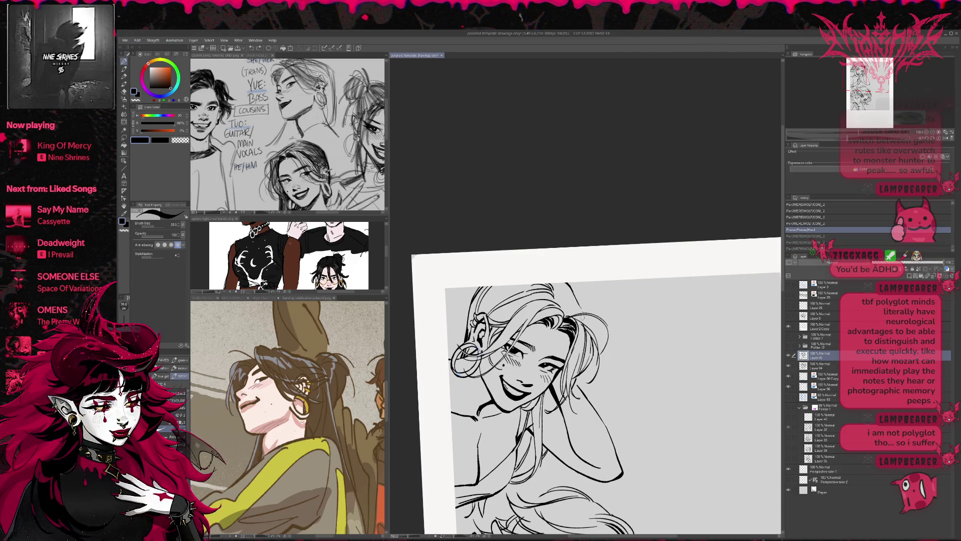
key("ctrl+z")
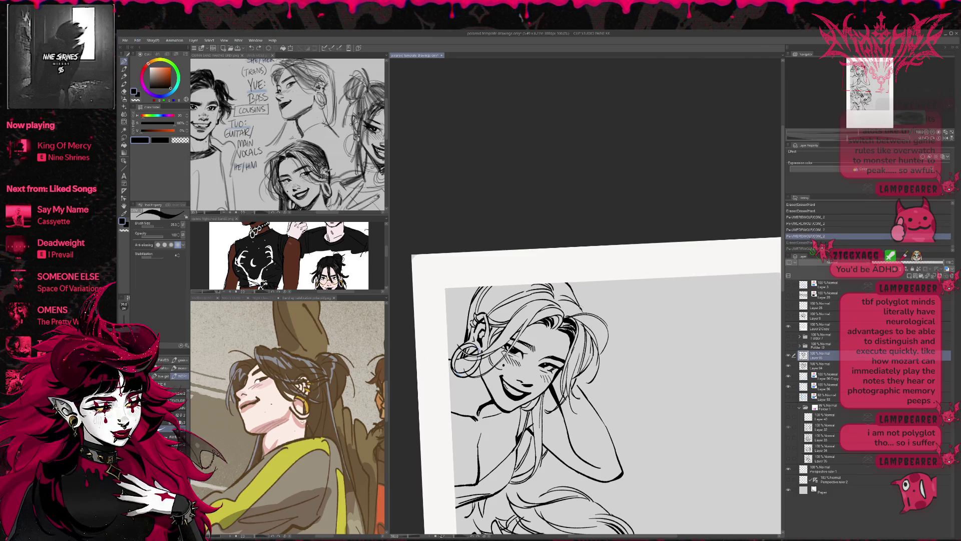
- Erase a small bit of a hair stroke and test small strokes nearby, then remove them
key("e")
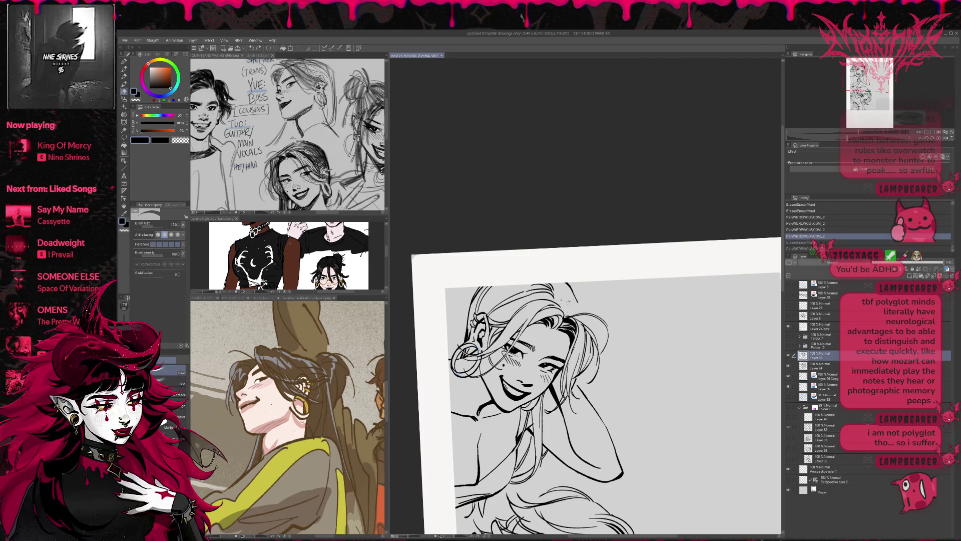
left_click_drag(569, 296, 573, 300)
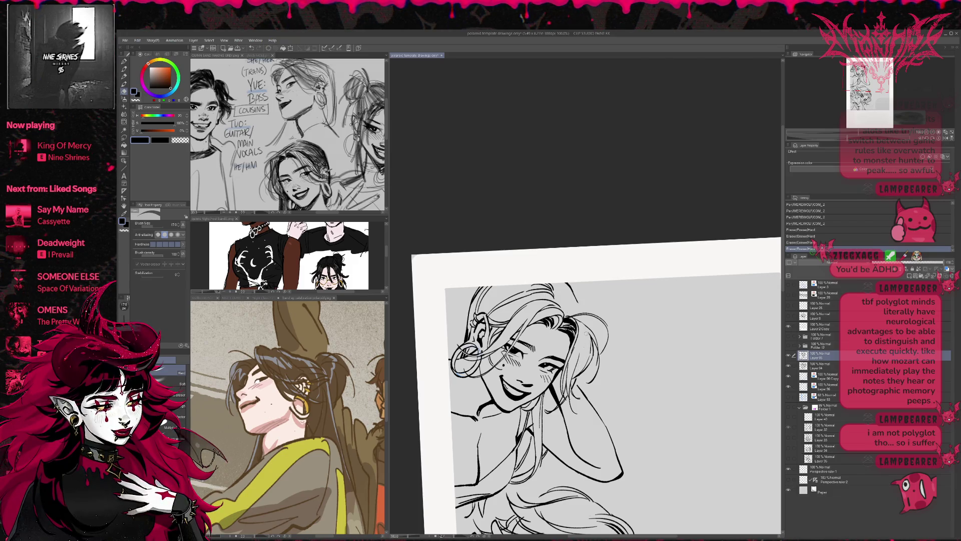
key("p")
mouse_move(576, 295)
left_mouse_down()
mouse_move(584, 321)
mouse_move(577, 311)
left_mouse_up()
key("ctrl+z")
key("ctrl+z")
key("ctrl+z")
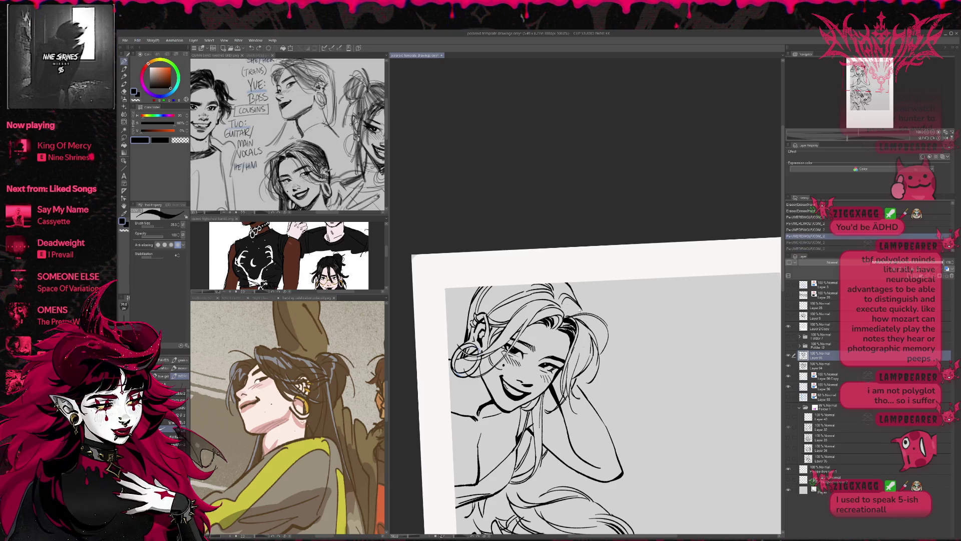
- Flip and level the canvas view, then try several new hair strands, undoing the ones that don't work
key("h")
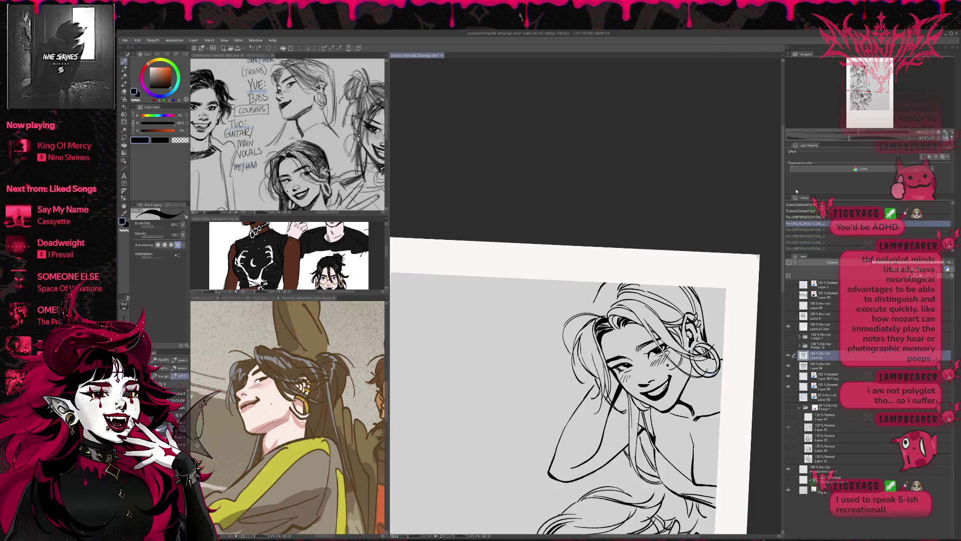
mouse_move(686, 311)
left_mouse_down()
mouse_move(651, 320)
mouse_move(542, 300)
mouse_move(518, 333)
left_mouse_up()
left_click_drag(550, 303, 521, 333)
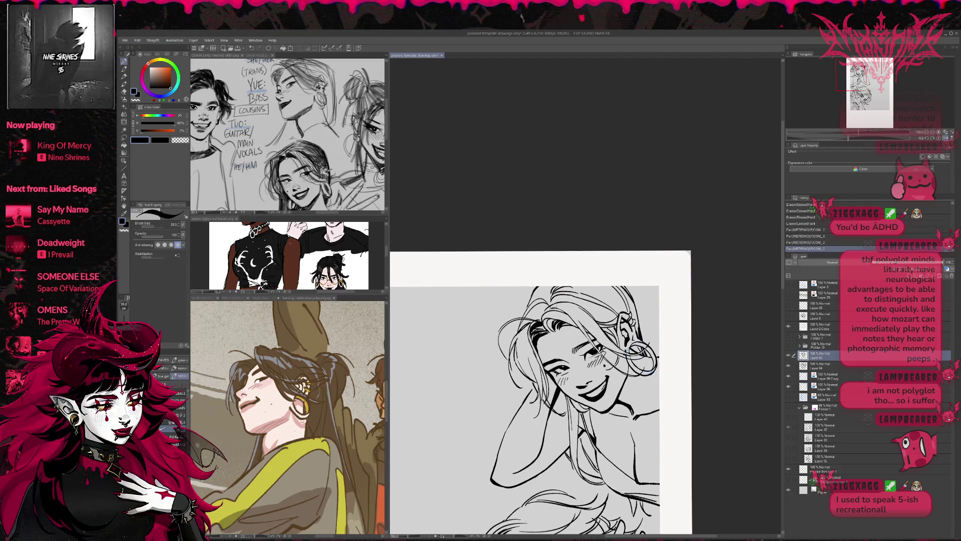
key("ctrl+z")
key("ctrl+z")
left_click_drag(547, 296, 519, 332)
key("ctrl+z")
mouse_move(554, 285)
left_mouse_down()
mouse_move(531, 299)
mouse_move(512, 345)
left_mouse_up()
key("ctrl+z")
key("ctrl+z")
key("ctrl+z")
key("ctrl+z")
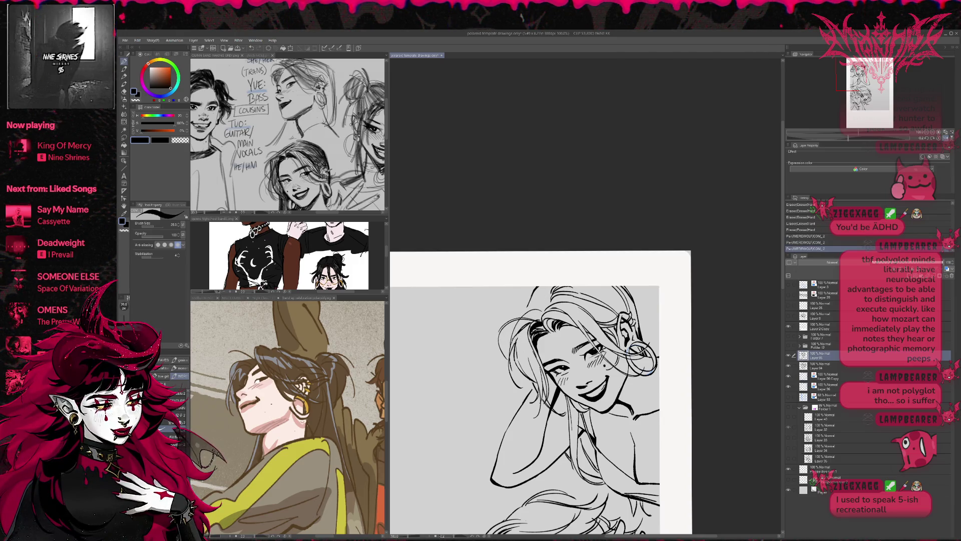
- Redraw the hair strokes and settle on three new strands in the hair
key("ctrl+z")
left_click_drag(526, 308, 512, 345)
key("ctrl+z")
key("ctrl+z")
mouse_move(526, 307)
left_mouse_down()
mouse_move(513, 340)
mouse_move(521, 330)
left_mouse_up()
key("ctrl+z")
key("ctrl+z")
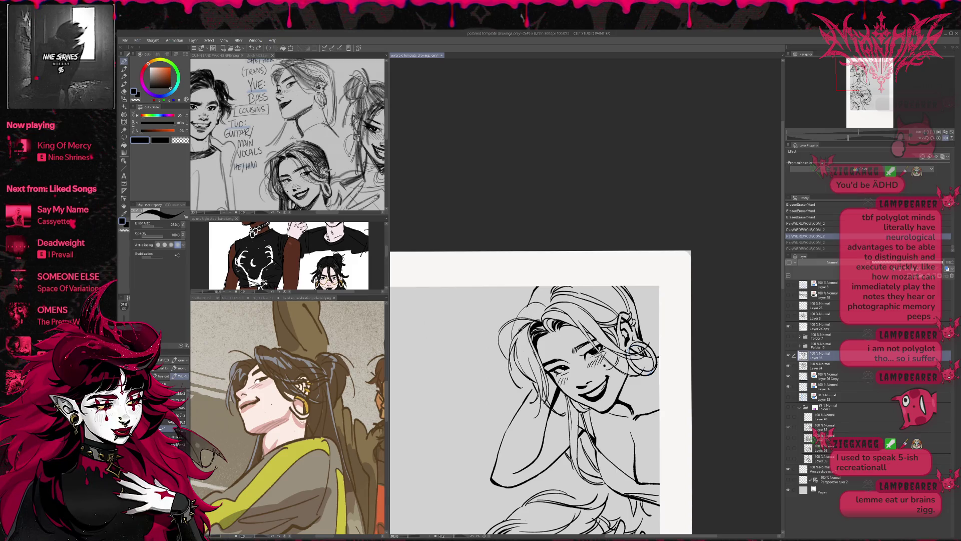
key("ctrl+z")
left_click_drag(517, 325, 510, 343)
left_click_drag(539, 307, 515, 336)
left_click_drag(549, 288, 523, 317)
key("ctrl+z")
key("ctrl+z")
key("ctrl+z")
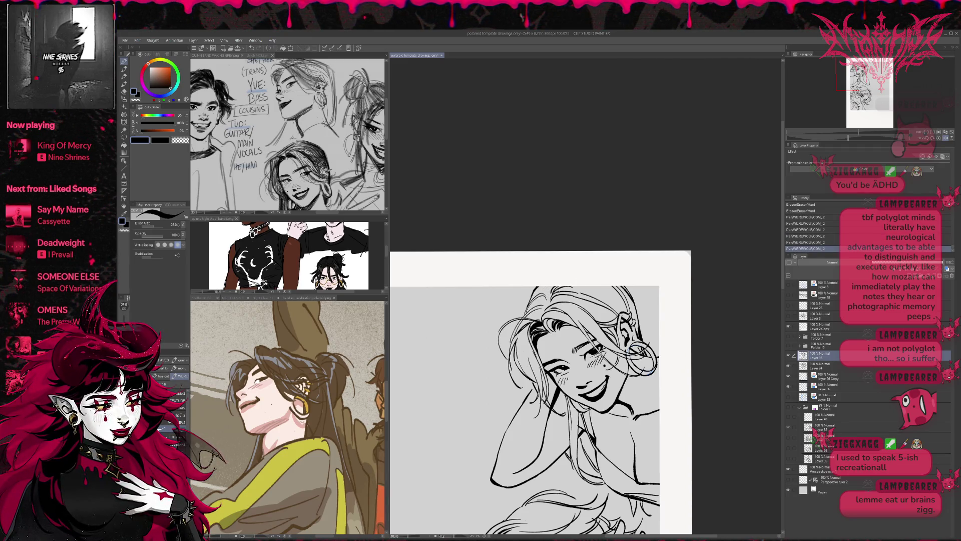
- Flip the view back and test short strokes beside the hair, removing the last one
left_click(946, 138)
mouse_move(754, 269)
left_mouse_down()
mouse_move(780, 272)
mouse_move(747, 255)
left_mouse_up()
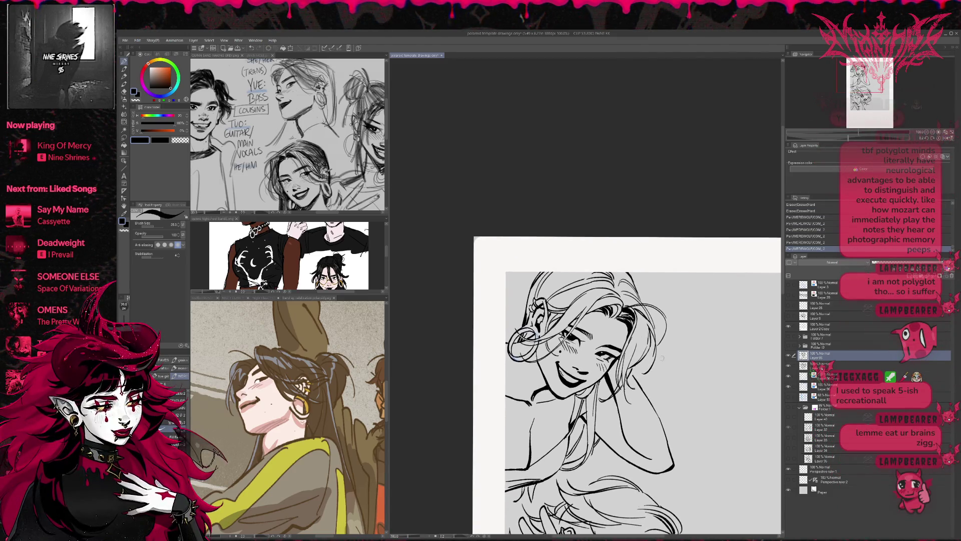
left_click_drag(631, 380, 641, 386)
key("ctrl+z")
key("ctrl+y")
key("ctrl+z")
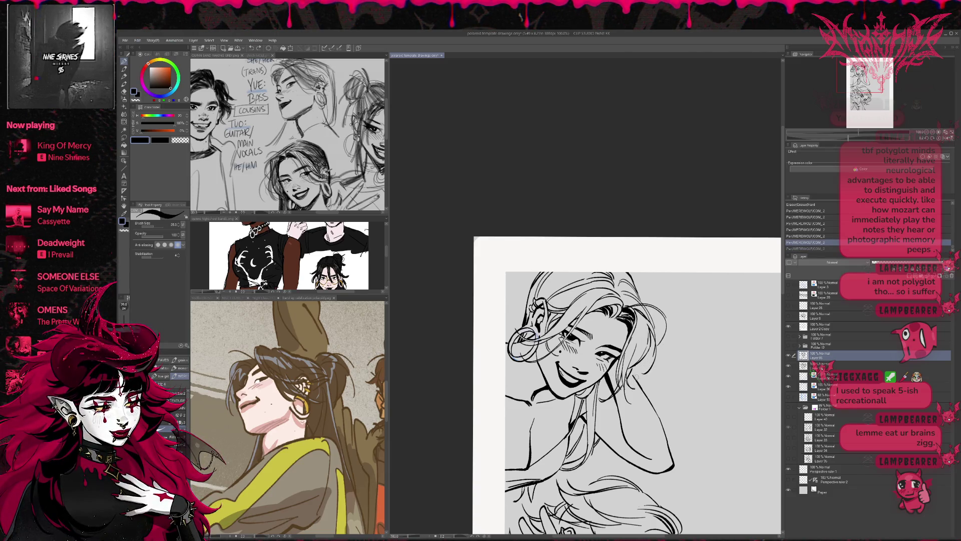
key("ctrl+y")
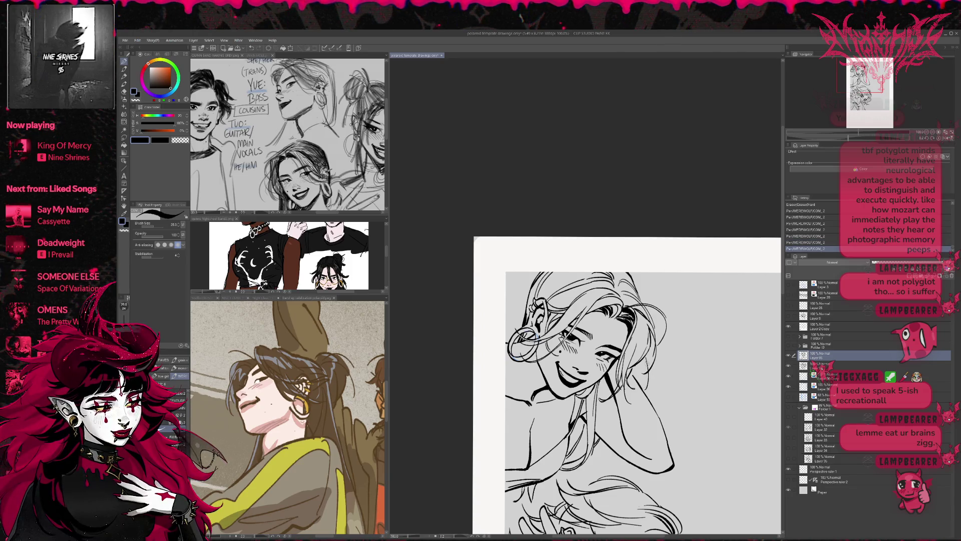
mouse_move(643, 346)
left_mouse_down()
mouse_move(649, 390)
mouse_move(636, 383)
left_mouse_up()
key("ctrl+z")
key("ctrl+y")
key("ctrl+z")
- Add short strokes at the hair ends and test a strand on the right of the face
left_click_drag(685, 333, 699, 327)
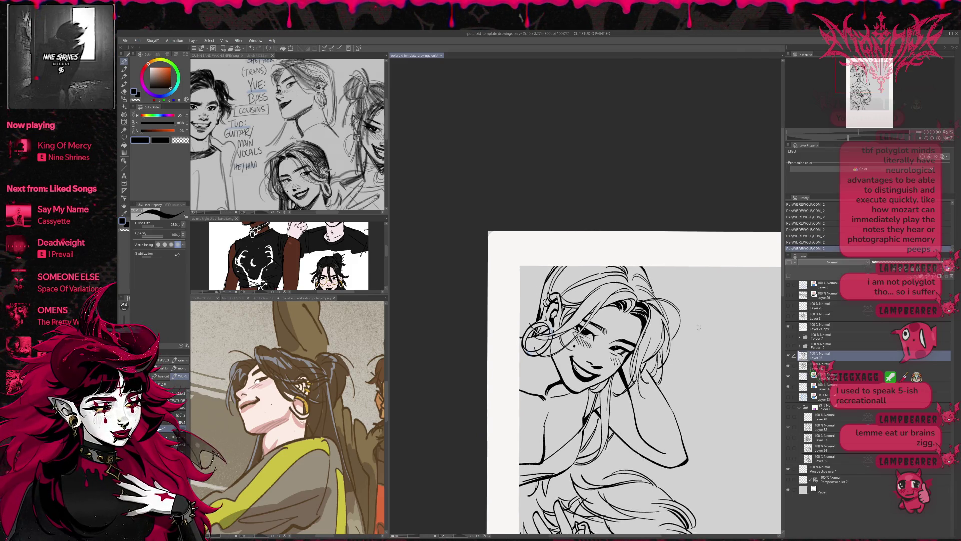
left_click_drag(660, 379, 657, 386)
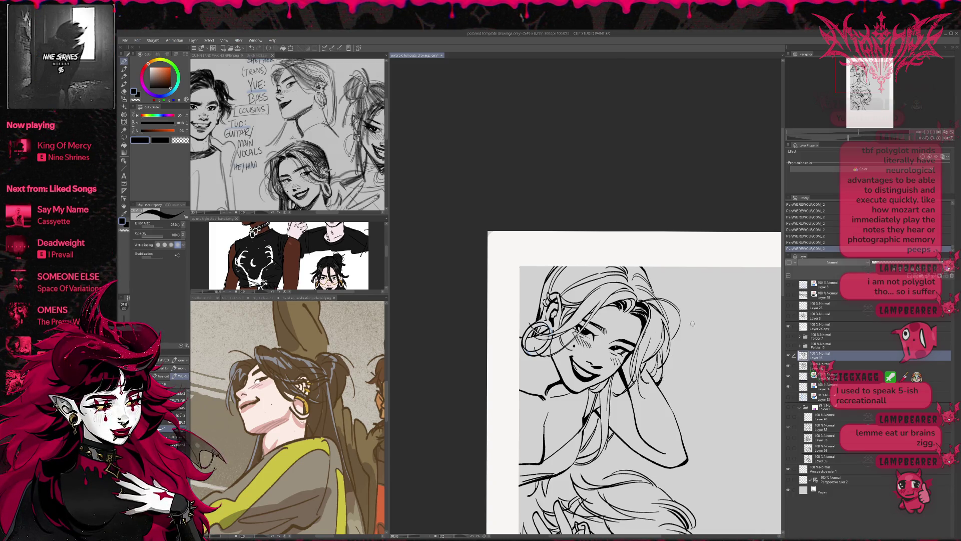
left_click_drag(673, 314, 663, 374)
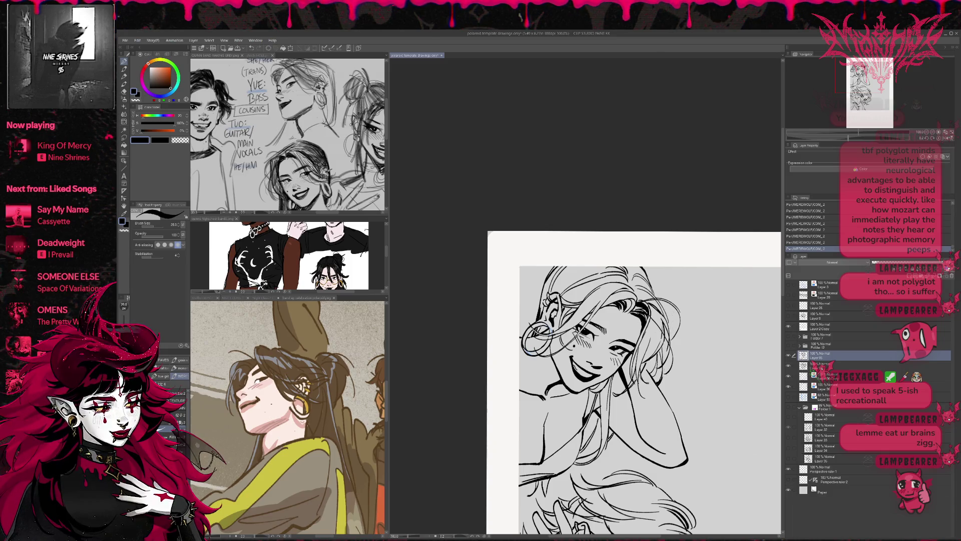
key("ctrl+z")
key("ctrl+y")
key("ctrl+z")
- Compare a thin line near the face, drop the last strokes, and zoom out to see more of the page
left_click_drag(626, 291, 602, 370)
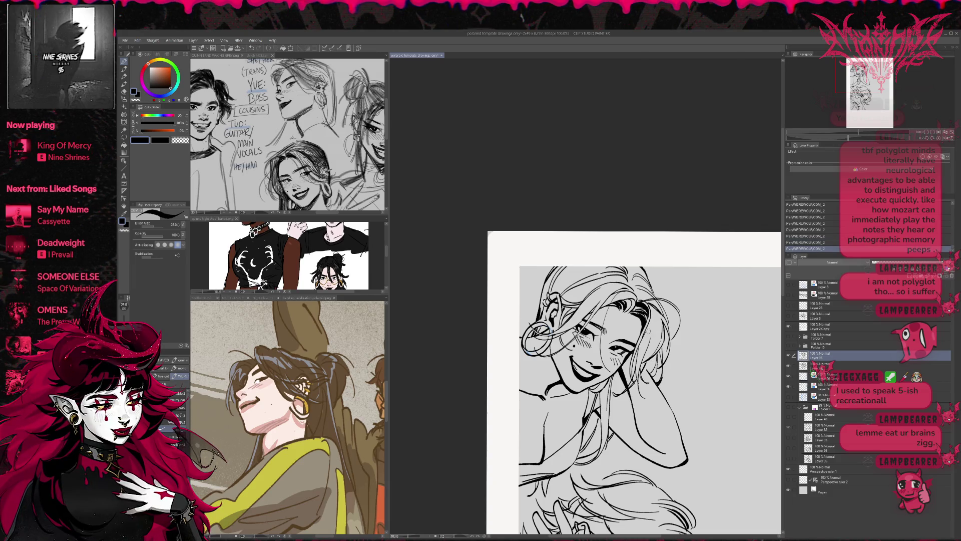
key("ctrl+z")
key("ctrl+y")
key("ctrl+z")
key("ctrl+y")
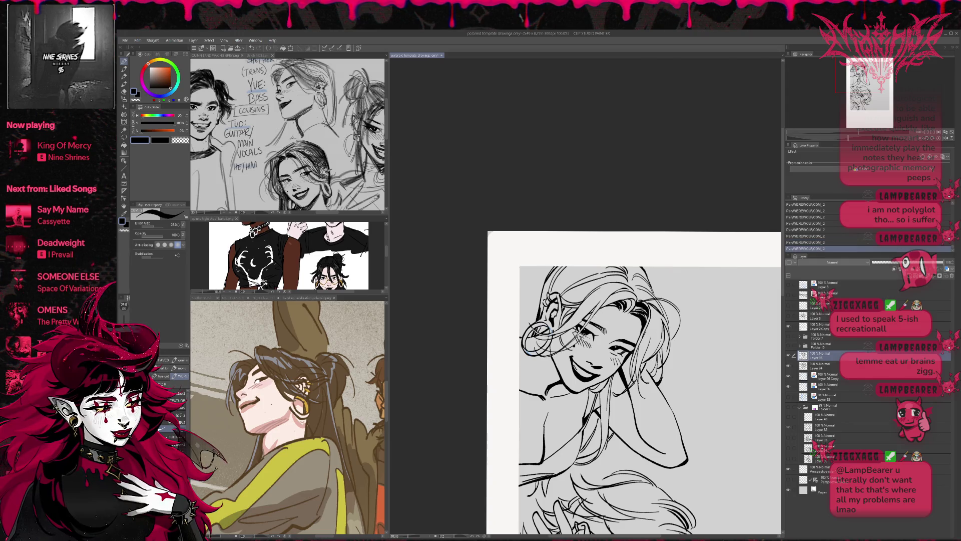
key("ctrl+z")
key("ctrl+y")
key("ctrl+z")
key("ctrl+z")
left_click_drag(680, 362, 687, 355)
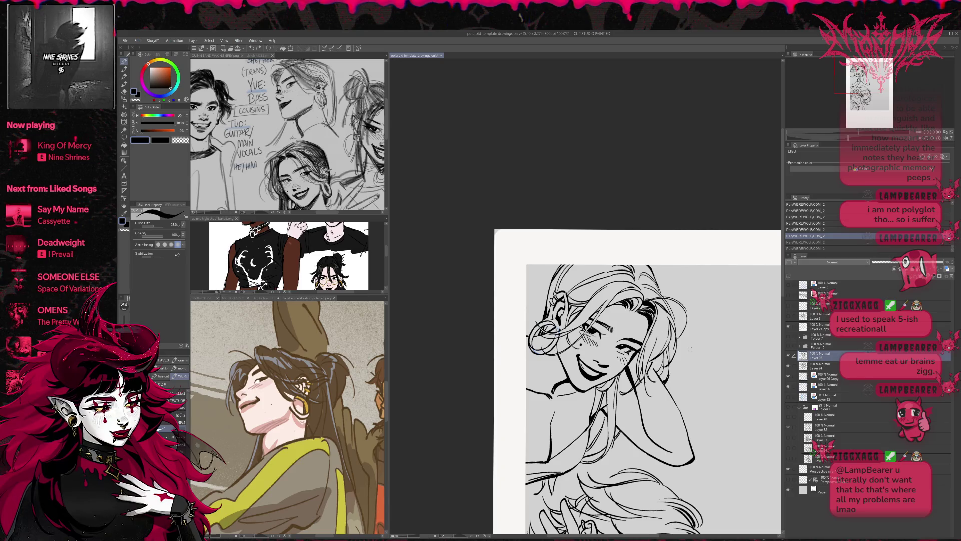
key("ctrl+minus")
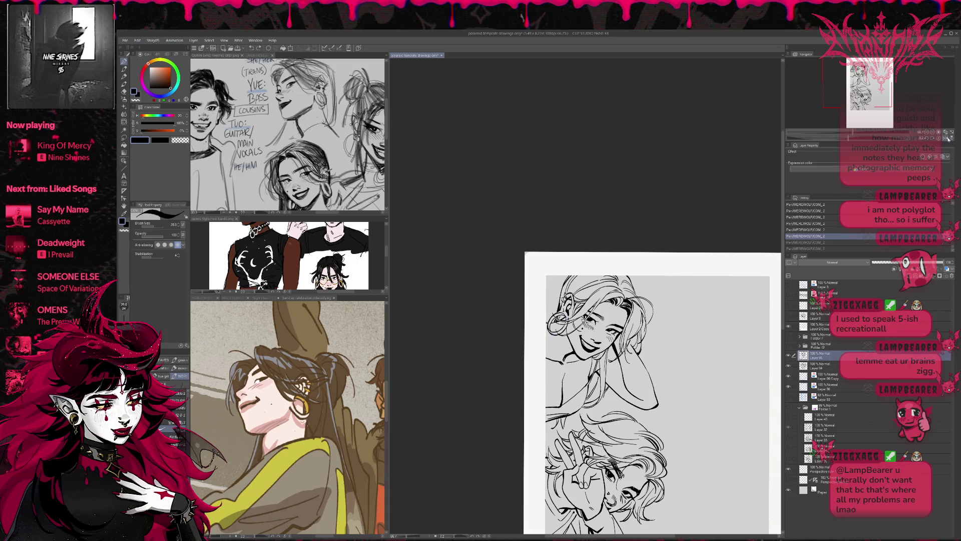
- Flip the view and erase stray lines near the top of the upper girl's hair
key("h")
key("e")
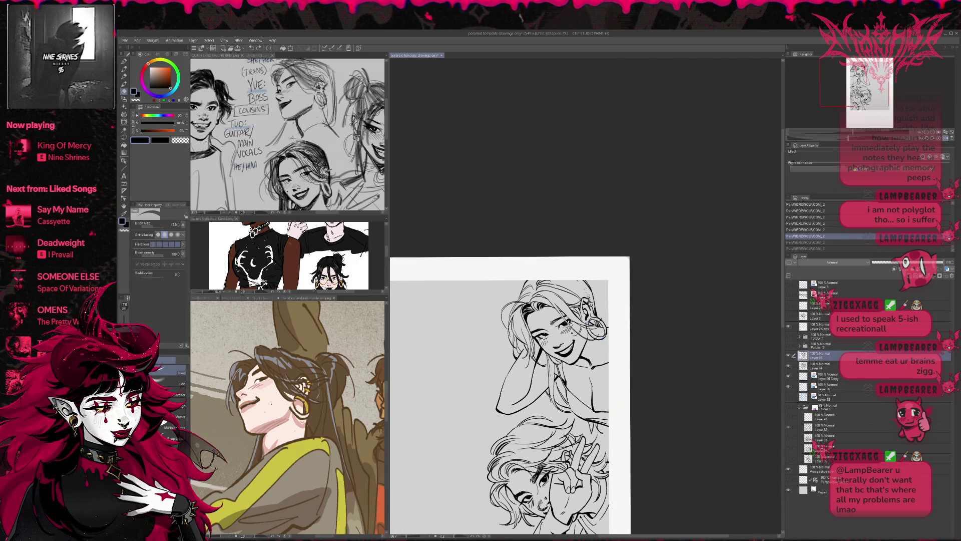
mouse_move(585, 289)
left_mouse_down()
mouse_move(547, 285)
mouse_move(571, 293)
left_mouse_up()
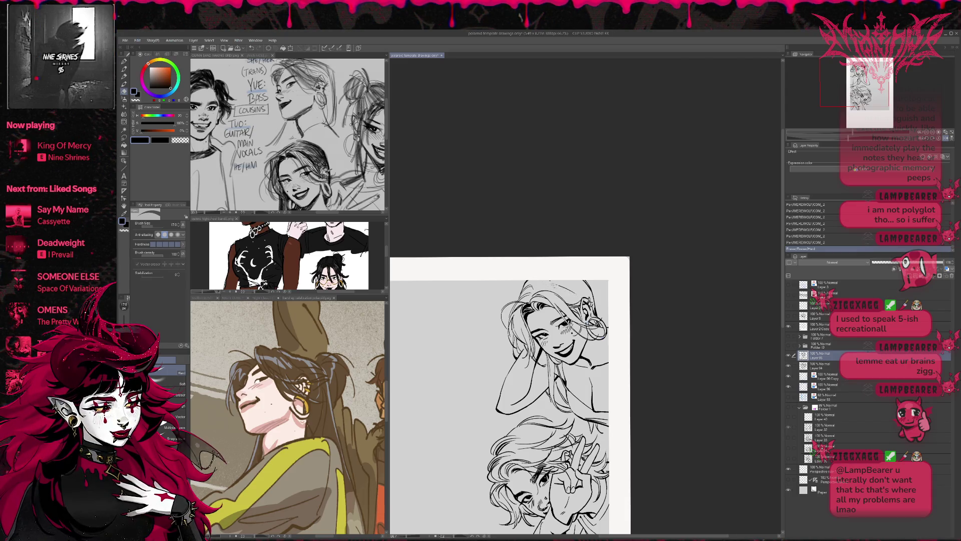
mouse_move(551, 283)
left_mouse_down()
mouse_move(580, 270)
mouse_move(540, 289)
left_mouse_up()
key("p")
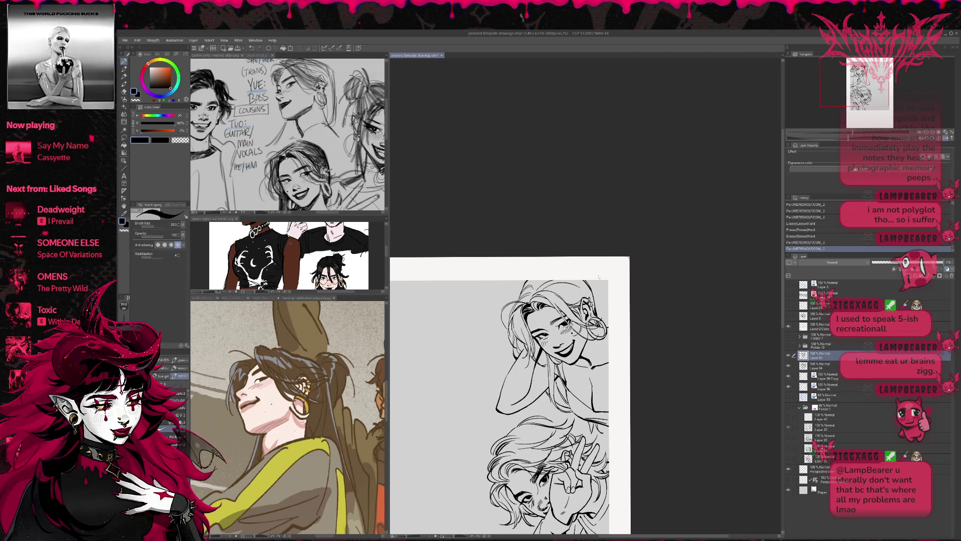
- Compare the hair top with and without the last stroke by stepping through undo and redo
key("ctrl+z")
key("ctrl+z")
key("ctrl+y")
key("ctrl+y")
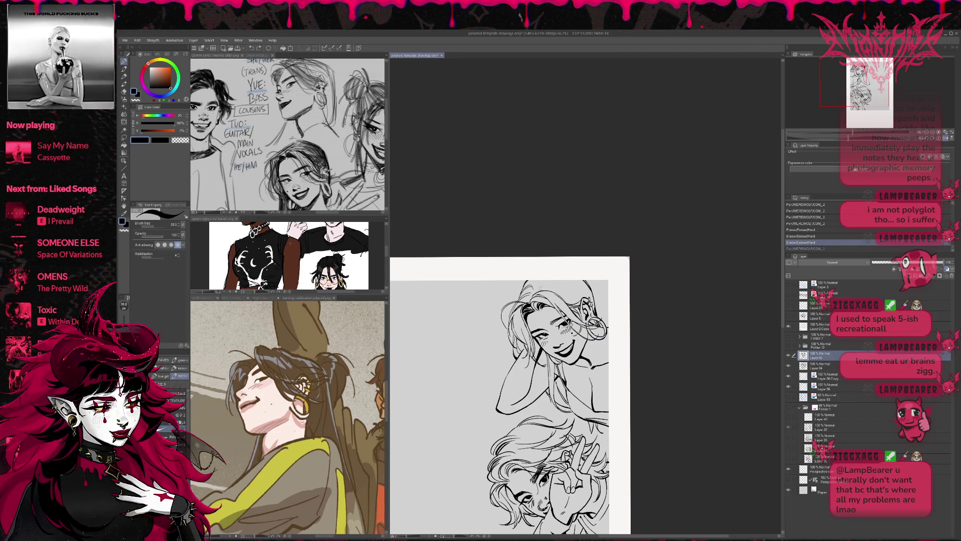
key("ctrl+z")
key("ctrl+y")
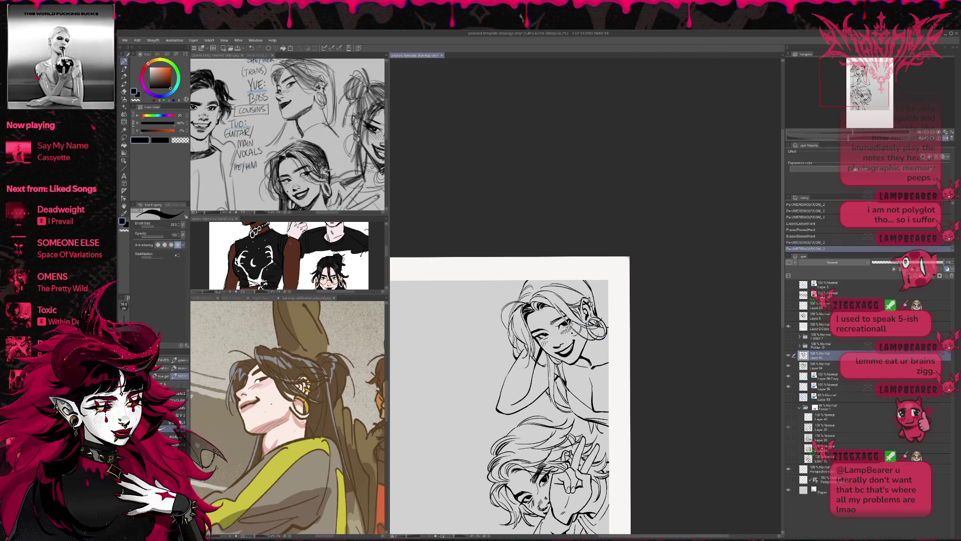
key("ctrl+z")
key("ctrl+y")
key("ctrl+z")
key("ctrl+y")
key("ctrl+z")
key("ctrl+y")
key("ctrl+z")
key("ctrl+y")
key("ctrl+z")
key("ctrl+y")
key("ctrl+z")
key("ctrl+y")
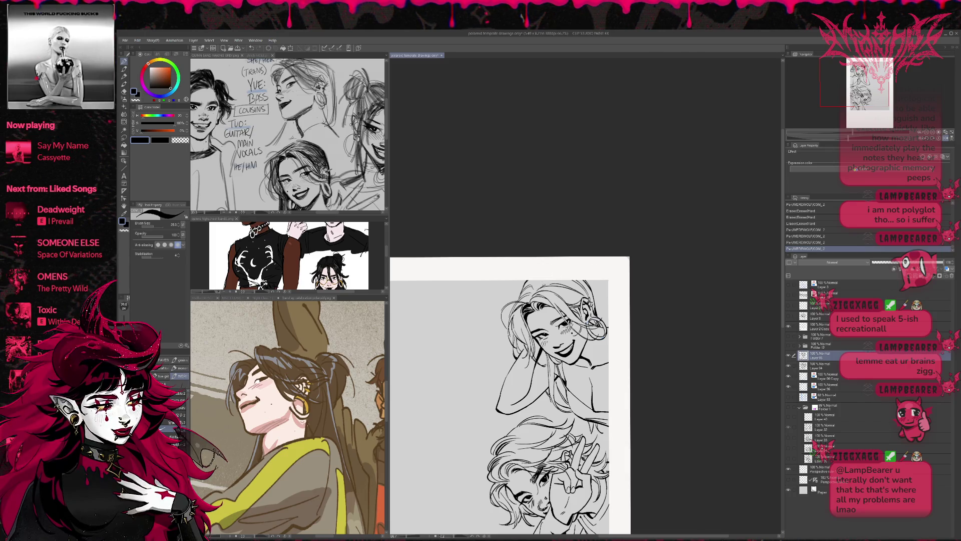
- Switch to a different inking pen, restore the last undone stroke, then remove it again
scroll(616, 297, "up", 2)
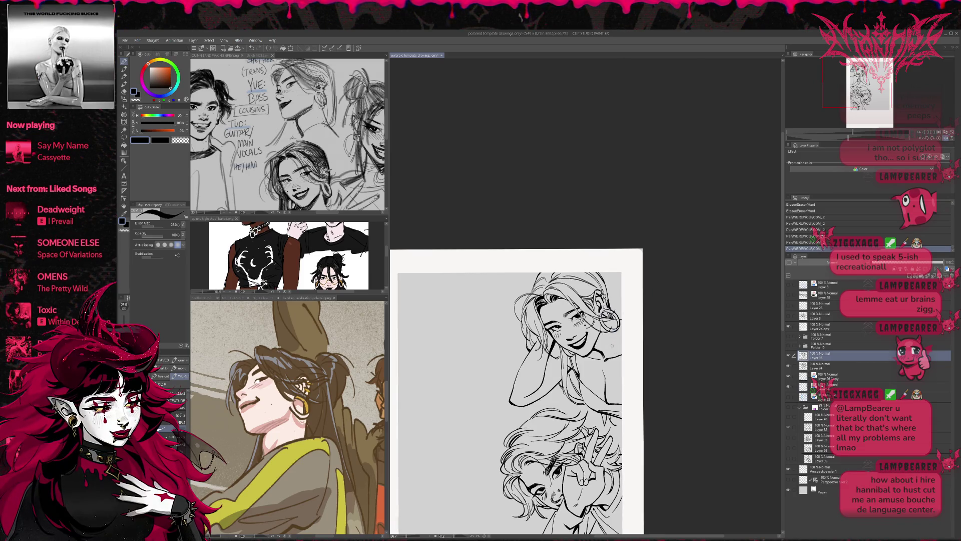
scroll(606, 340, "up", 2)
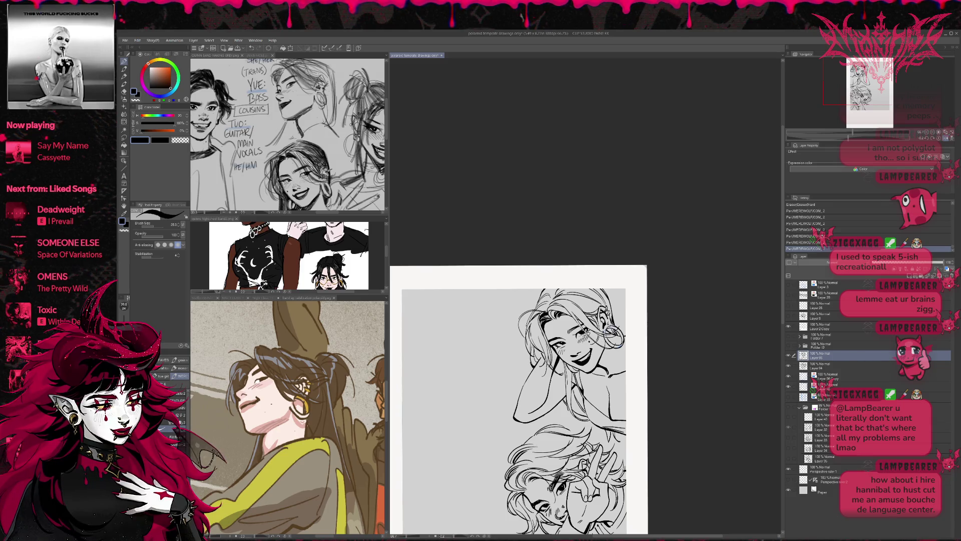
left_click(803, 242)
left_click_drag(620, 342, 622, 346)
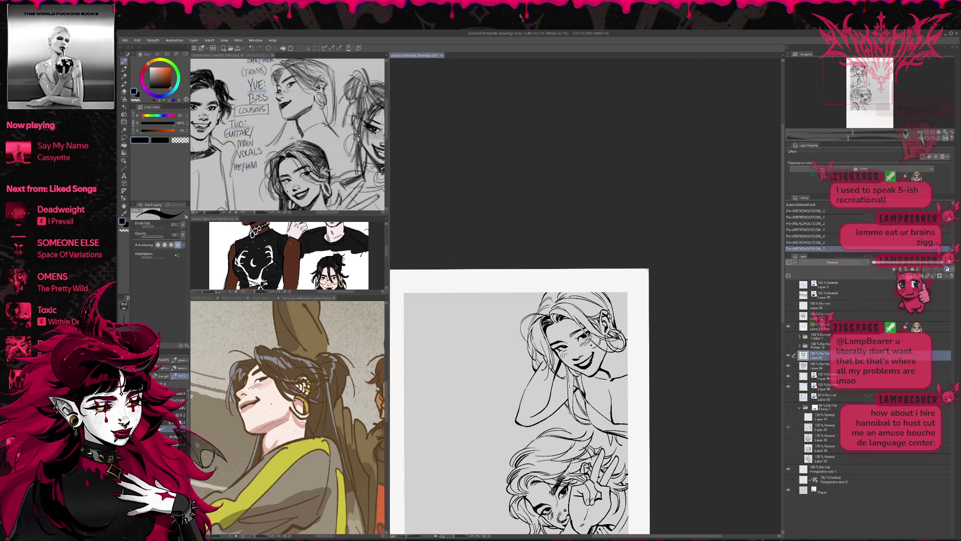
left_click(806, 248)
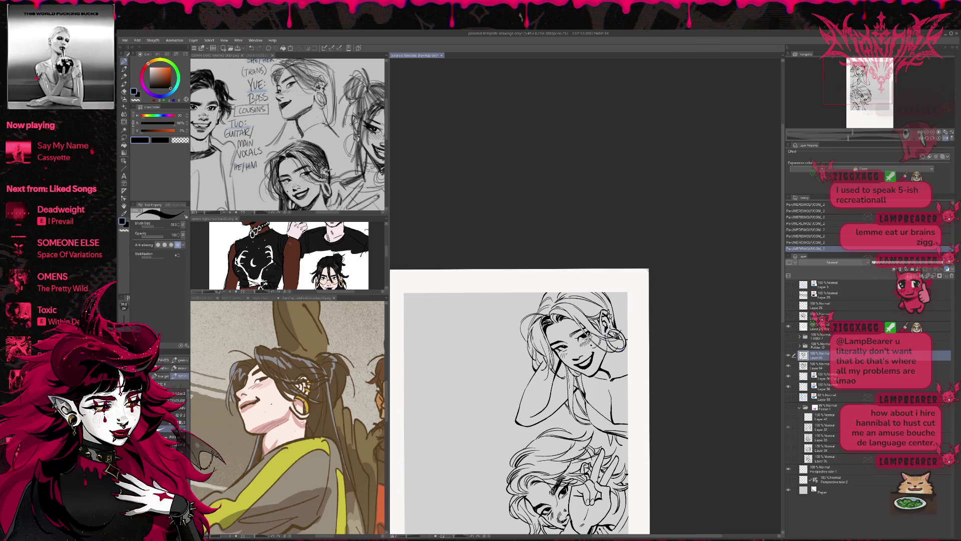
key("ctrl+z")
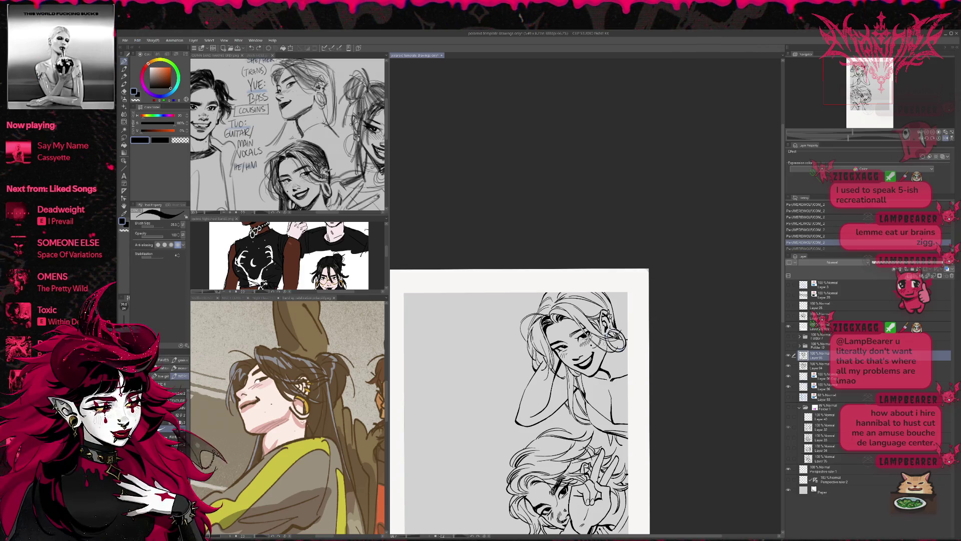
- Flip the view back and settle on the final hair-top strokes
left_click(946, 138)
key("ctrl+z")
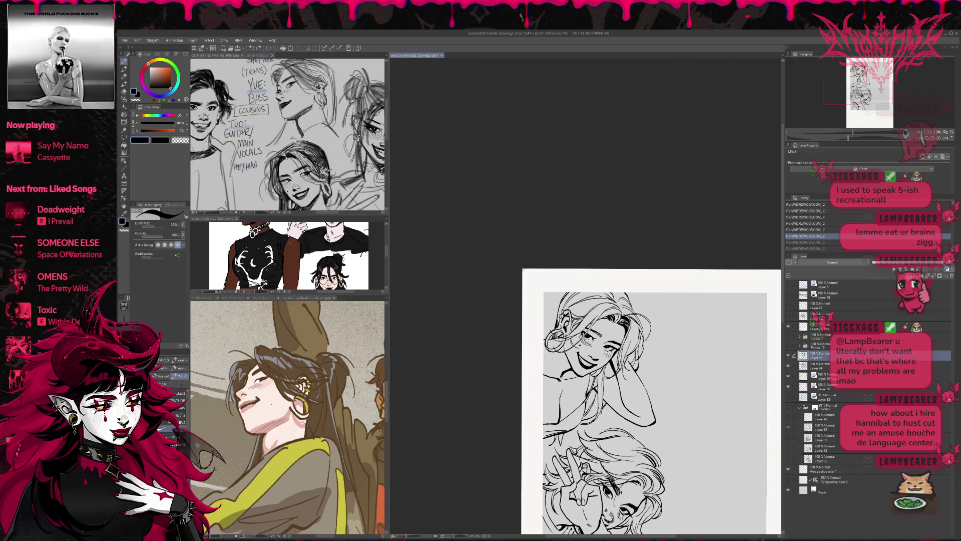
key("ctrl+y")
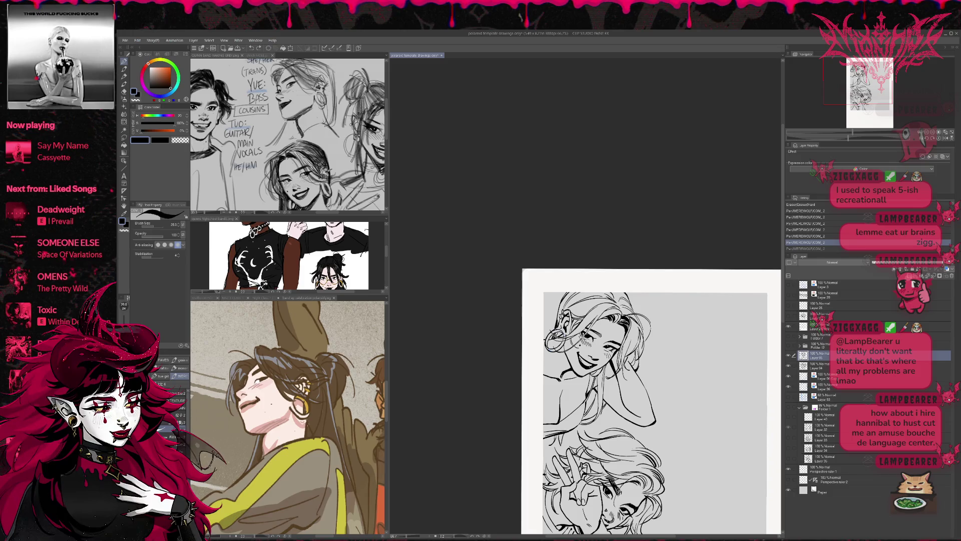
key("ctrl+y")
key("ctrl+z")
key("ctrl+y")
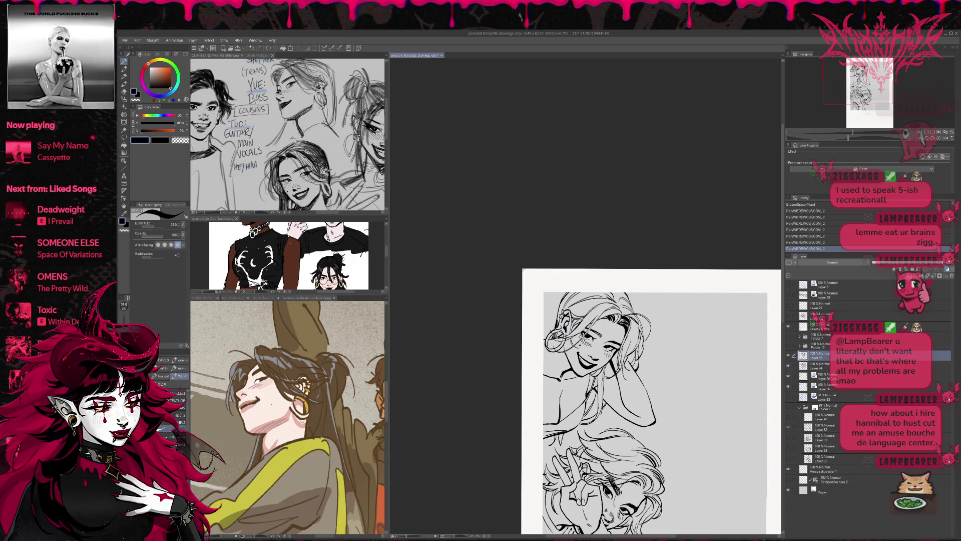
- Lasso the mouth and trial a transform, cancel it, then zoom in and tilt the view on the face
key("ctrl+z")
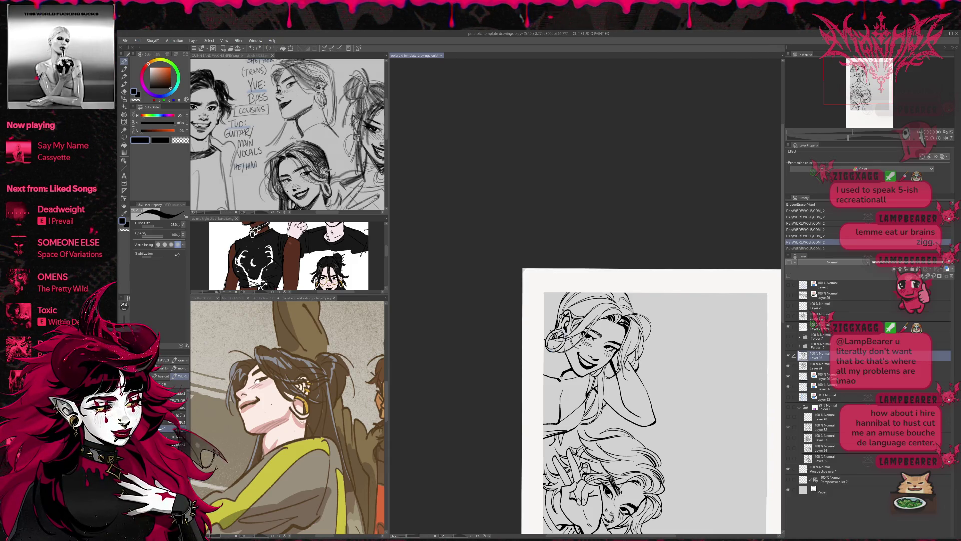
left_click(124, 139)
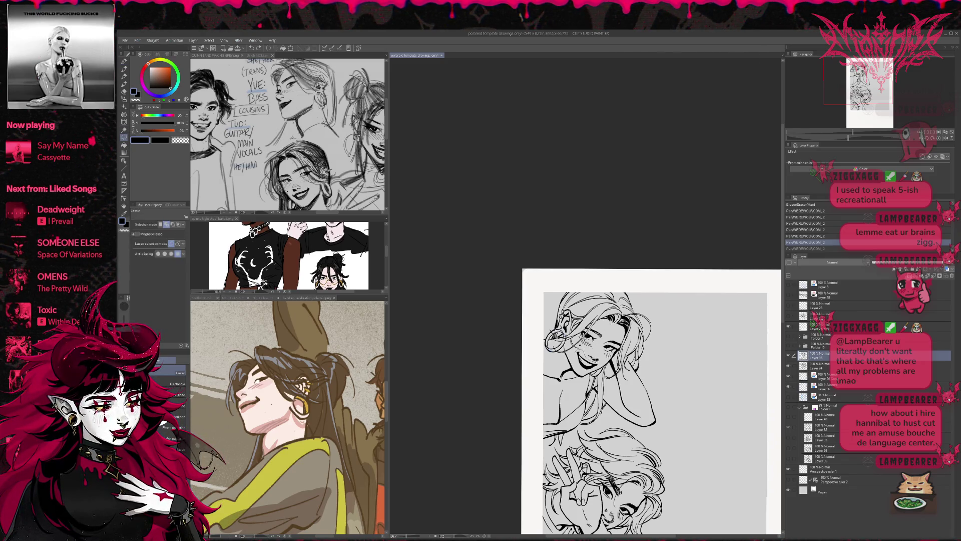
key("ctrl+t")
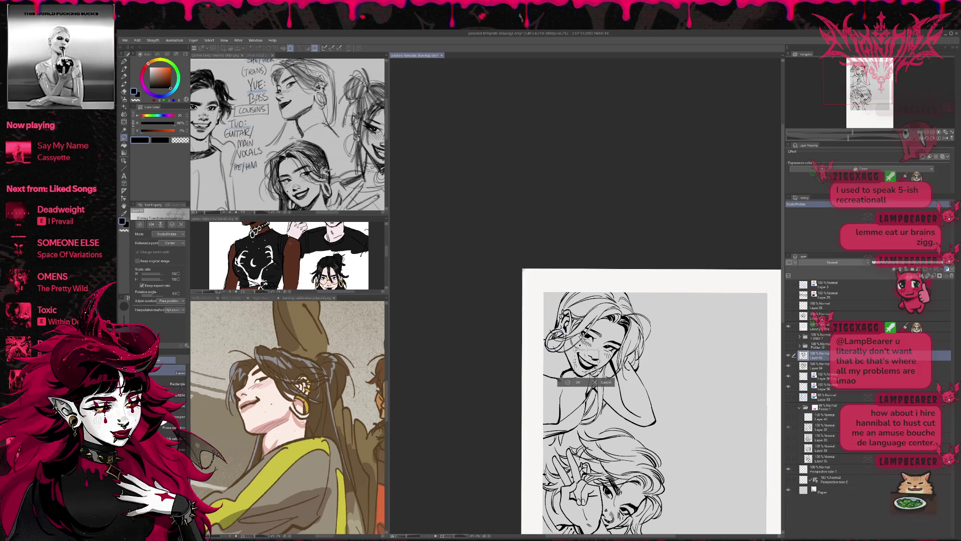
left_click_drag(583, 358, 588, 363)
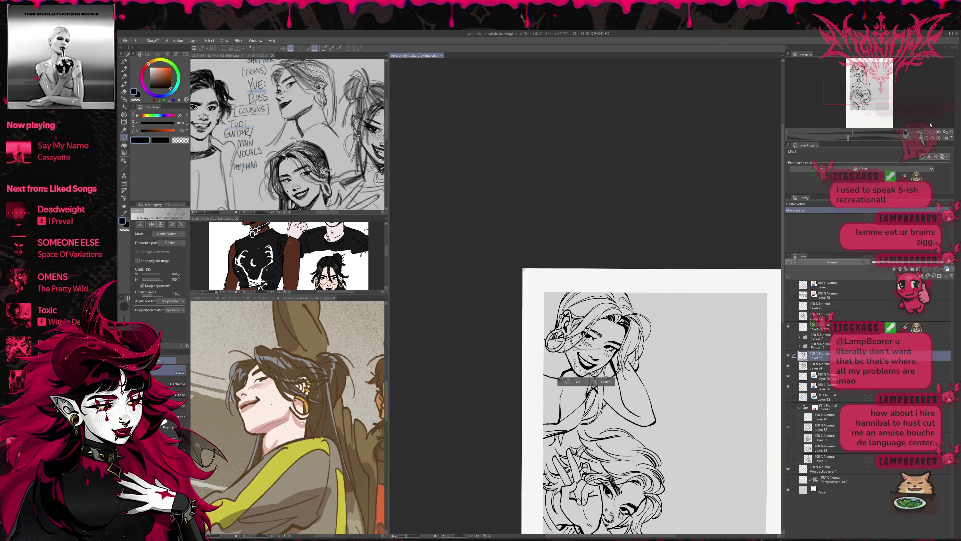
left_click(926, 132)
key("Escape")
key("ctrl+plus")
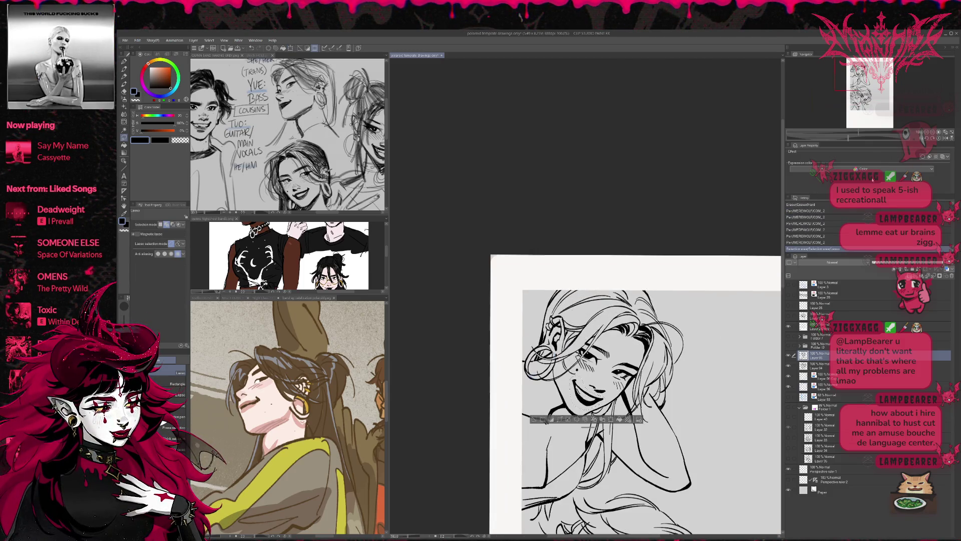
left_click_drag(651, 401, 624, 274, "shift")
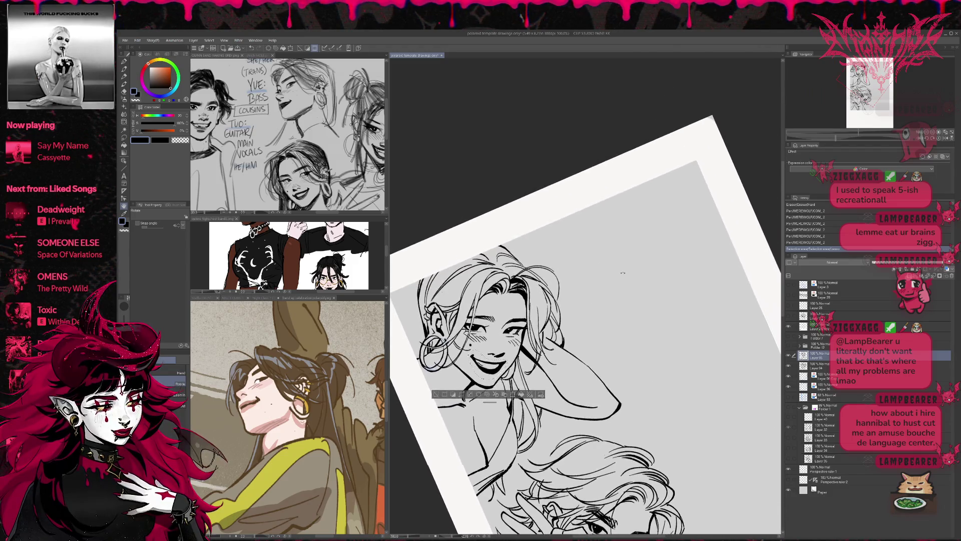
- Scale the selected mouth to 102%, shift it right and down, commit, and deselect
key("ctrl+t")
left_click_drag(506, 374, 506, 376)
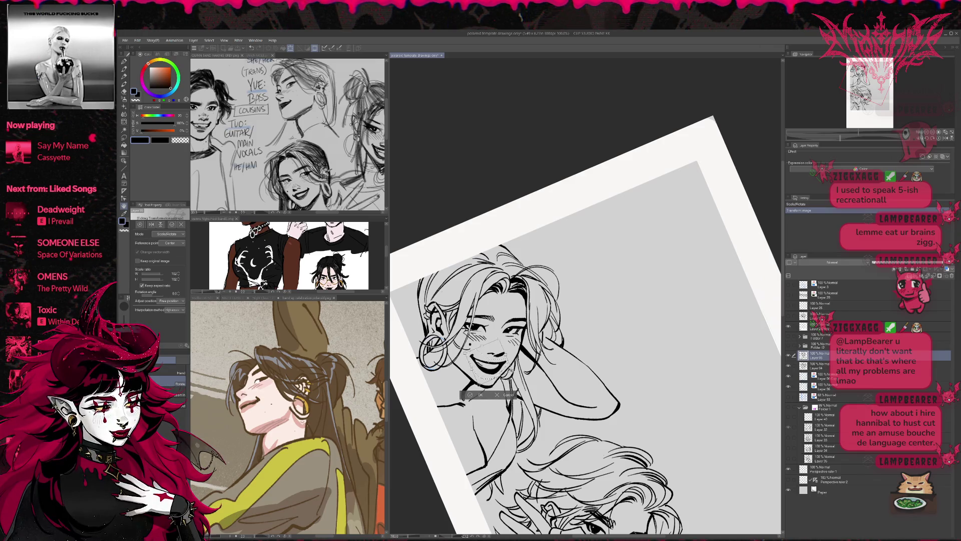
left_click_drag(500, 365, 525, 360)
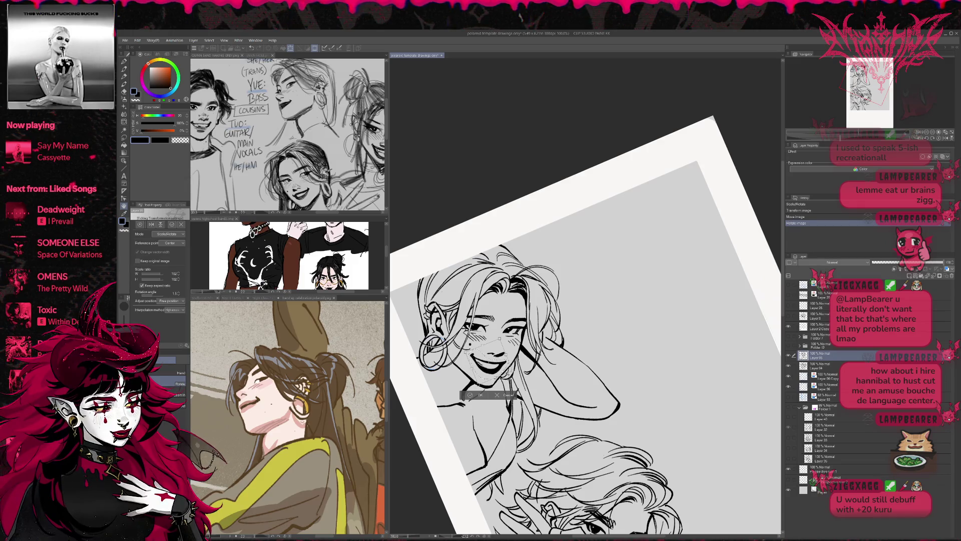
key("Down")
key("r")
key("ctrl+d")
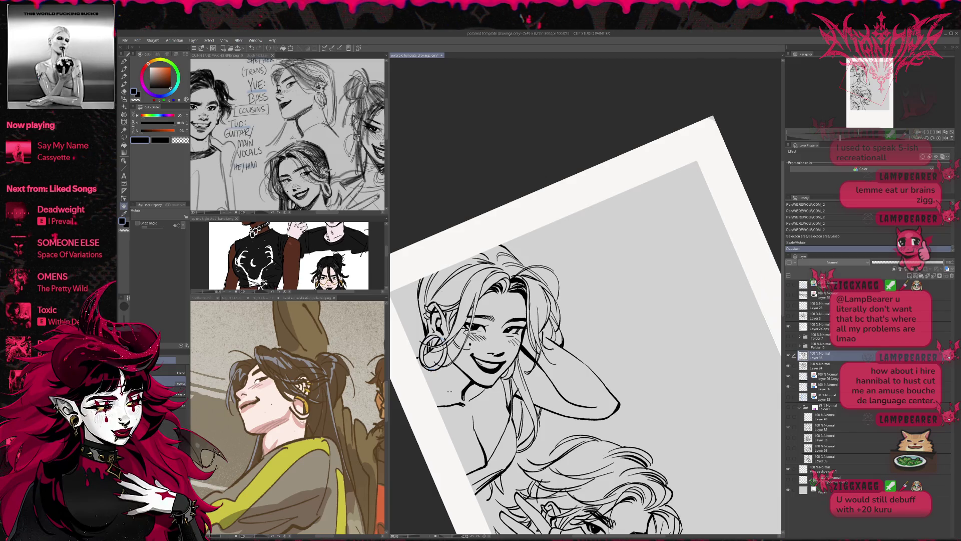
- Push the mouth lines into shape with Liquify and flip the view to check the face
left_click(124, 122)
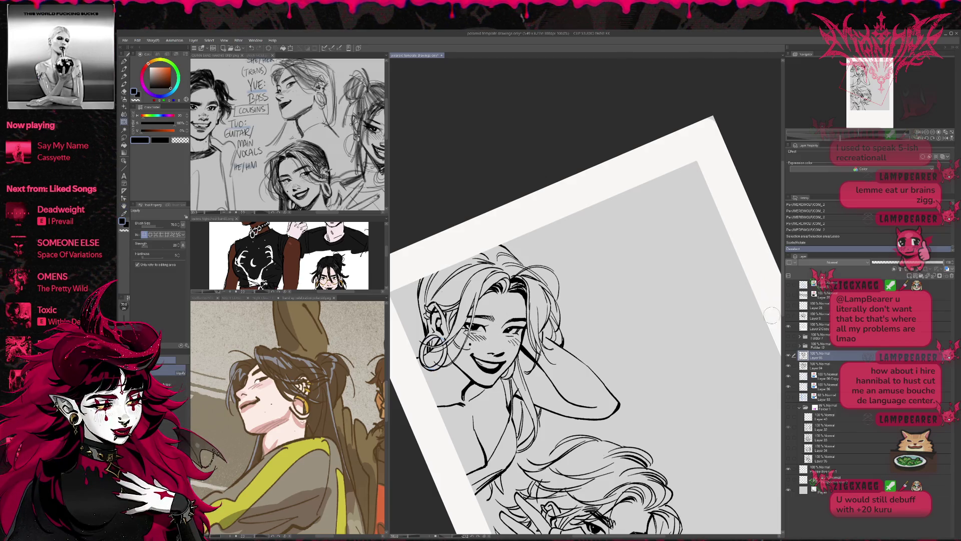
left_click(789, 357)
left_click(789, 357)
left_click_drag(489, 350, 506, 342)
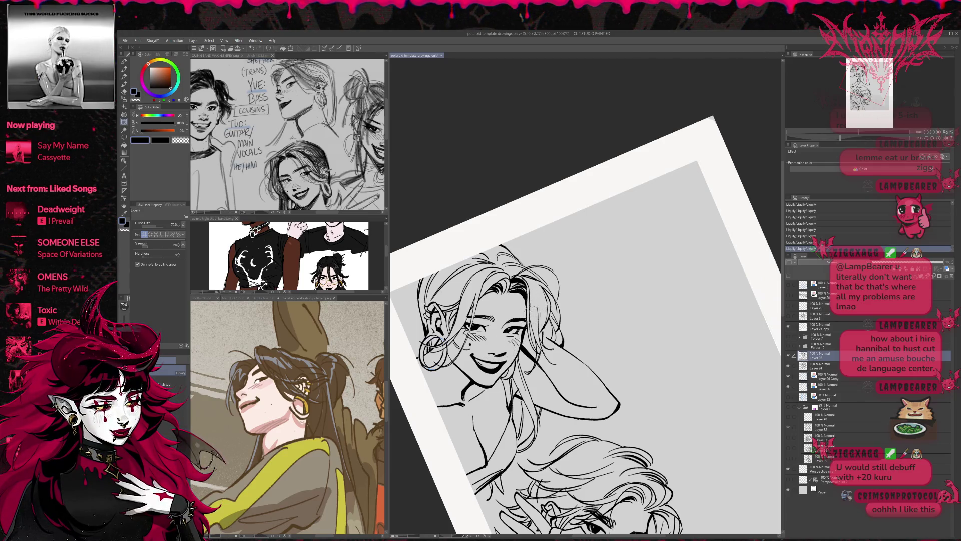
left_click(946, 140)
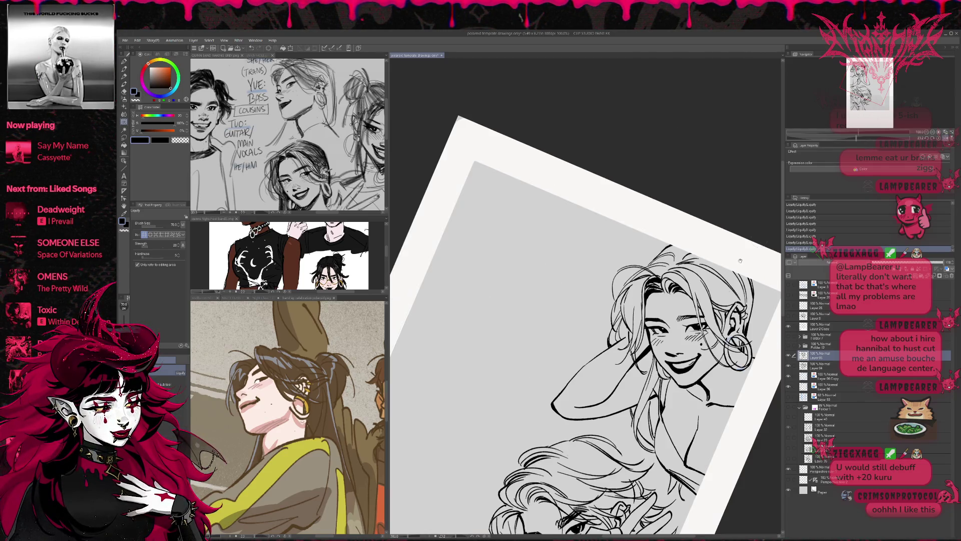
- Straighten the view and add a short ink stroke on the upper face
left_click(939, 138)
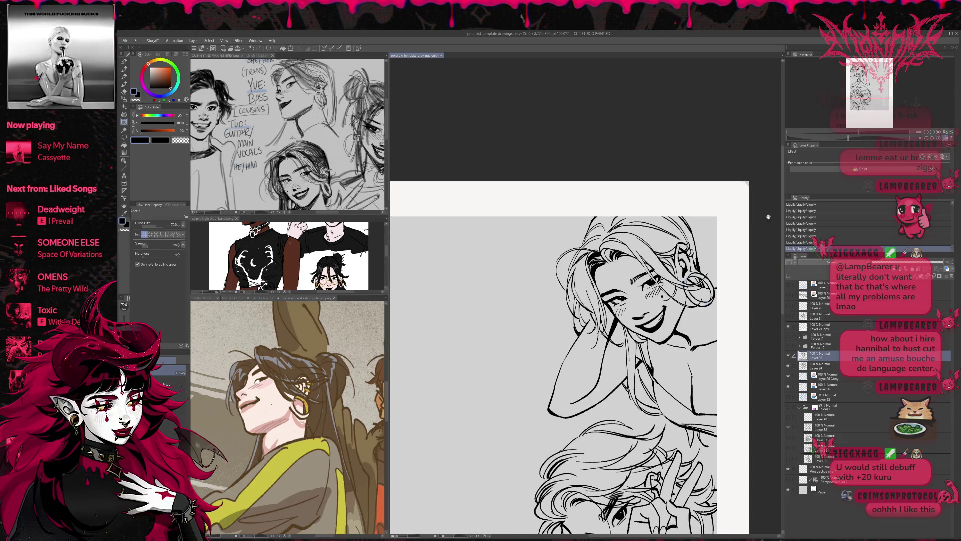
scroll(768, 216, "down", 5)
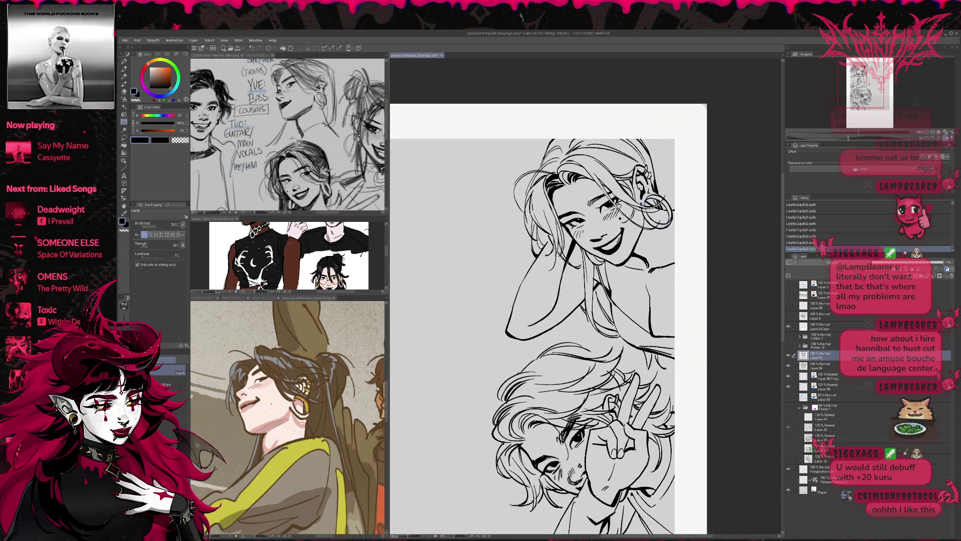
scroll(651, 285, "up", 2)
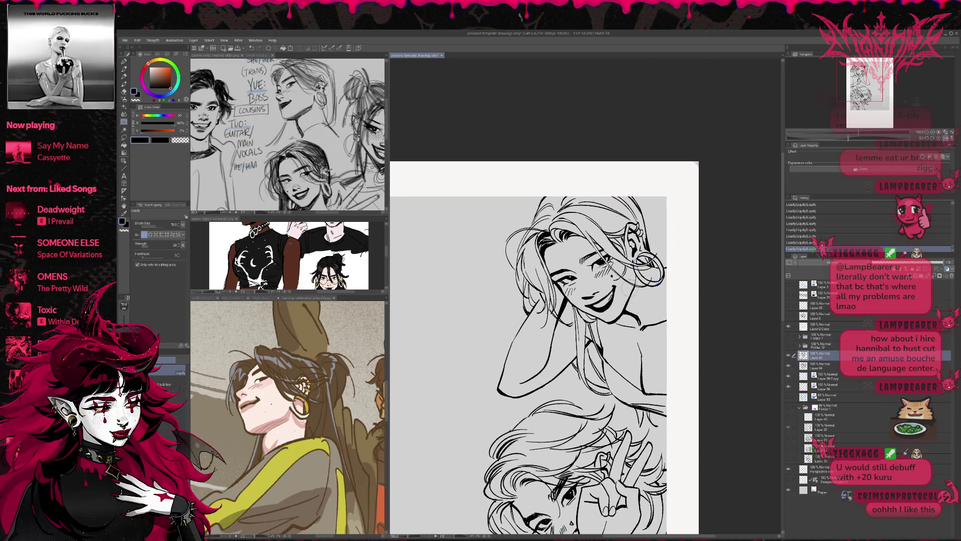
key("p")
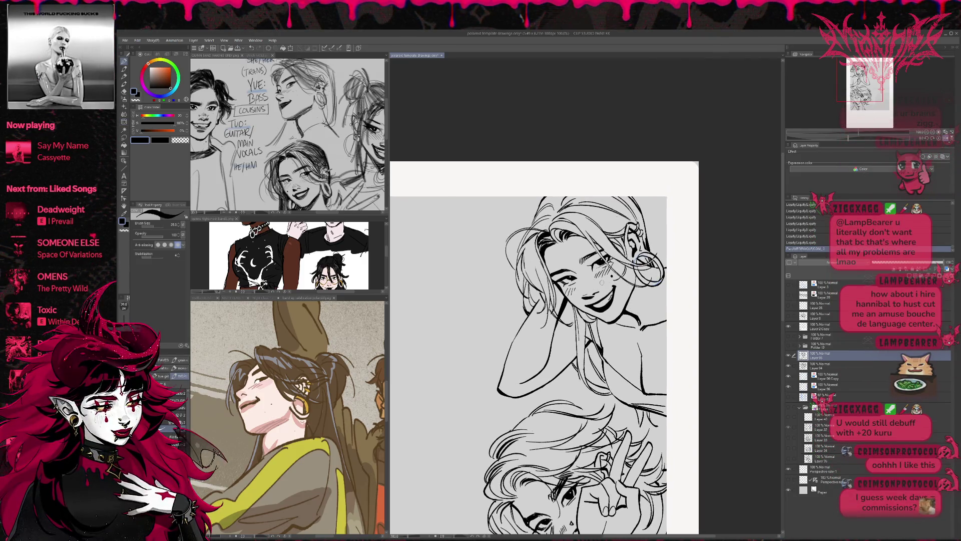
left_click_drag(602, 283, 599, 287)
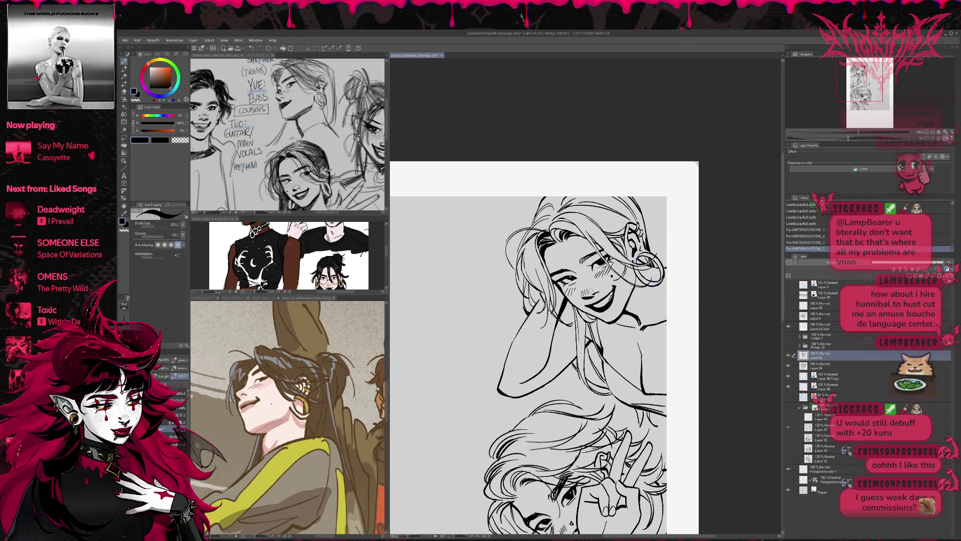
scroll(540, 350, "up", 2)
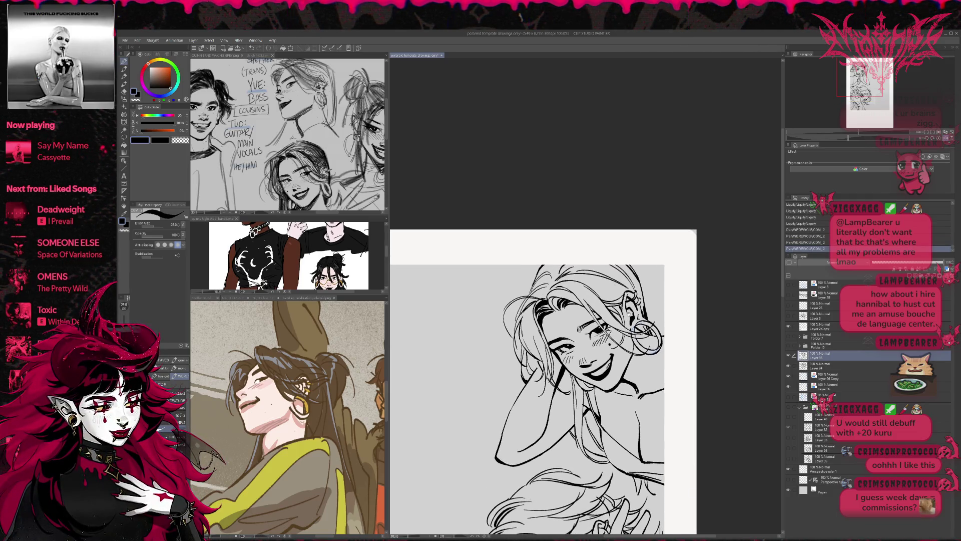
key("ctrl+z")
key("ctrl+z")
key("ctrl+z")
key("ctrl+z")
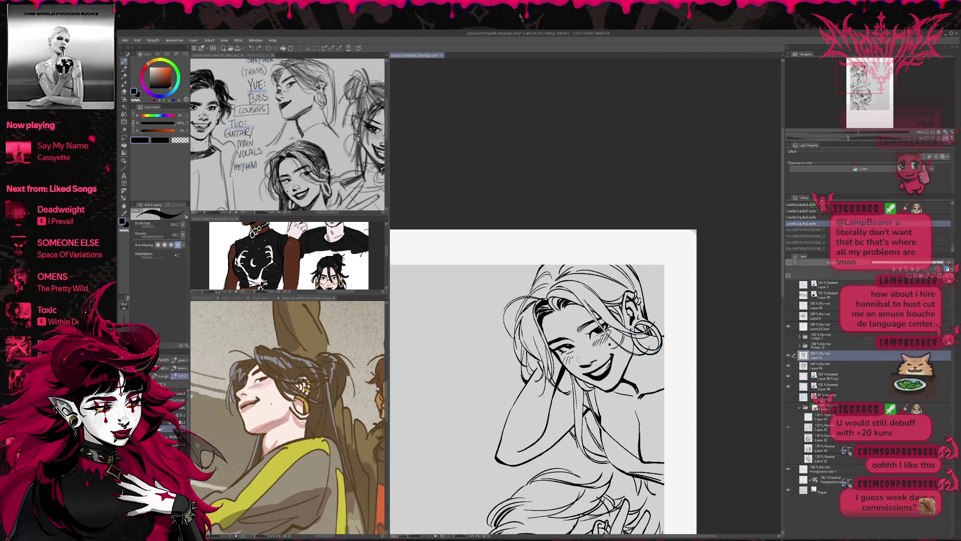
key("ctrl+y")
key("ctrl+y")
key("ctrl+y")
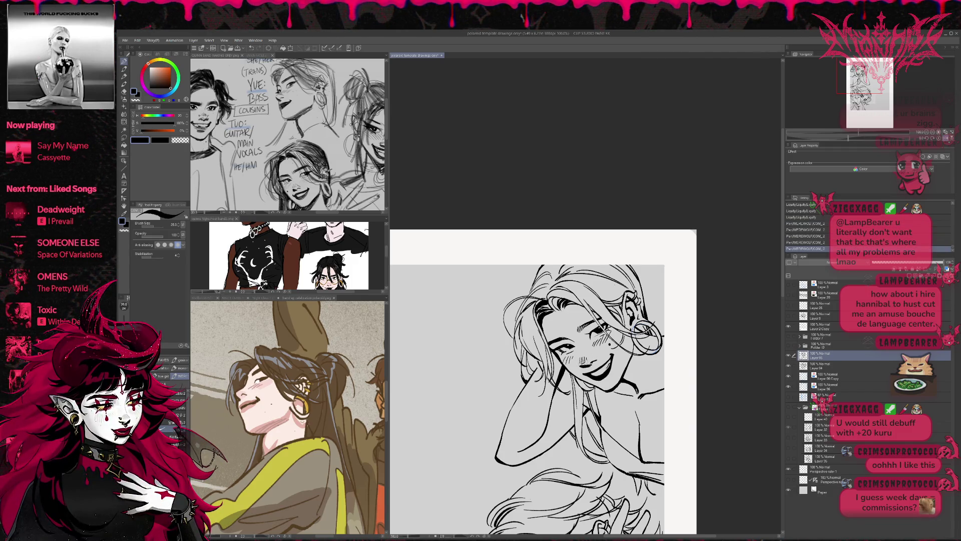
- Redraw a stroke on the upper girl's face, comparing versions and keeping the redone strokes
left_click_drag(667, 351, 694, 329)
key("ctrl+z")
key("ctrl+z")
key("ctrl+z")
key("ctrl+z")
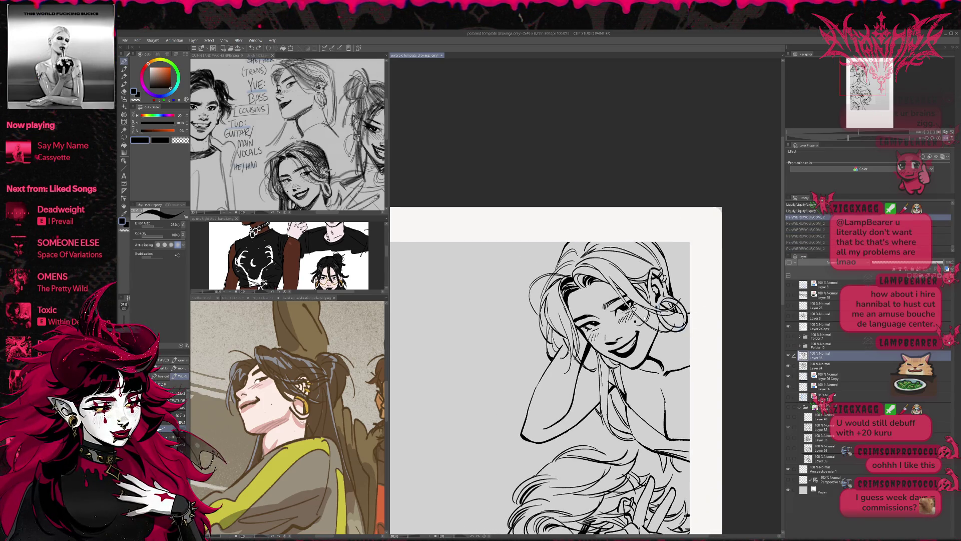
left_click_drag(671, 321, 677, 325)
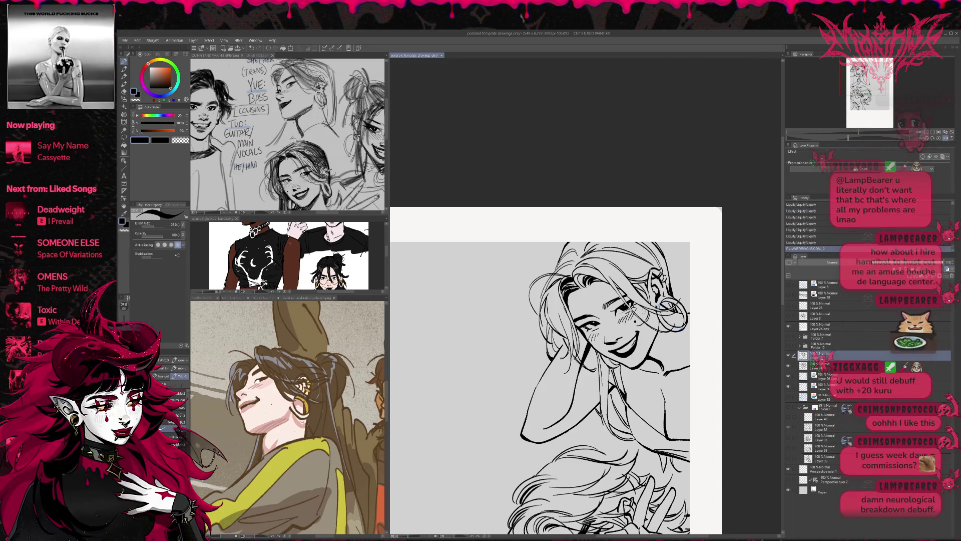
key("ctrl+z")
key("ctrl+y")
key("ctrl+z")
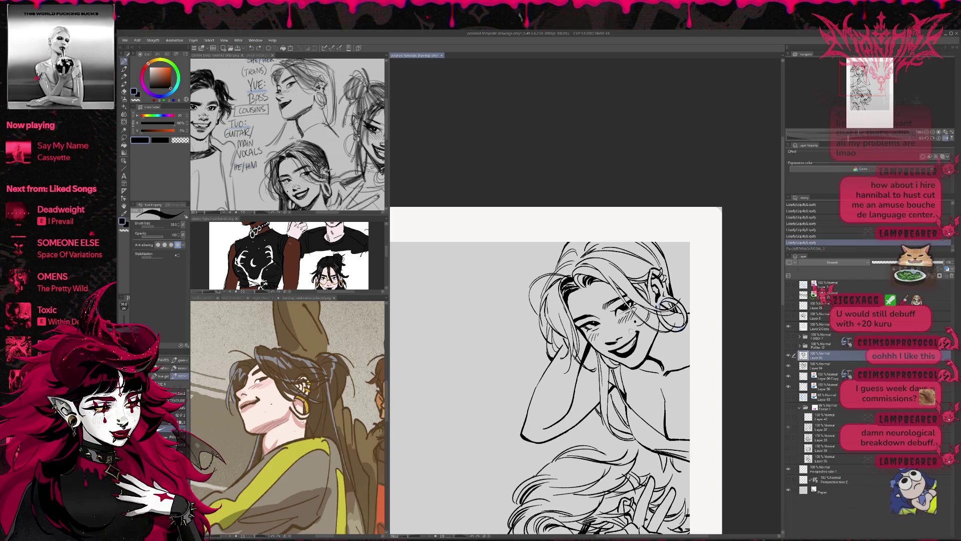
key("ctrl+y")
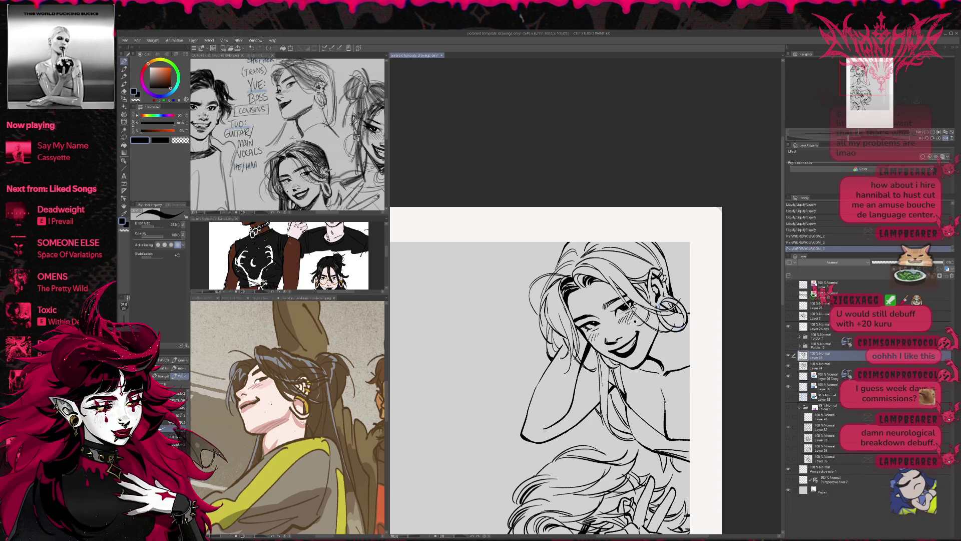
key("ctrl+y")
key("ctrl+y")
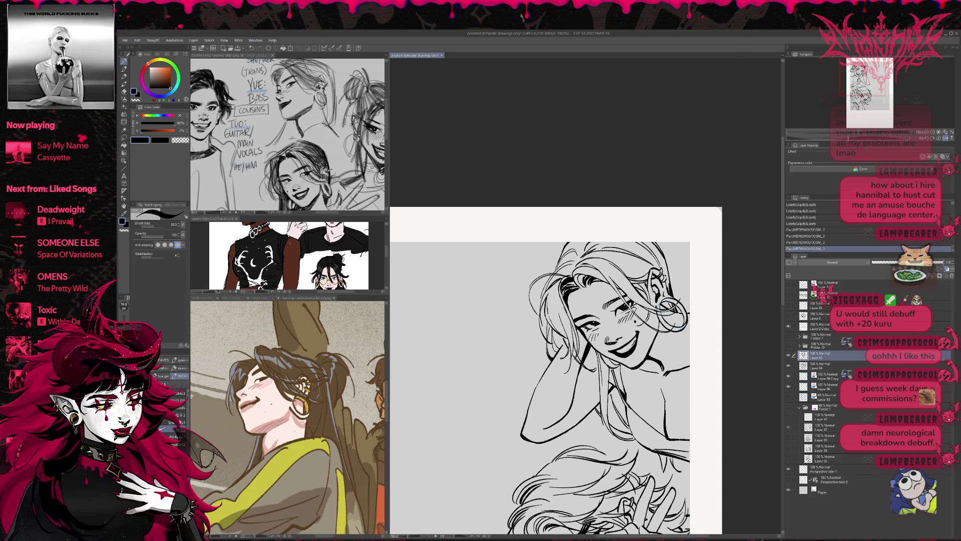
key("ctrl+z")
key("ctrl+z")
key("ctrl+z")
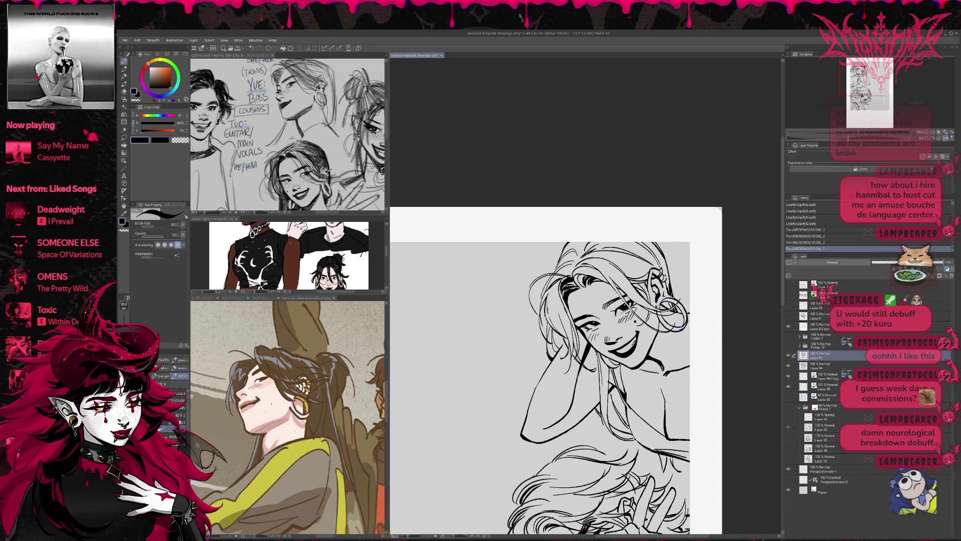
key("ctrl+y")
key("ctrl+y")
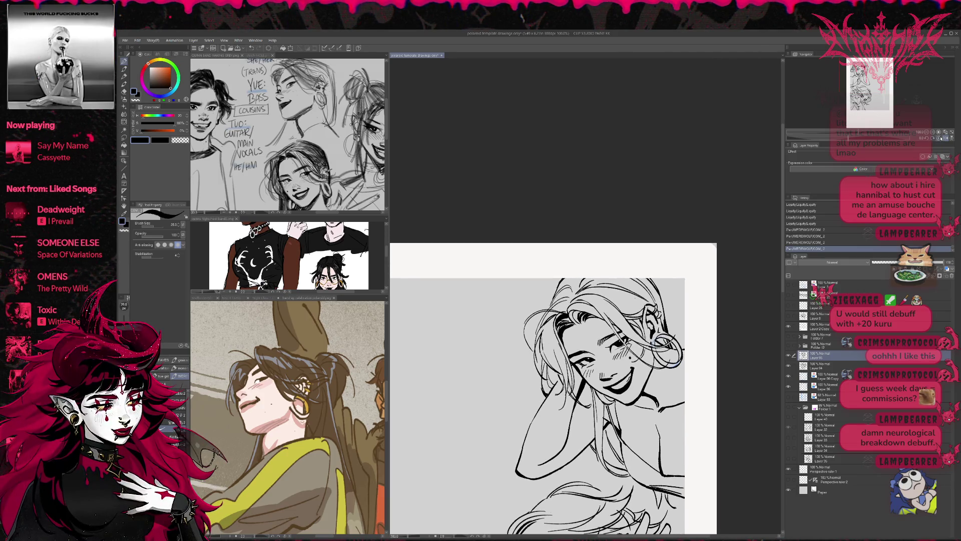
- Flip the canvas horizontally, recentre the page, and zoom out to 66.7%
key("h")
mouse_move(718, 283)
left_mouse_down()
mouse_move(731, 264)
mouse_move(705, 228)
mouse_move(686, 232)
left_mouse_up()
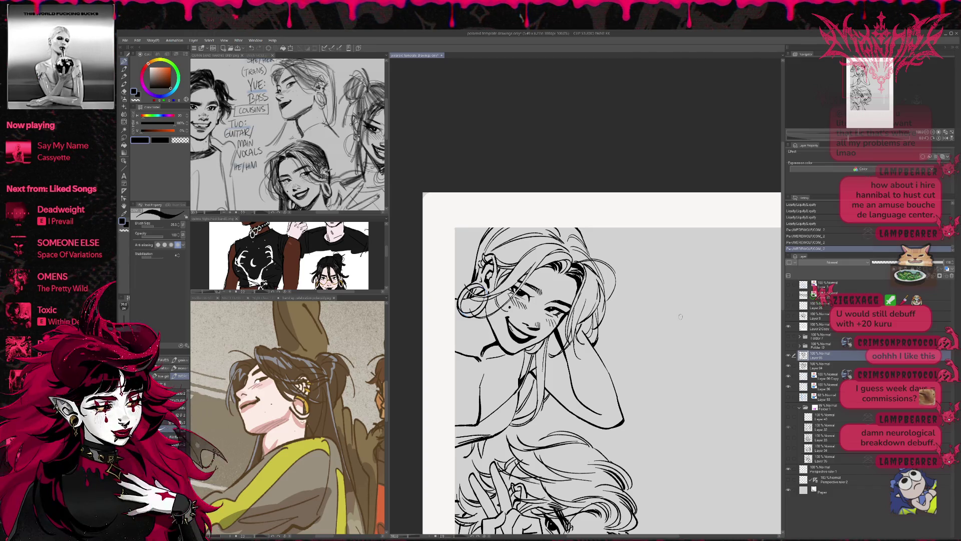
key("ctrl+minus")
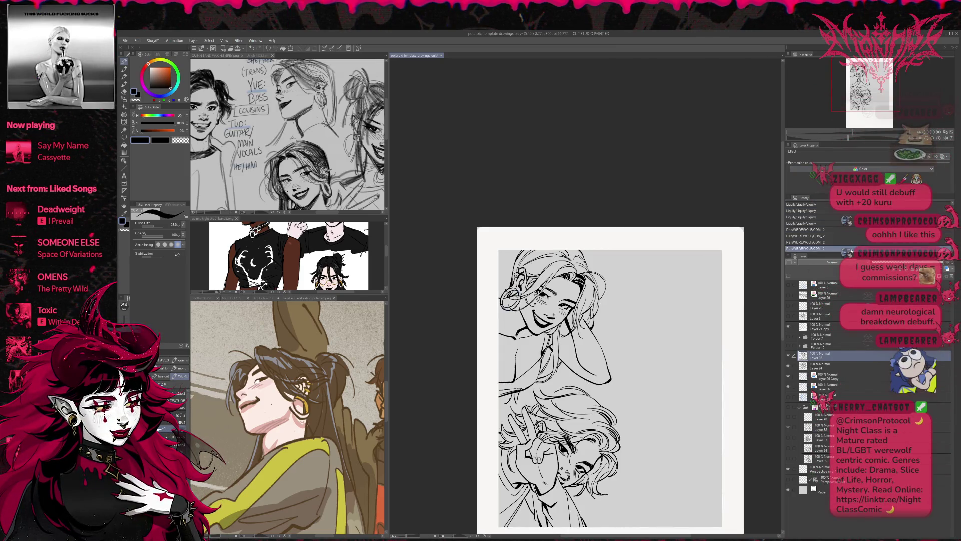
- Reveal the blue sketch layer and zoom in on the two extra sketched faces
left_click(789, 345)
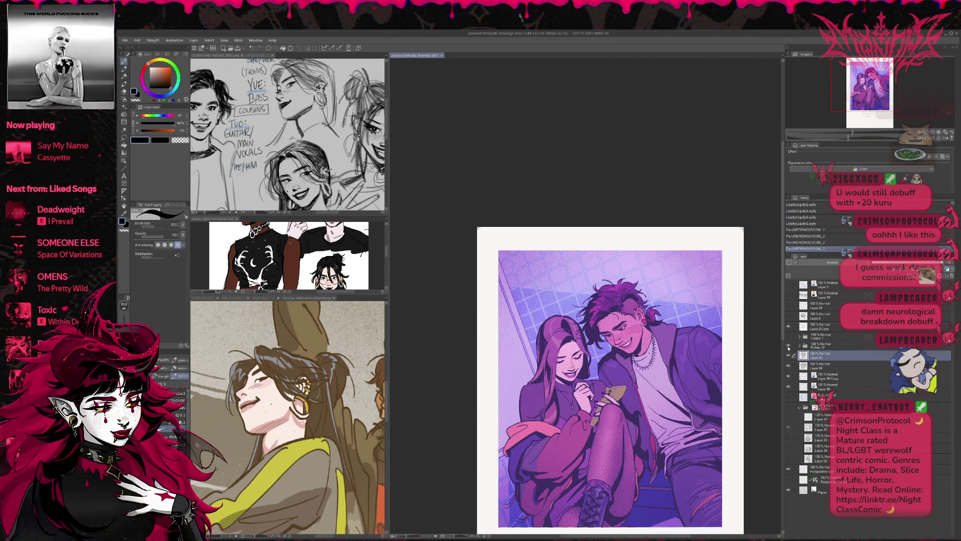
left_click(790, 345)
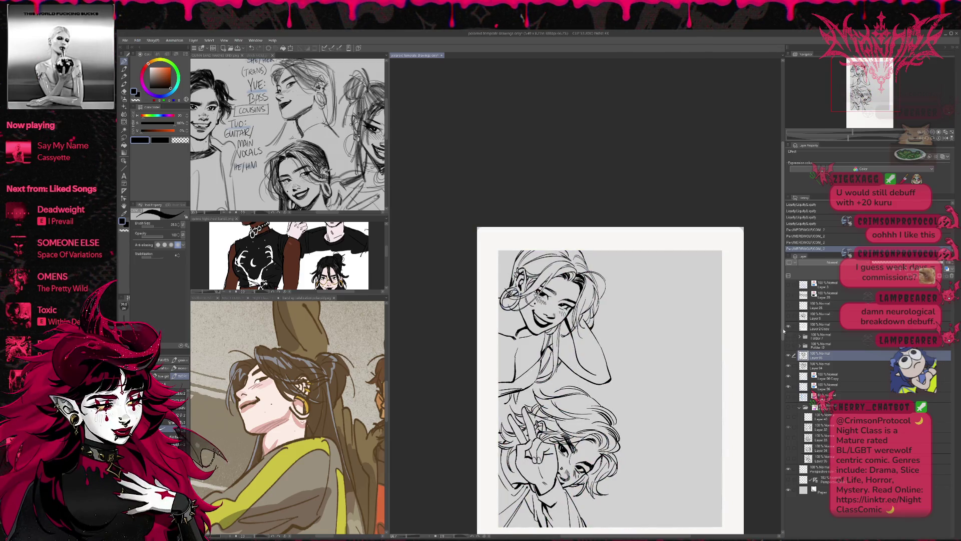
scroll(782, 338, "down", 2)
scroll(782, 339, "up", 1)
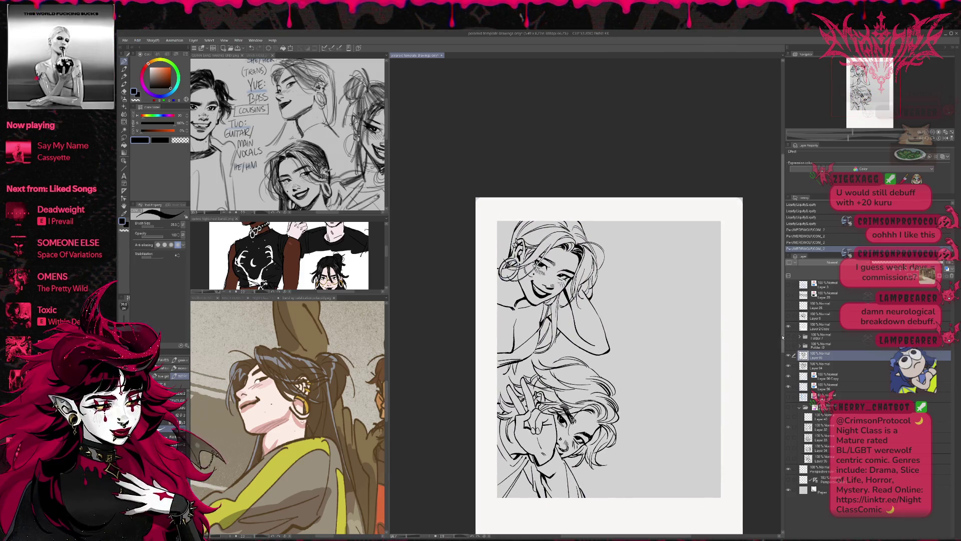
left_click(788, 396)
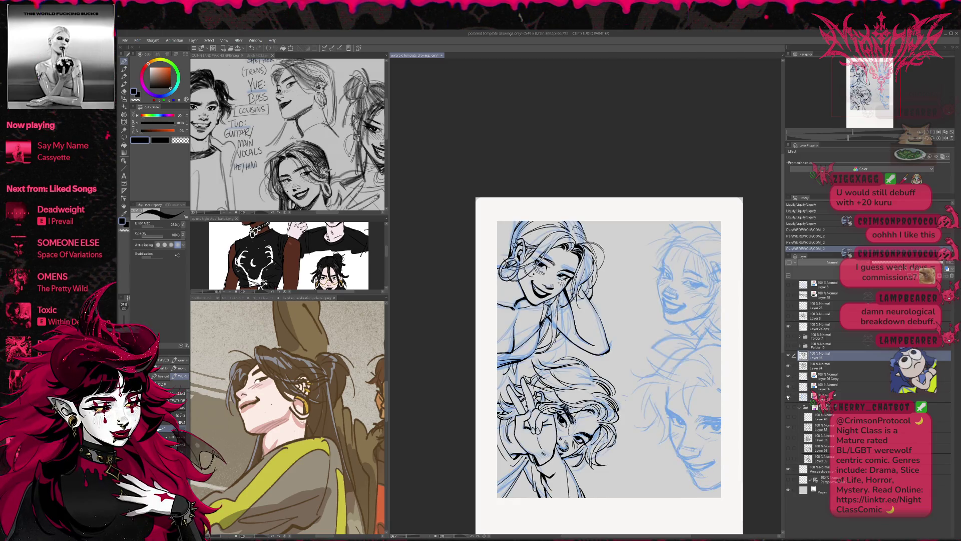
left_click_drag(743, 358, 678, 347)
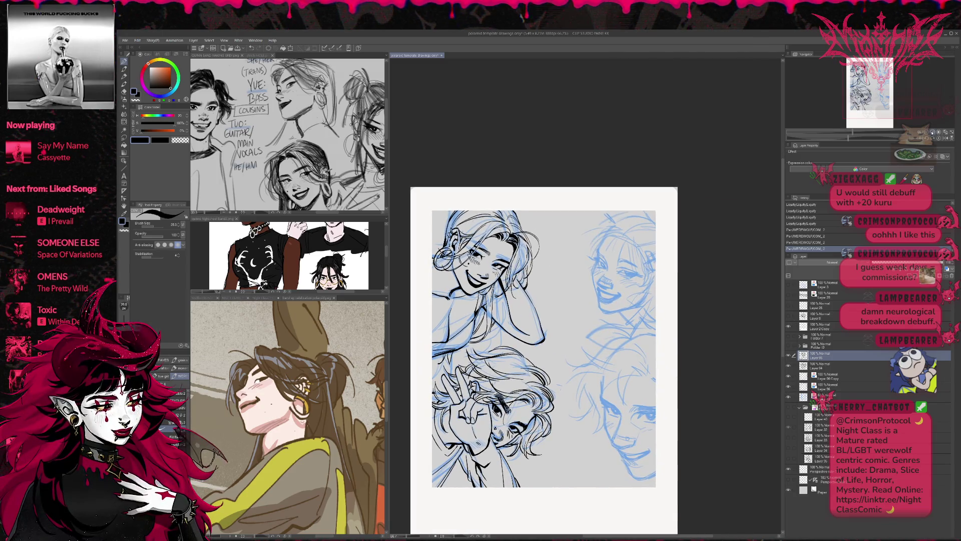
scroll(678, 347, "up", 3)
left_click_drag(696, 385, 620, 274)
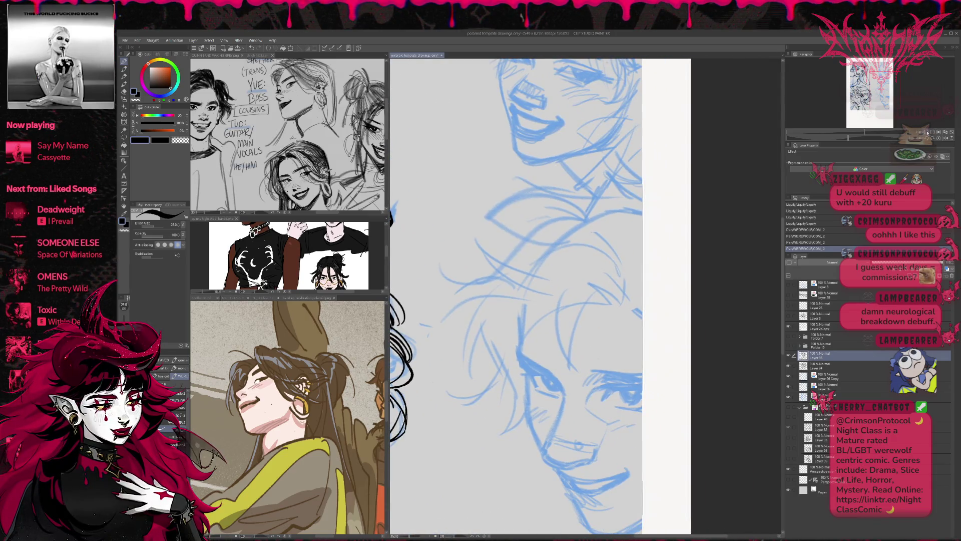
scroll(729, 253, "down", 2)
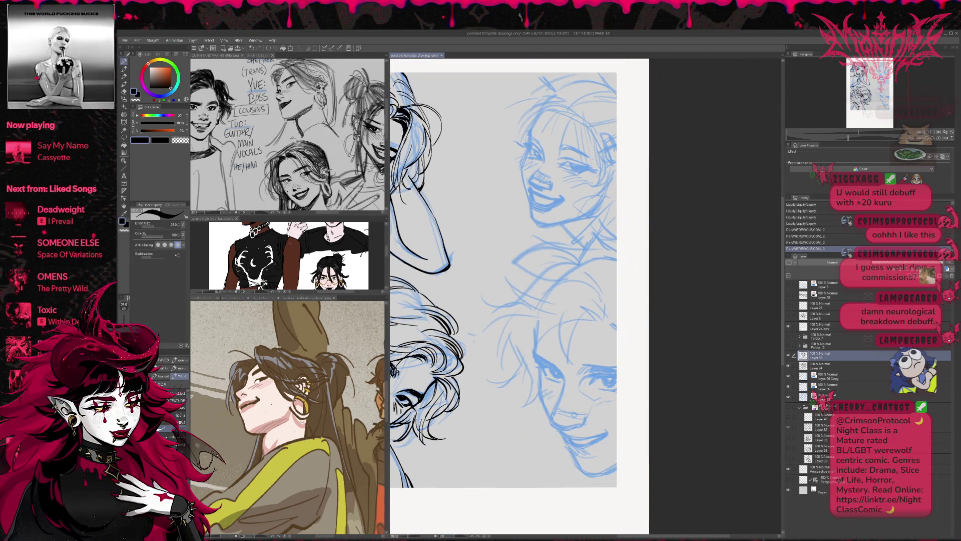
- Show the shiloh MOLE.png reference, add a new raster layer, and ink the lower face's first eye
left_click(256, 55)
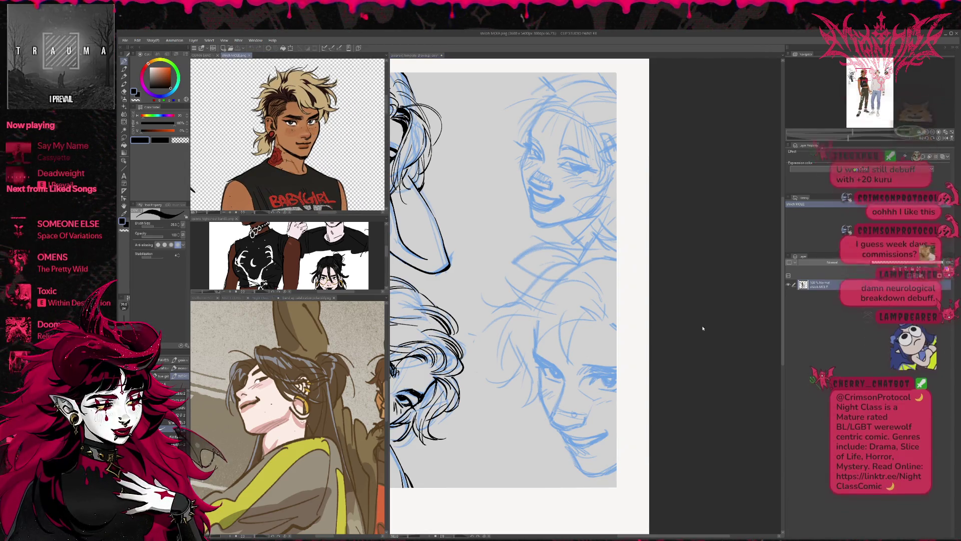
scroll(645, 358, "down", 2)
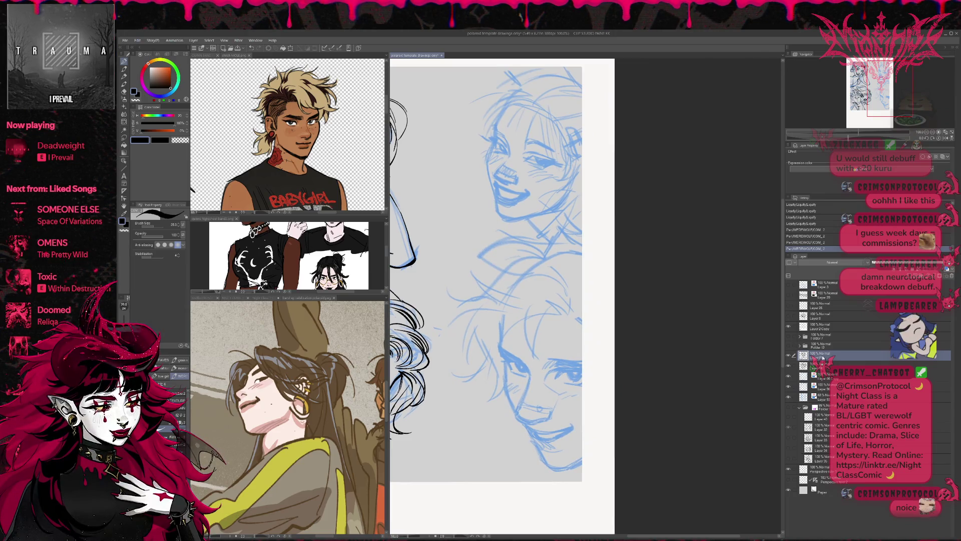
key("ctrl+shift+n")
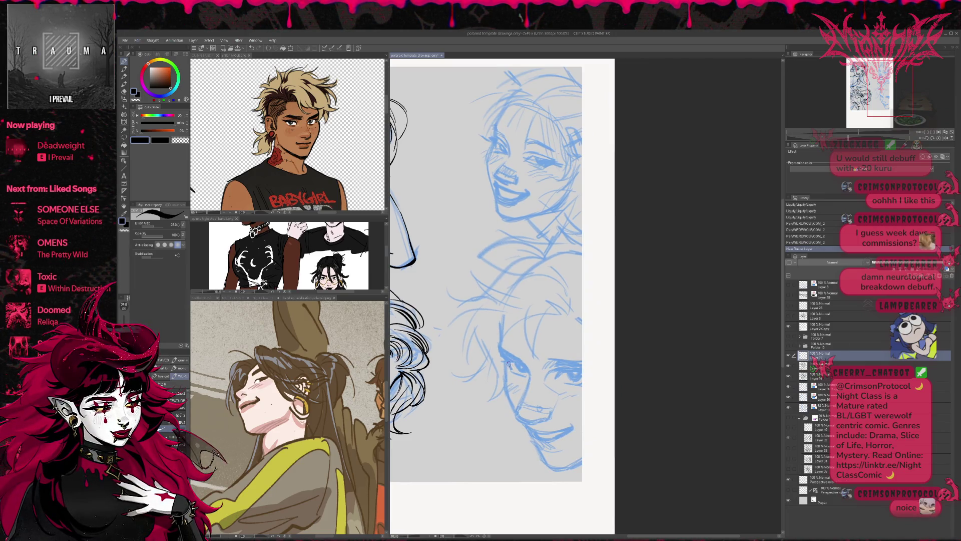
mouse_move(508, 363)
left_mouse_down()
mouse_move(526, 374)
mouse_move(515, 372)
left_mouse_up()
- Ink and thicken black eyelid lines on both eyes of the lower sketch face, flipping the canvas to check
mouse_move(565, 382)
left_mouse_down()
mouse_move(581, 385)
mouse_move(566, 369)
mouse_move(582, 369)
left_mouse_up()
mouse_move(522, 377)
left_mouse_down()
mouse_move(531, 362)
mouse_move(513, 363)
left_mouse_up()
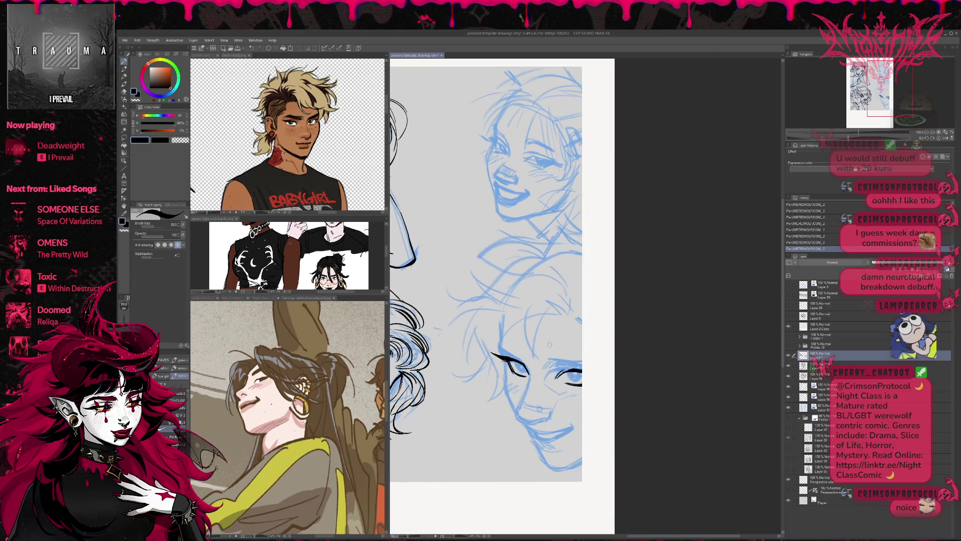
key("h")
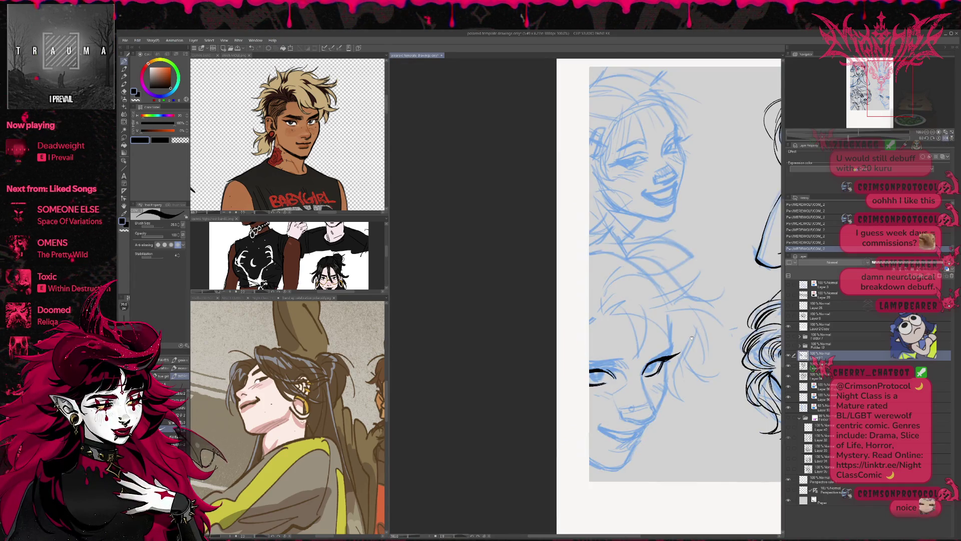
mouse_move(624, 394)
left_mouse_down()
mouse_move(638, 380)
mouse_move(634, 389)
left_mouse_up()
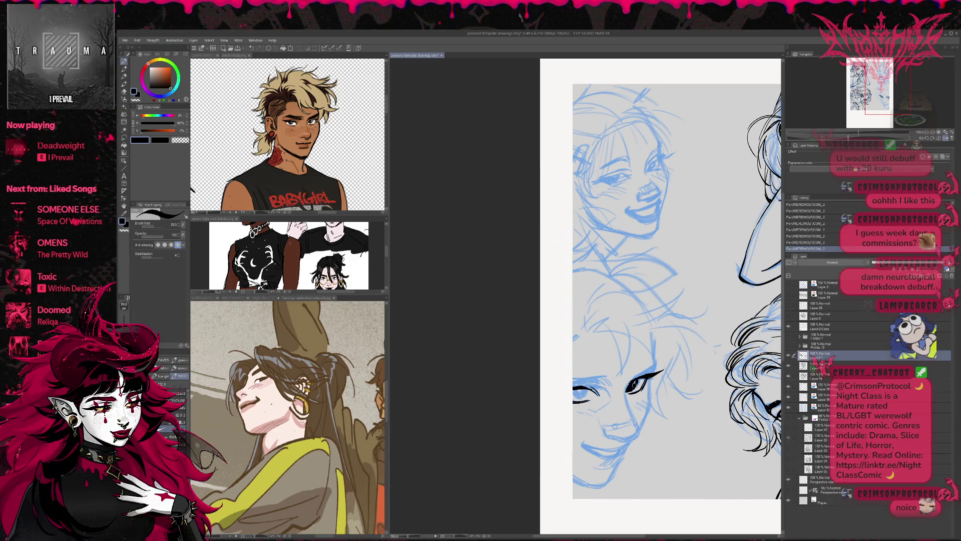
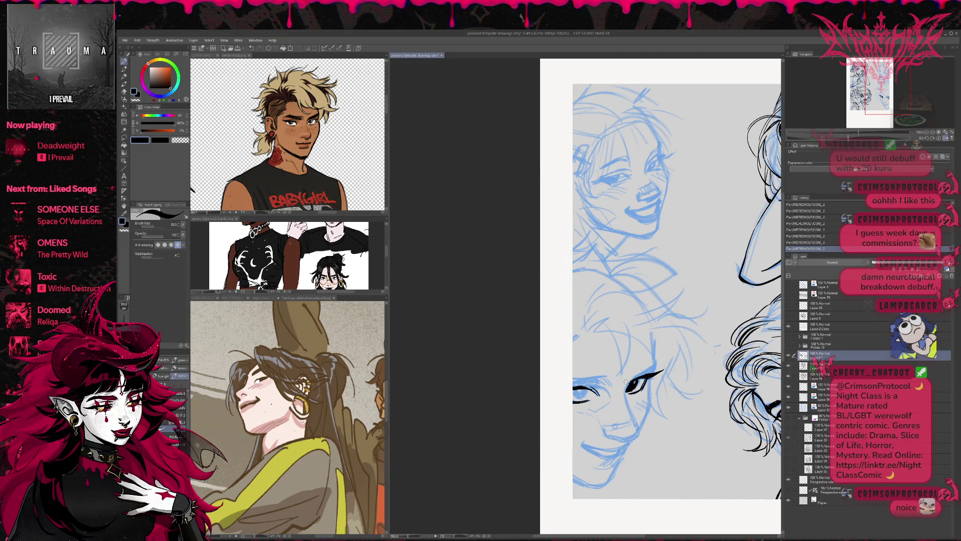
- Touch up the lower face's eye ink with short pen strokes and hard-eraser cleanups
key("e")
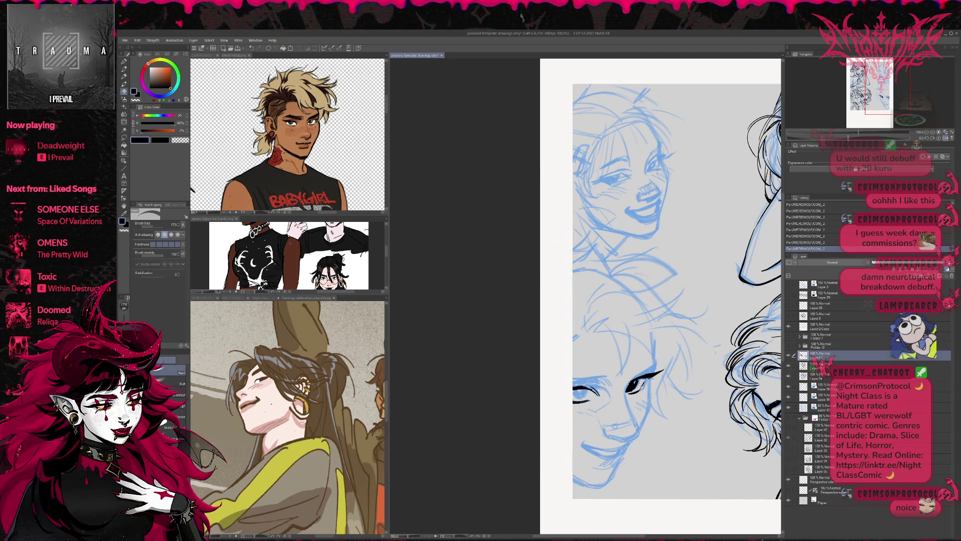
left_click(632, 393)
key("p")
left_click_drag(625, 397, 642, 388)
left_click_drag(637, 394, 645, 385)
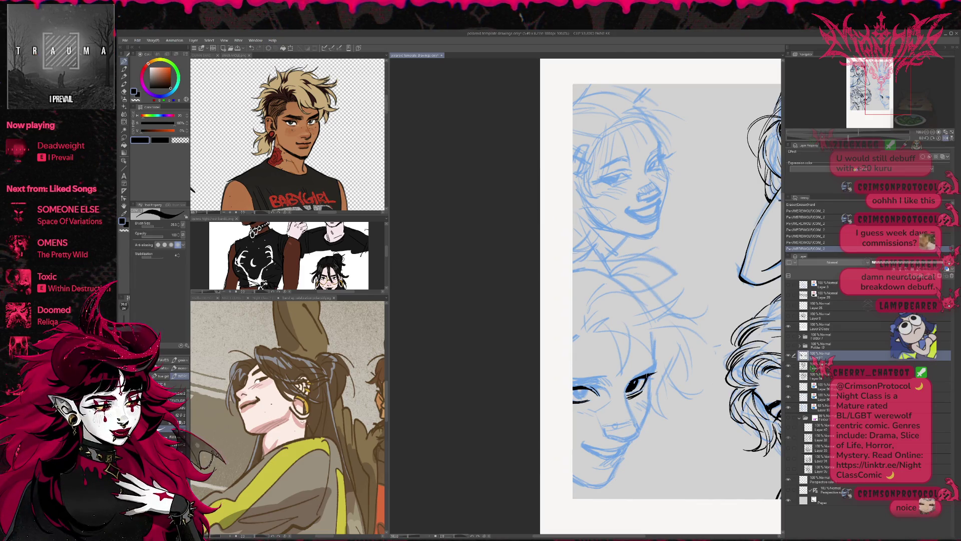
key("e")
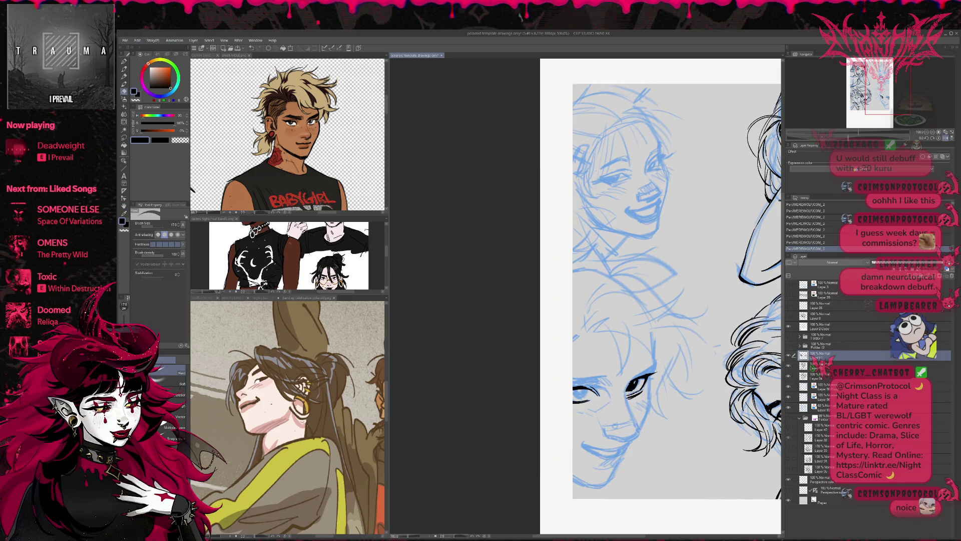
mouse_move(624, 393)
left_mouse_down()
mouse_move(645, 376)
mouse_move(638, 384)
left_mouse_up()
key("p")
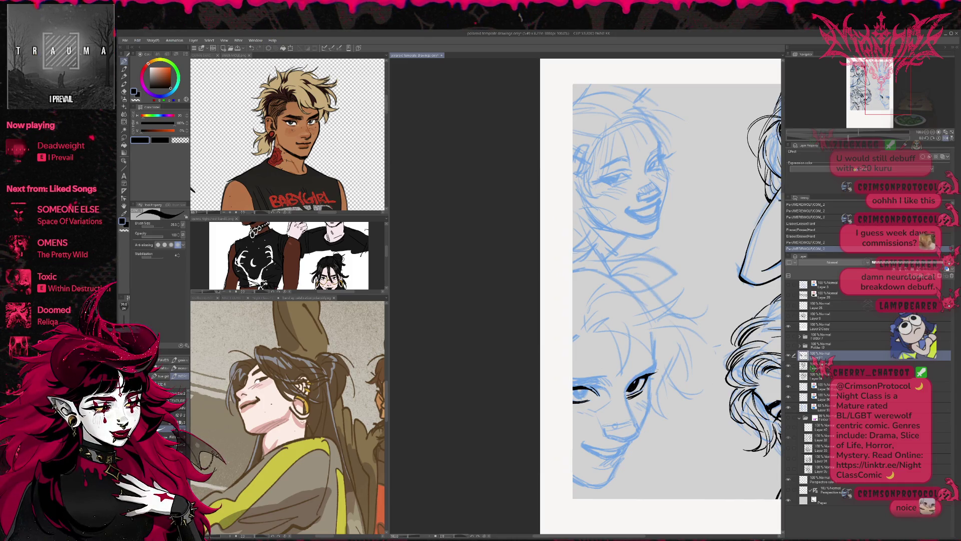
scroll(667, 334, "right", 5)
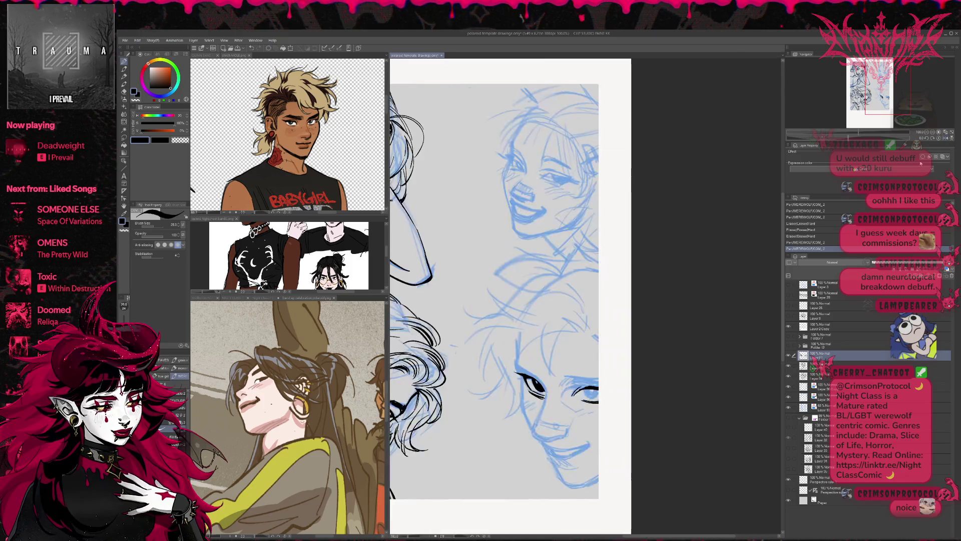
- With the view mirrored, trim and redraw the dark eye line, undoing one stroke
scroll(668, 335, "right", 1)
key("e")
left_click_drag(520, 396, 530, 400)
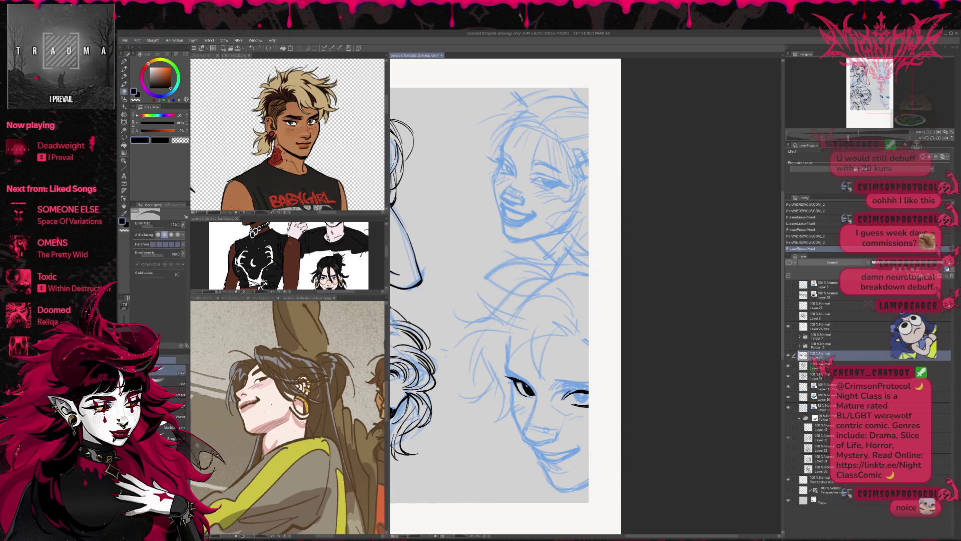
key("p")
left_click_drag(516, 393, 529, 399)
key("ctrl+z")
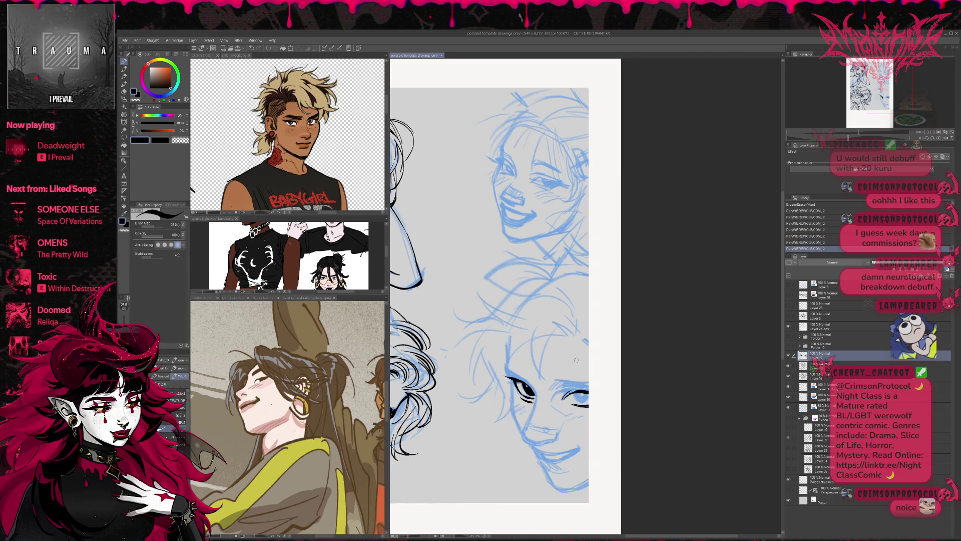
key("e")
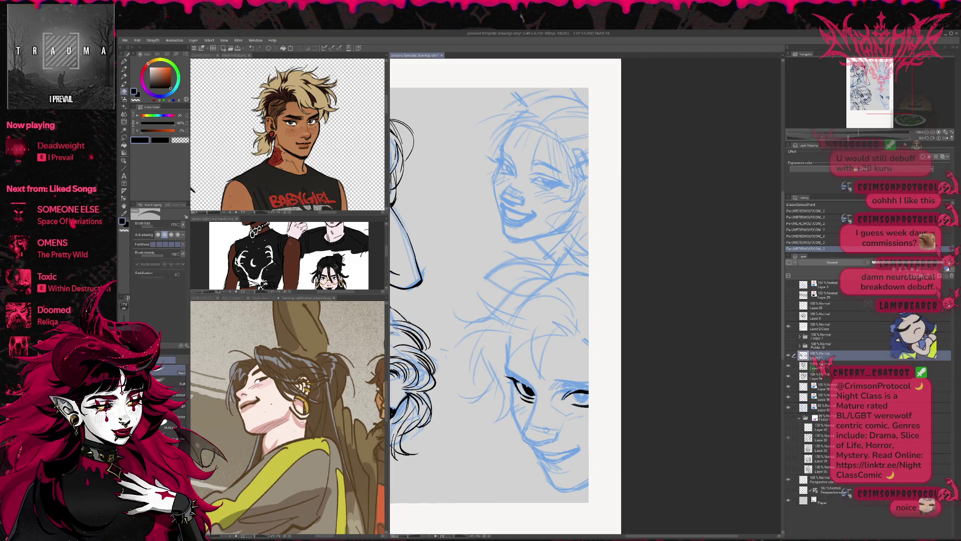
key("p")
left_click(527, 387)
key("e")
left_click(527, 388)
key("p")
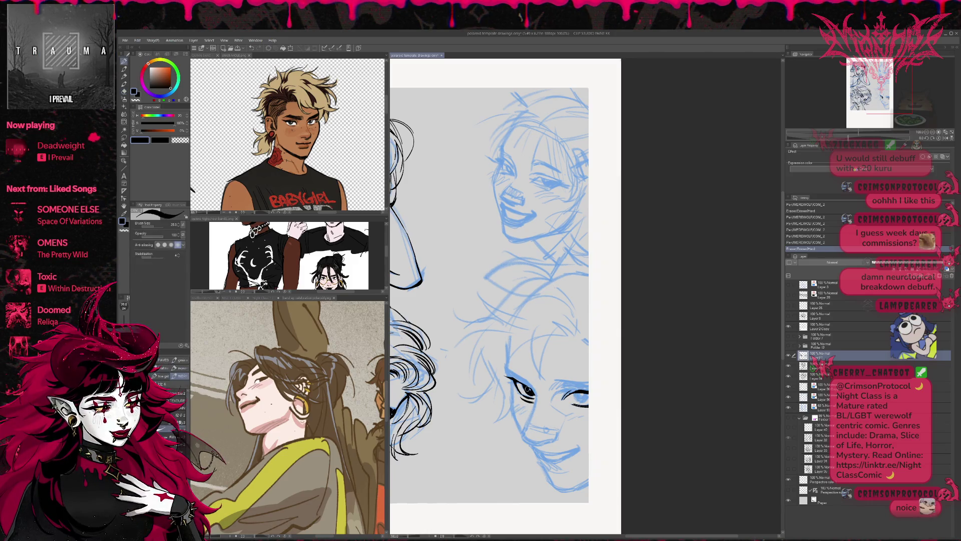
left_click(527, 388)
- Erase tiny stray bits and part of the eye line near the left eye
key("e")
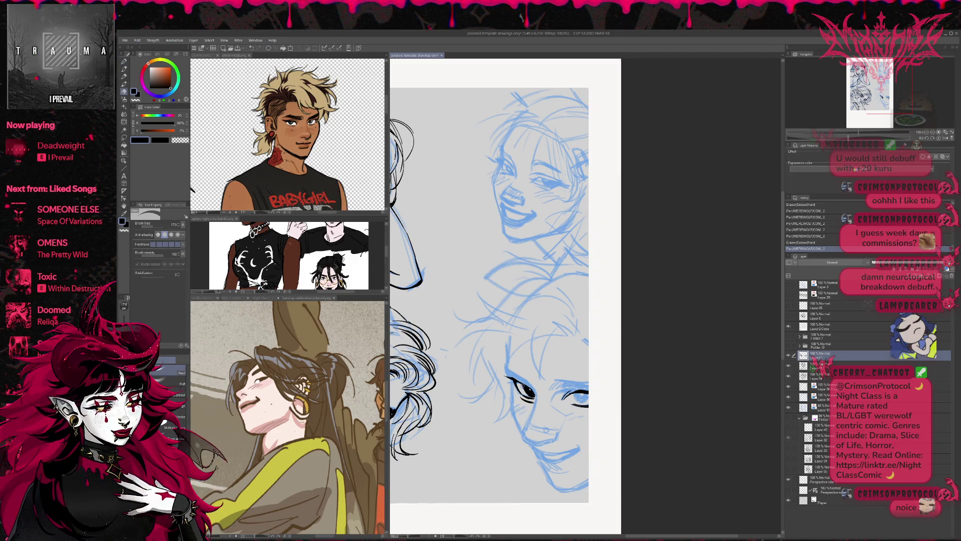
left_click(527, 388)
left_click(527, 388)
left_click(528, 388)
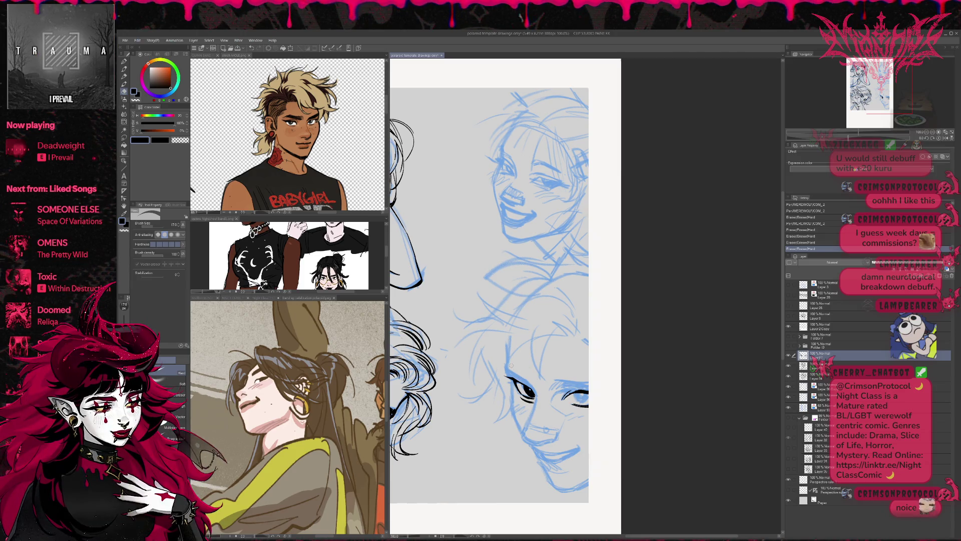
key("p")
mouse_move(512, 380)
left_mouse_down()
mouse_move(526, 388)
mouse_move(518, 383)
left_mouse_up()
key("e")
key("p")
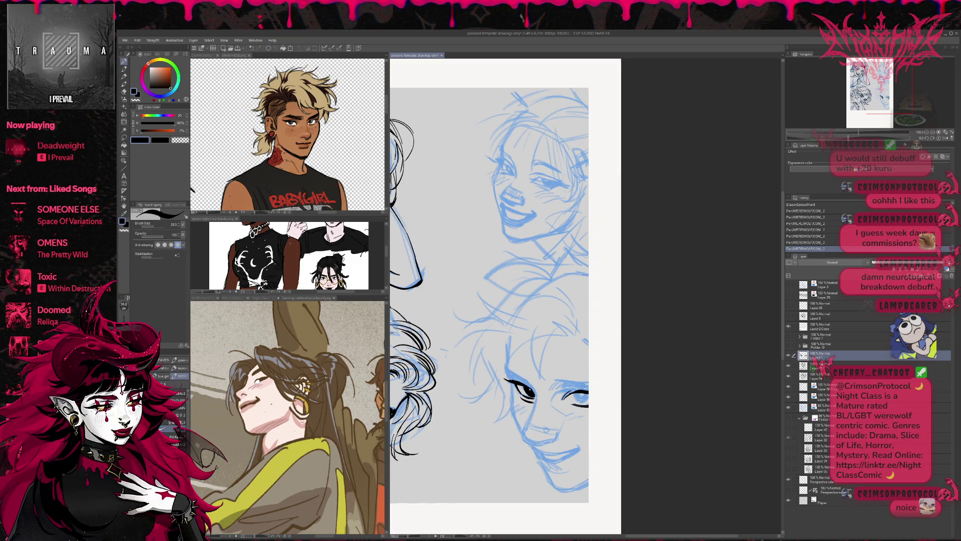
key("e")
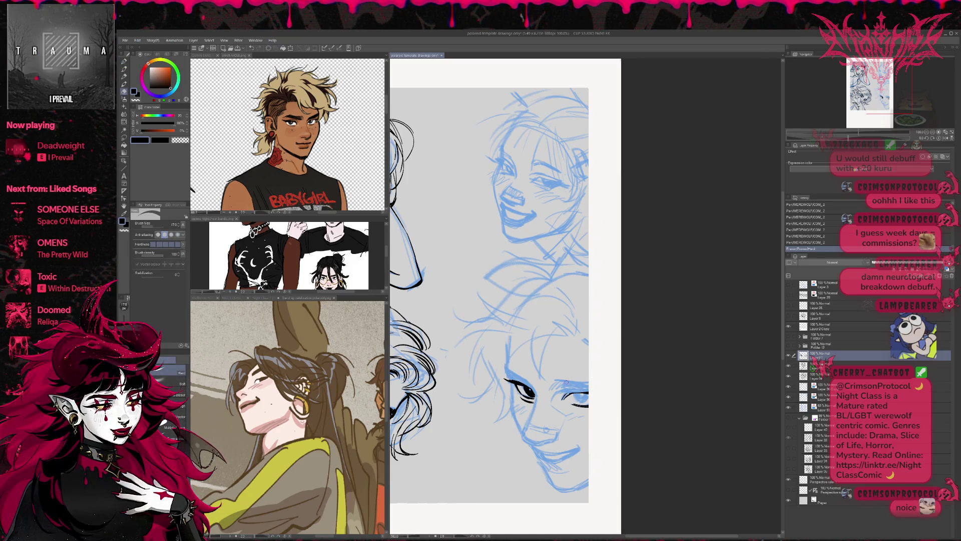
key("p")
- Add ink strokes around the right eye, then erase the strokes beneath it
mouse_move(565, 394)
left_mouse_down()
mouse_move(588, 396)
mouse_move(586, 405)
mouse_move(576, 401)
mouse_move(587, 393)
left_mouse_up()
key("e")
key("p")
mouse_move(580, 392)
left_mouse_down()
mouse_move(589, 394)
mouse_move(567, 402)
mouse_move(590, 387)
mouse_move(588, 411)
left_mouse_up()
key("e")
key("p")
key("e")
key("p")
key("e")
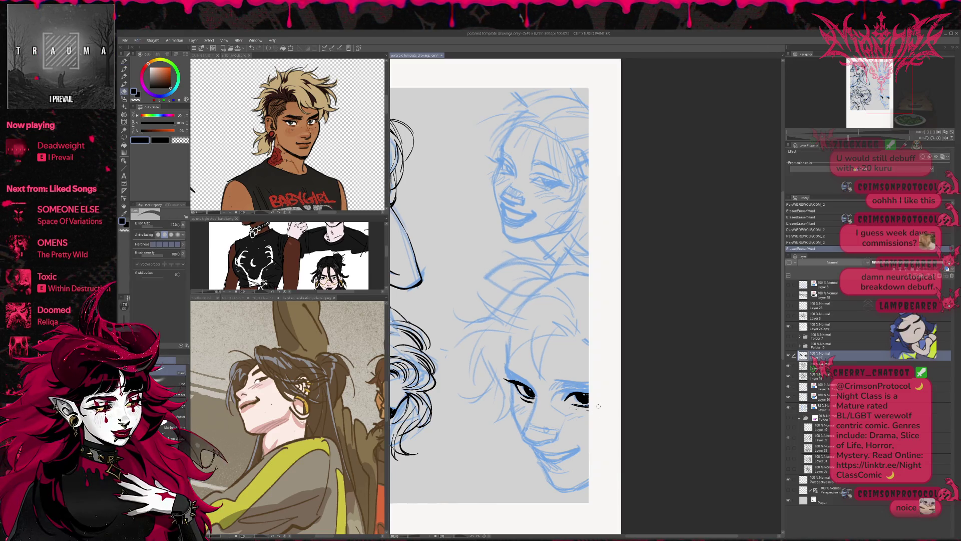
- Flip the view back to normal, ink a stroke along the left eye, and tilt the canvas slightly
left_click(946, 140)
key("p")
mouse_move(582, 410)
left_mouse_down()
mouse_move(706, 385)
mouse_move(694, 381)
left_mouse_up()
key("r")
key("e")
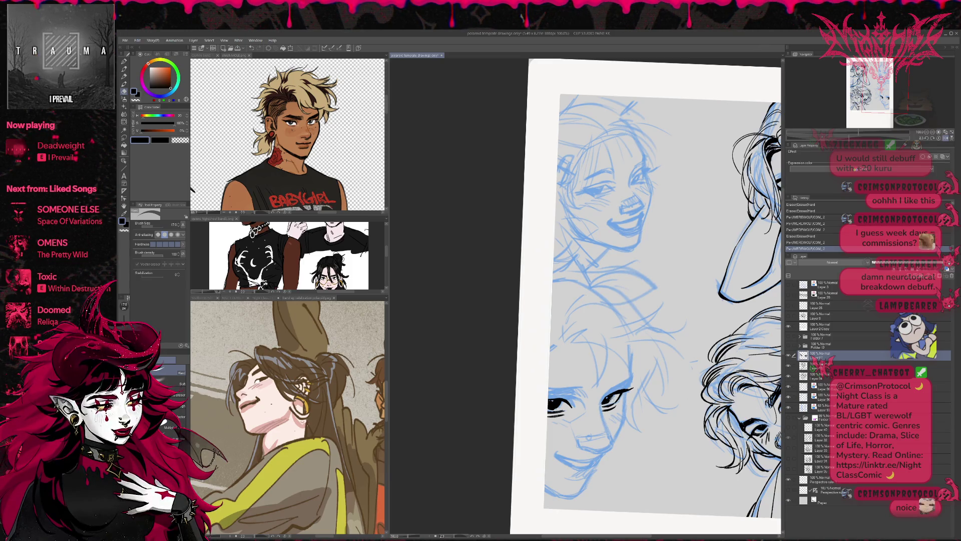
- Extend the eye line and thicken the left eye's upper lash line and eyelashes
key("p")
left_click_drag(603, 400, 655, 374)
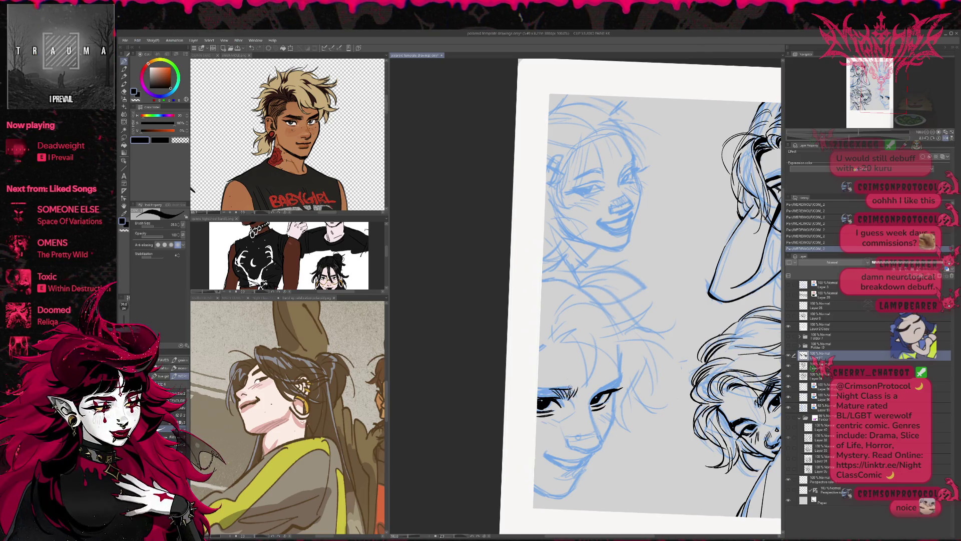
left_click_drag(537, 389, 552, 392)
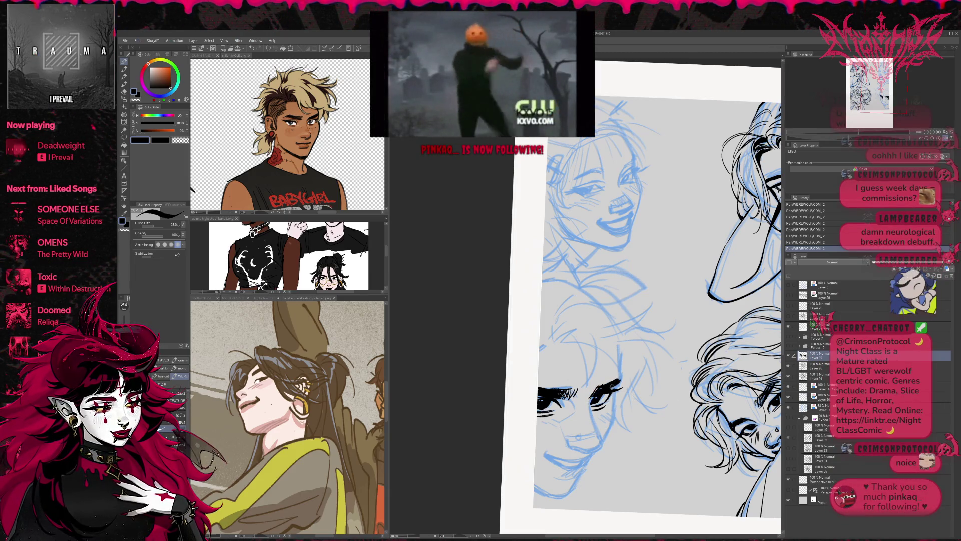
key("e")
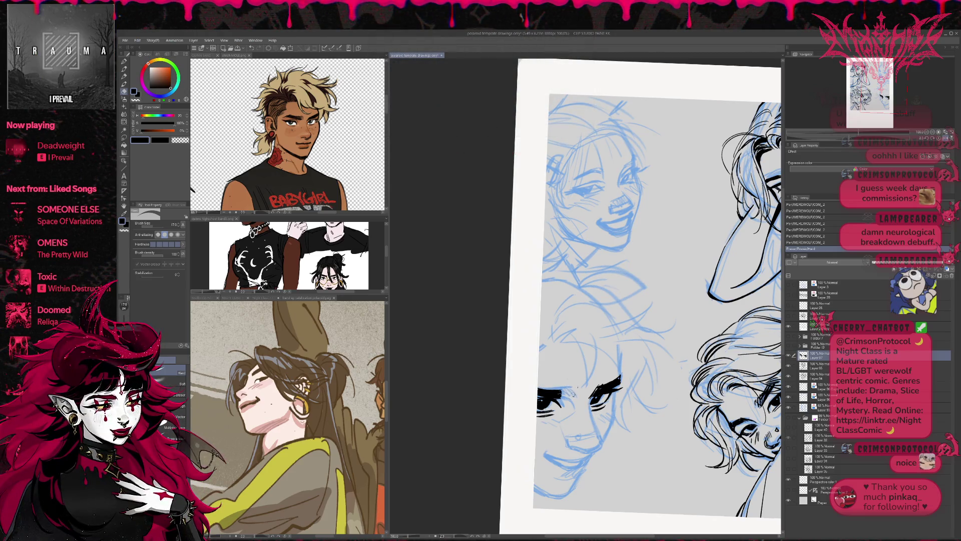
key("p")
left_click_drag(558, 398, 569, 388)
left_click_drag(565, 397, 571, 388)
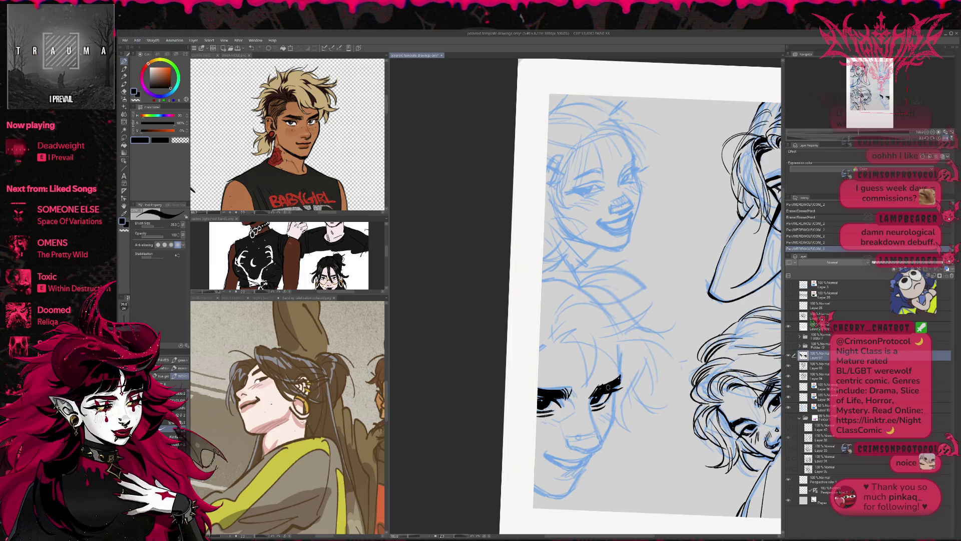
- Erase stray marks near the eye and darken the surrounding ink
key("e")
left_click(593, 395)
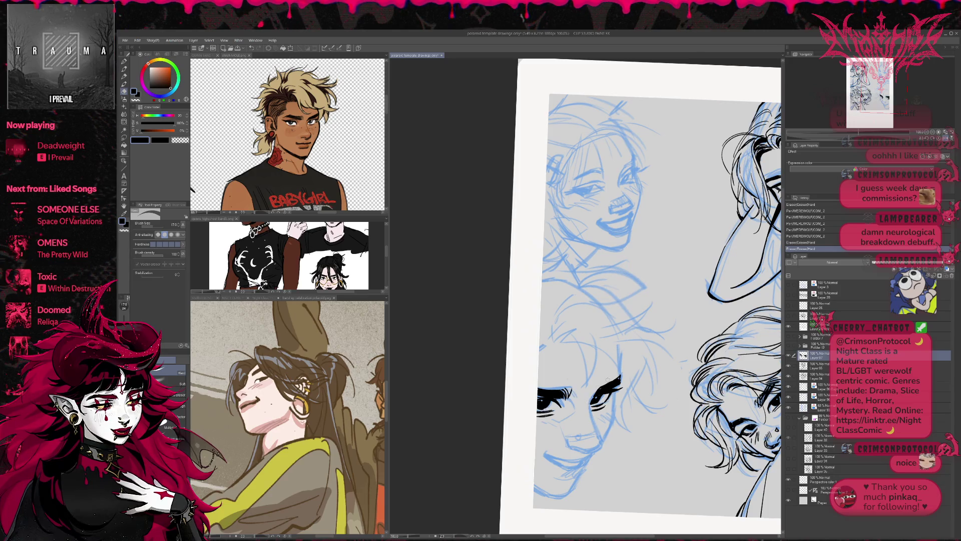
key("p")
left_click_drag(588, 400, 597, 386)
key("e")
left_click(603, 391)
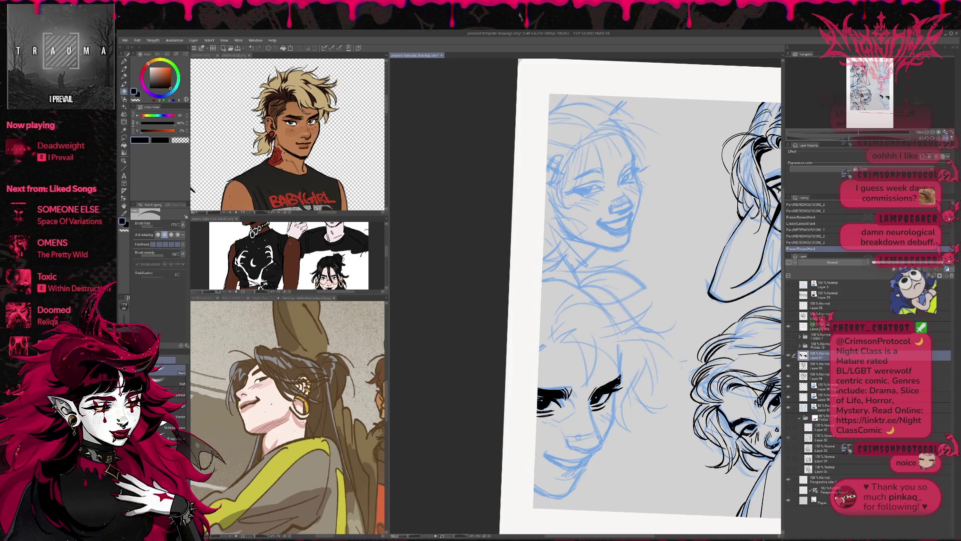
left_click(594, 396)
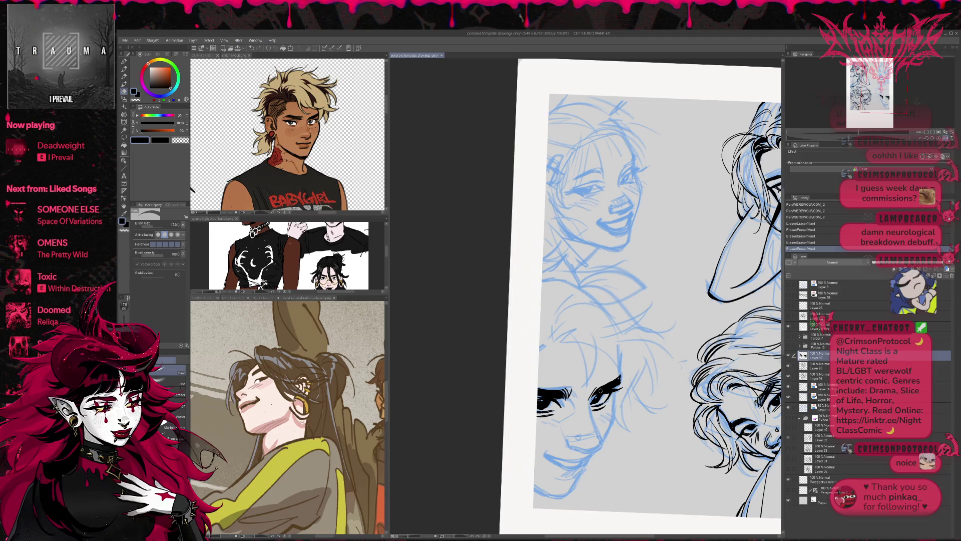
key("p")
left_click(601, 391)
left_click_drag(628, 355, 638, 372)
key("e")
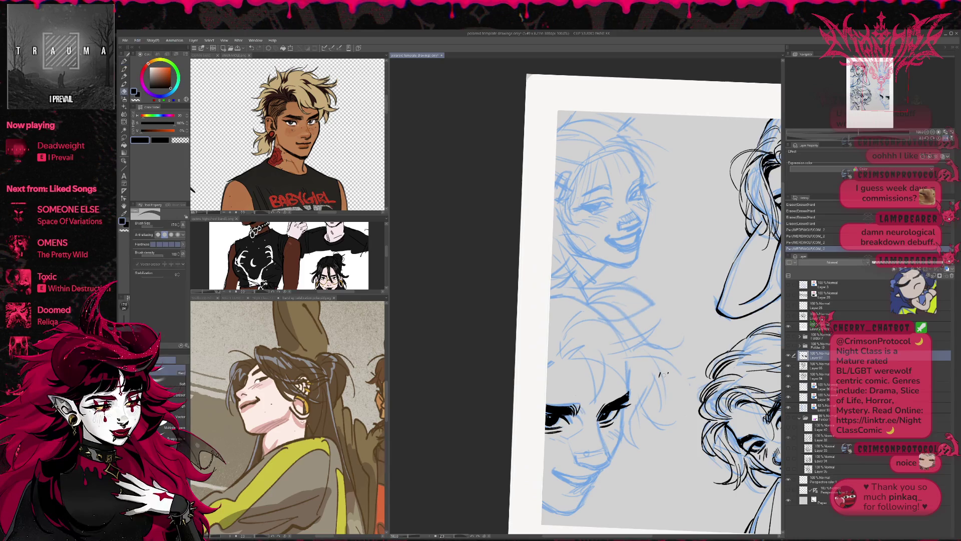
left_click_drag(660, 377, 644, 390)
left_click(637, 396)
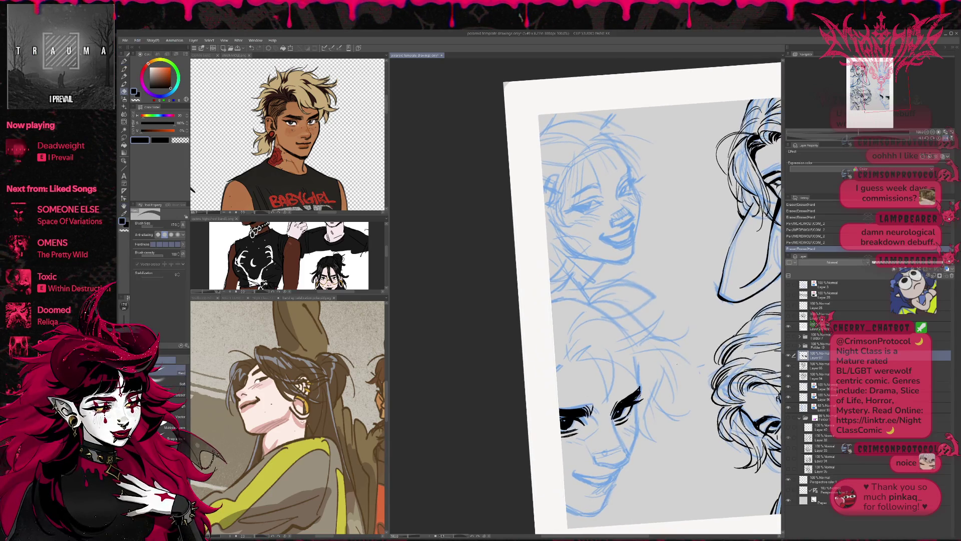
- Ink the mouth line beneath the eyes, extend it right, and erase a stray facial mark
key("p")
left_click_drag(594, 462, 603, 466)
mouse_move(650, 438)
left_mouse_down()
mouse_move(668, 429)
mouse_move(650, 430)
left_mouse_up()
left_click(580, 453)
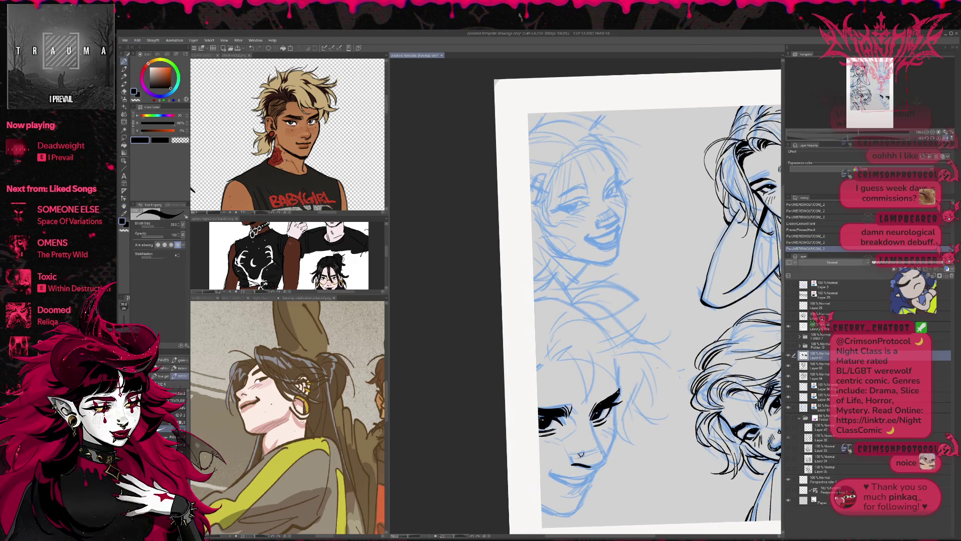
key("e")
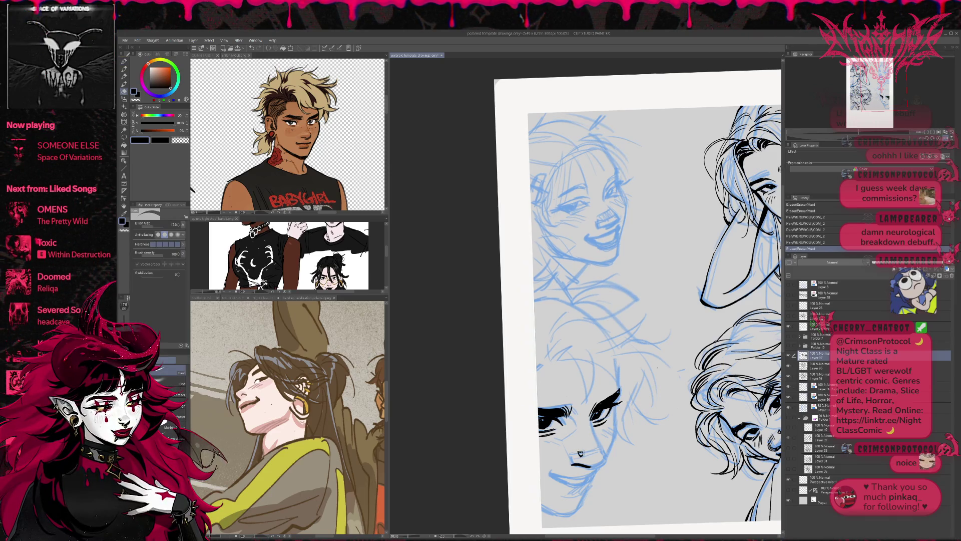
key("p")
left_click_drag(583, 466, 602, 468)
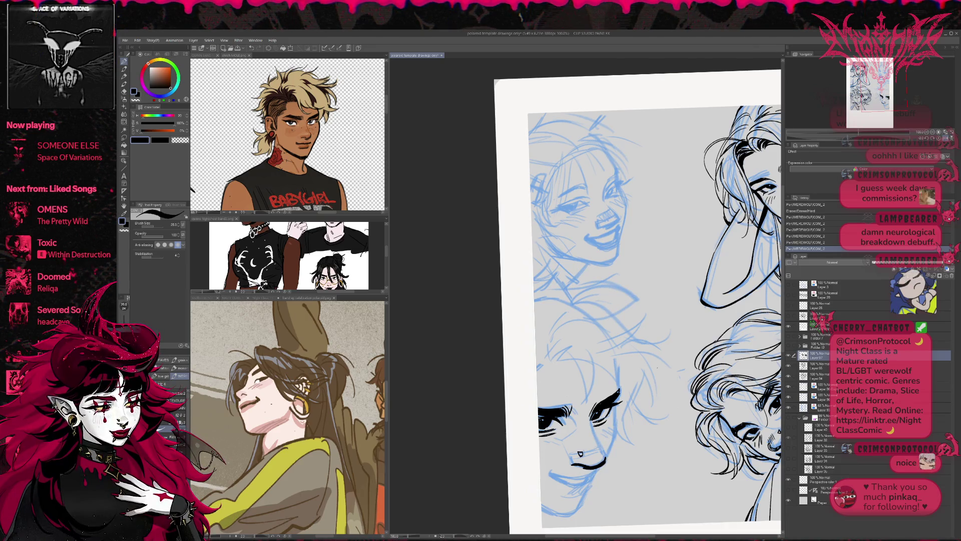
mouse_move(658, 366)
left_mouse_down()
mouse_move(675, 351)
mouse_move(668, 344)
left_mouse_up()
left_click_drag(508, 424, 524, 393)
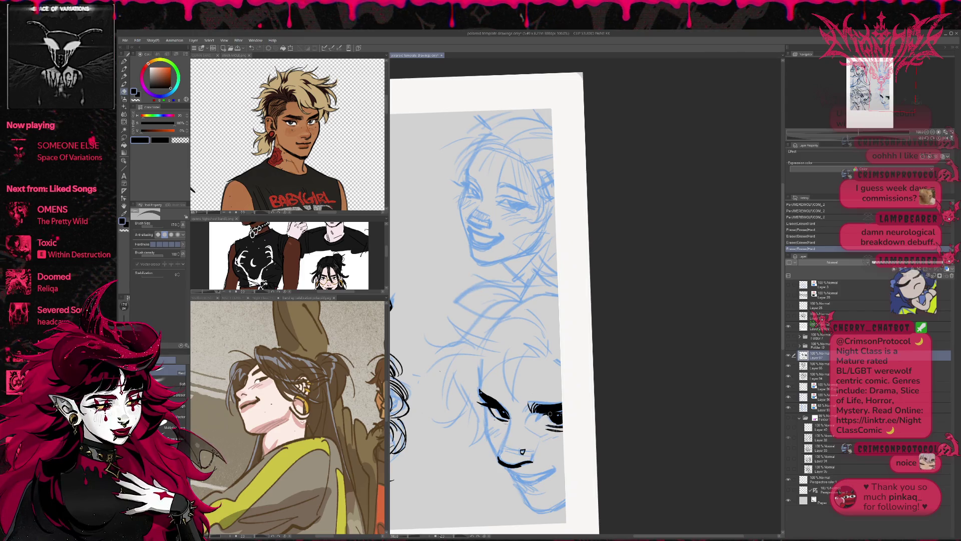
- Ink and touch up small strokes near the sketch's left eye
key("p")
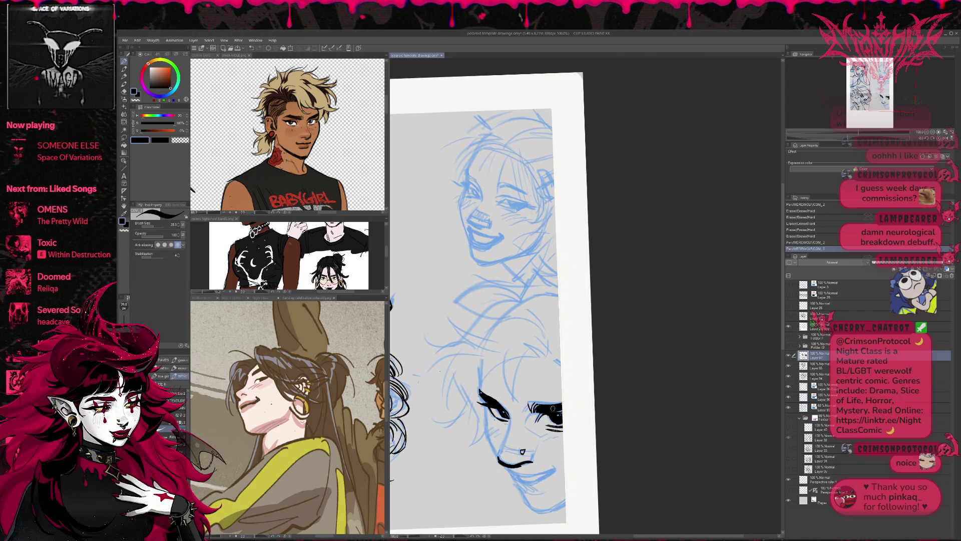
left_click_drag(554, 378, 475, 382)
key("e")
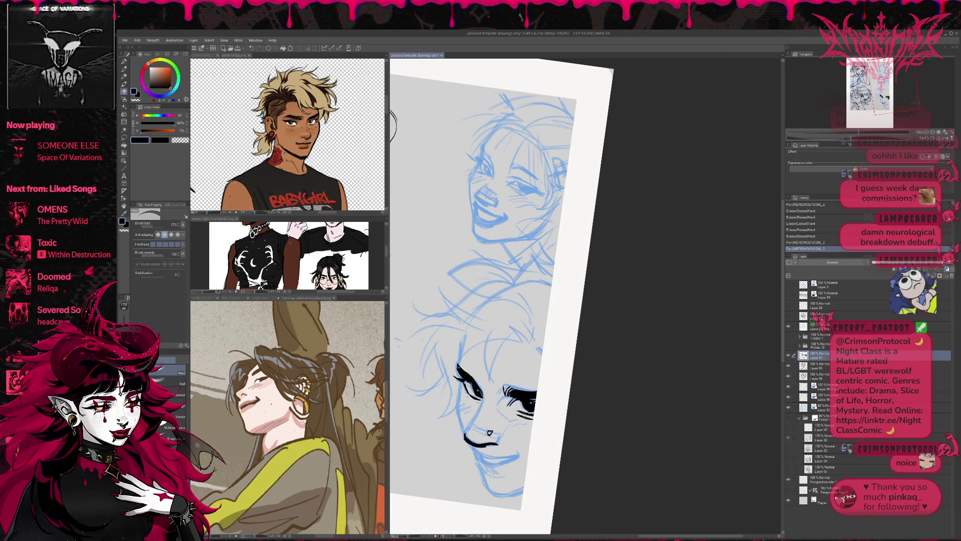
key("p")
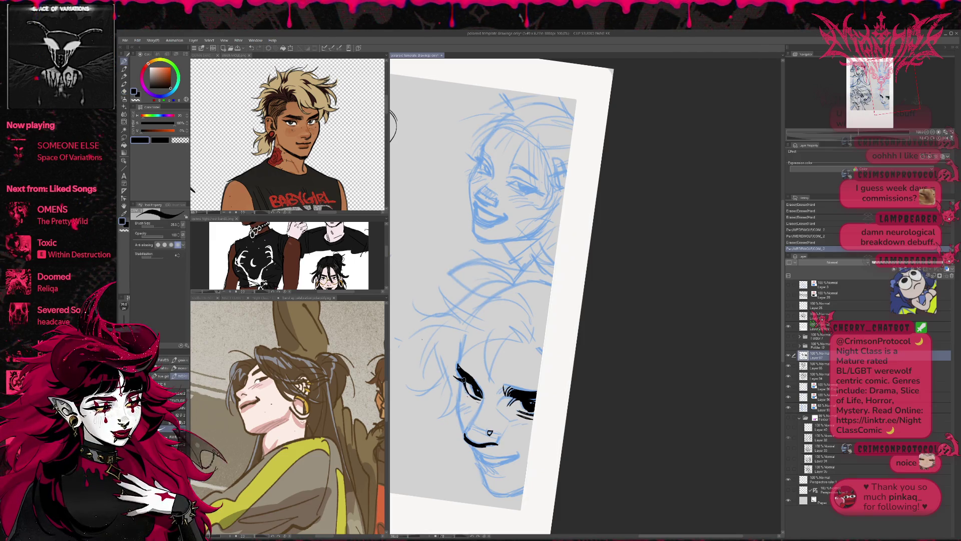
key("e")
key("p")
key("e")
key("p")
left_click_drag(469, 395, 479, 403)
left_click_drag(465, 388, 476, 398)
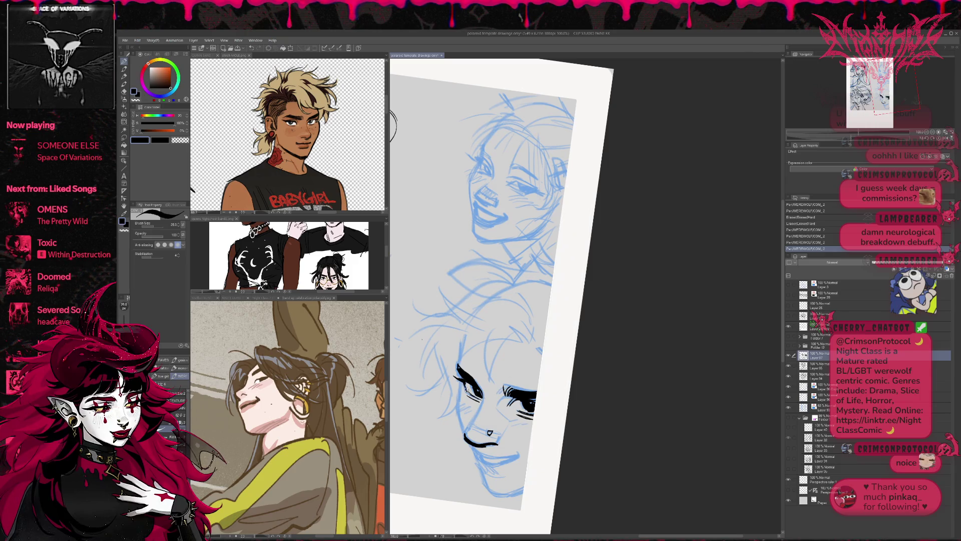
key("e")
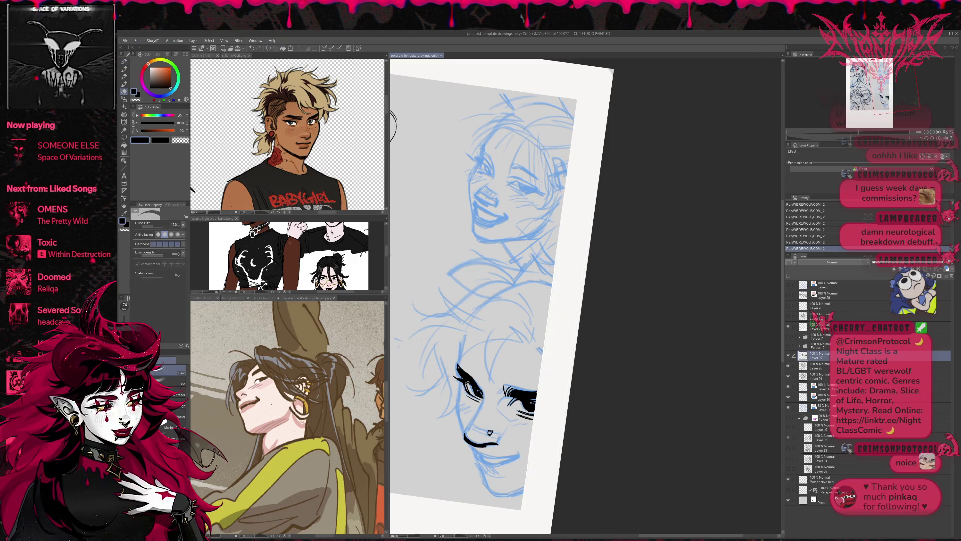
mouse_move(468, 388)
left_mouse_down()
mouse_move(476, 396)
mouse_move(477, 383)
left_mouse_up()
key("p")
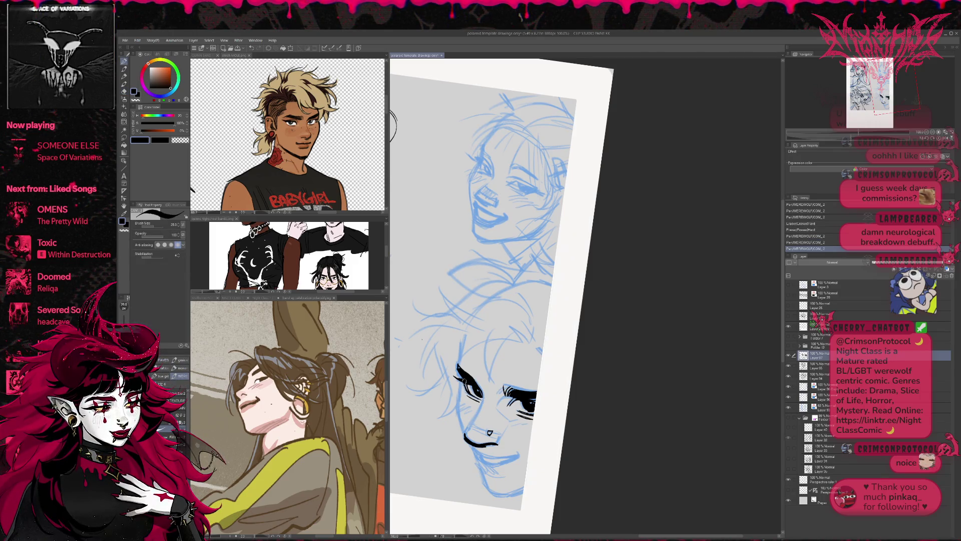
- Straighten the page and erase stray ink marks near the right eye
left_click_drag(521, 361, 532, 352)
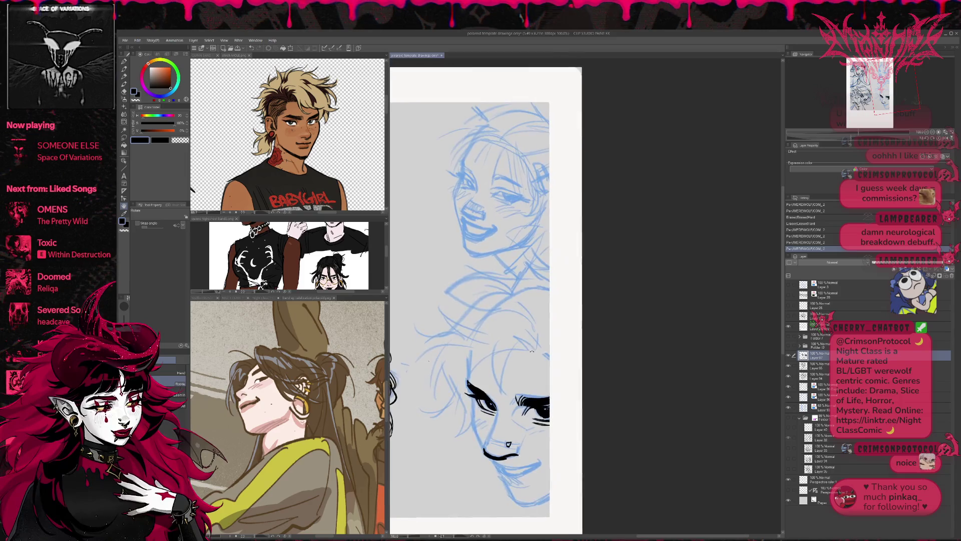
key("e")
mouse_move(533, 406)
left_mouse_down()
mouse_move(551, 421)
mouse_move(549, 402)
left_mouse_up()
key("p")
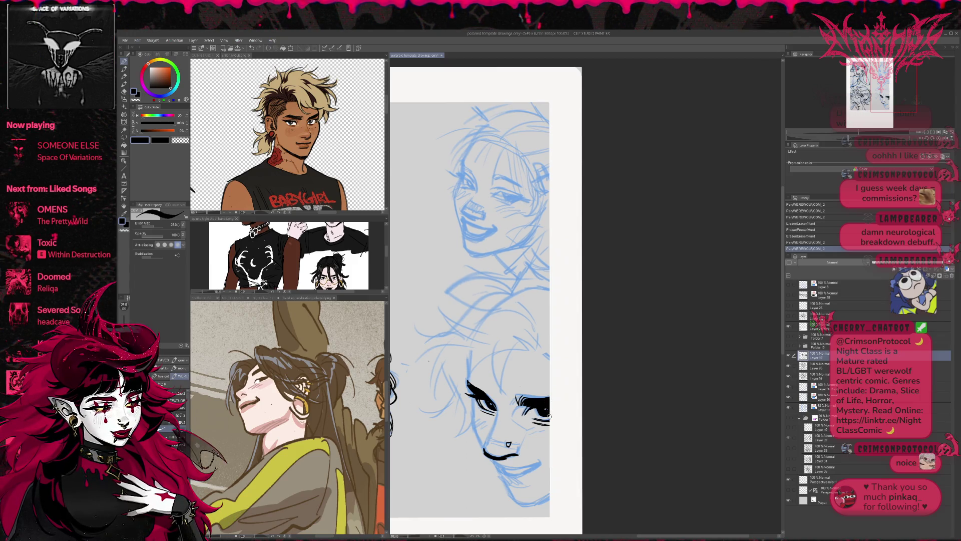
key("e")
left_click_drag(541, 418, 551, 420)
key("p")
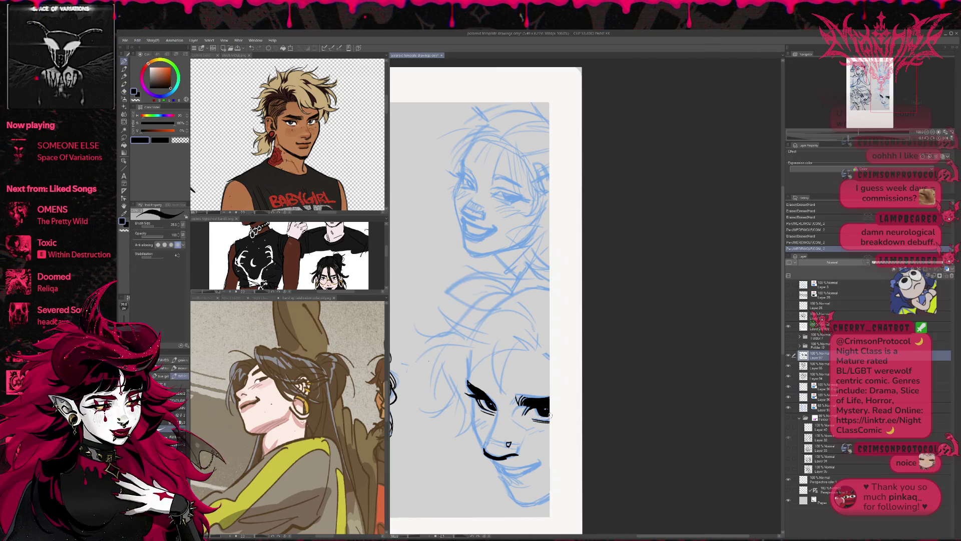
key("e")
left_click_drag(536, 423, 544, 422)
key("p")
key("e")
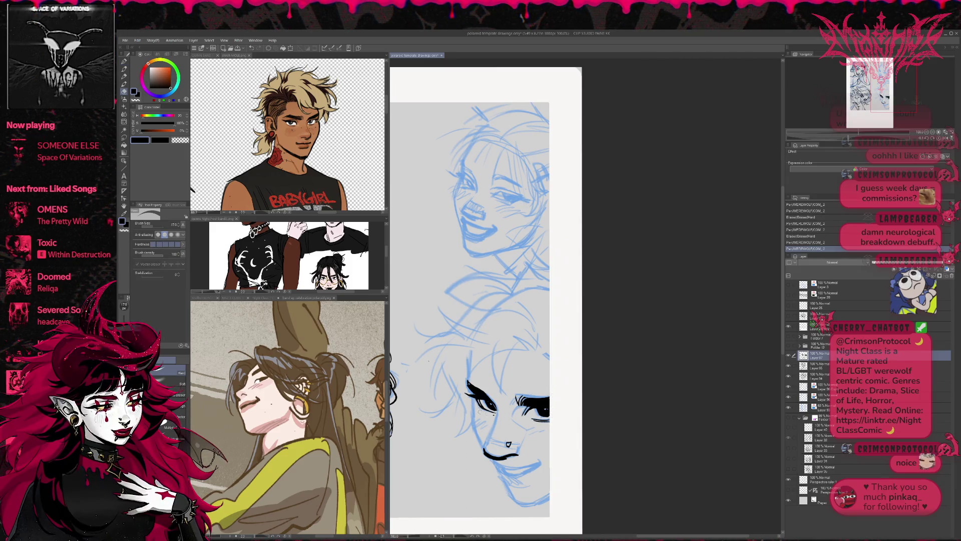
- Erase small bits near the left eye and dab fresh ink marks there
left_click_drag(498, 415, 491, 402)
key("p")
left_click(489, 400)
key("e")
key("p")
left_click(490, 402)
key("e")
left_click(490, 402)
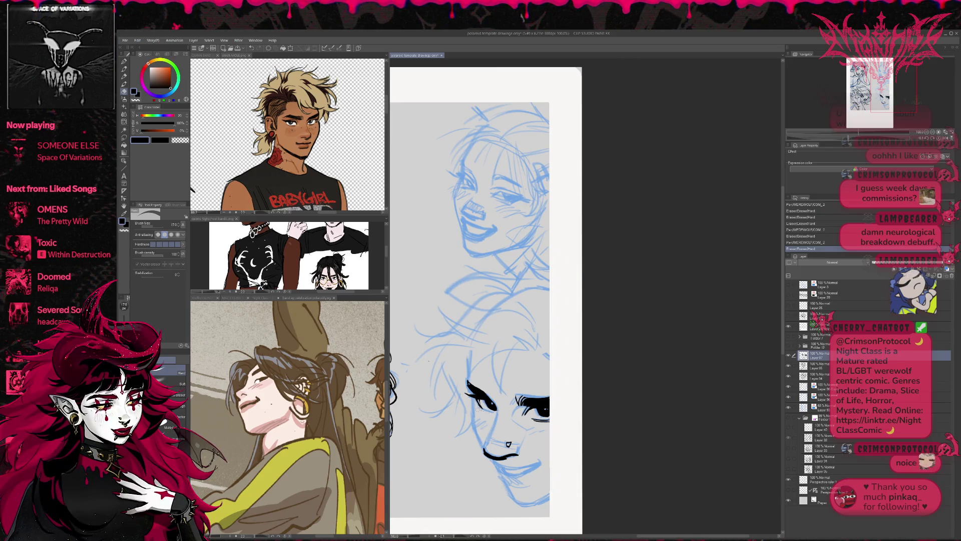
- Finish touching up the left eye's ink, then rotate the page to a comfortable angle
key("p")
left_click(491, 402)
left_click(491, 402)
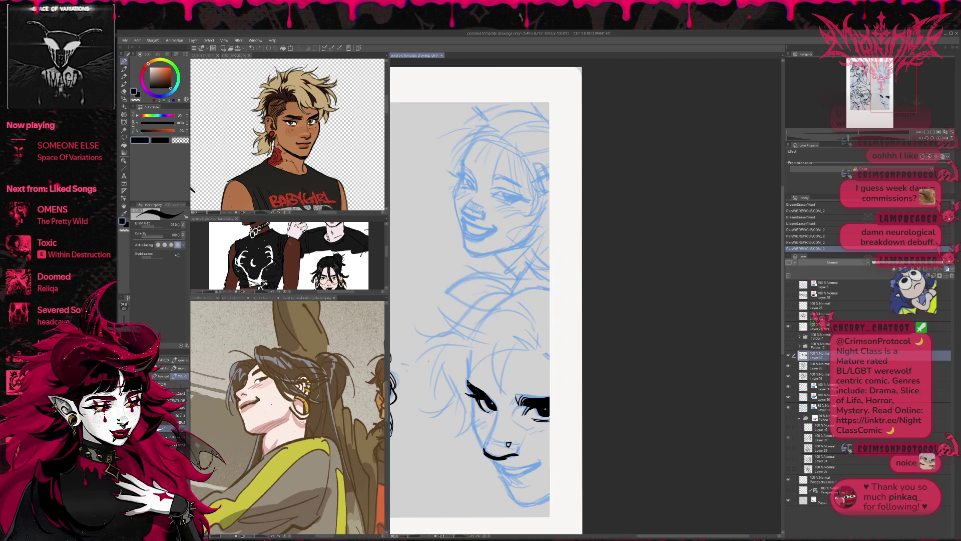
key("e")
left_click(486, 413)
key("r")
left_click_drag(661, 370, 663, 388)
left_click(942, 141)
mouse_move(651, 350)
left_mouse_down()
mouse_move(606, 401)
mouse_move(589, 401)
mouse_move(609, 381)
left_mouse_up()
key("p")
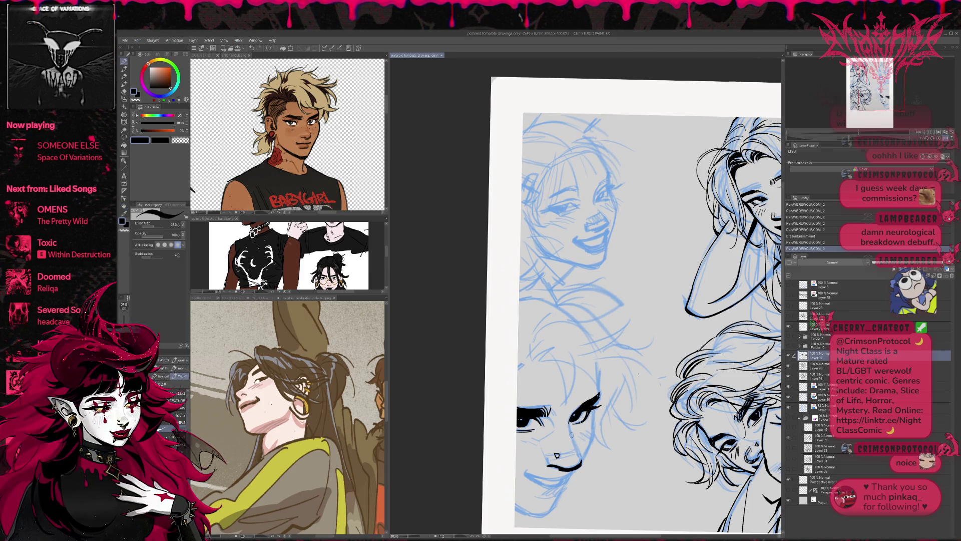
- Erase stray marks by the nose and mouth, ink a short mouth stroke, and trim the mouth line's tip
left_click_drag(576, 443, 569, 420)
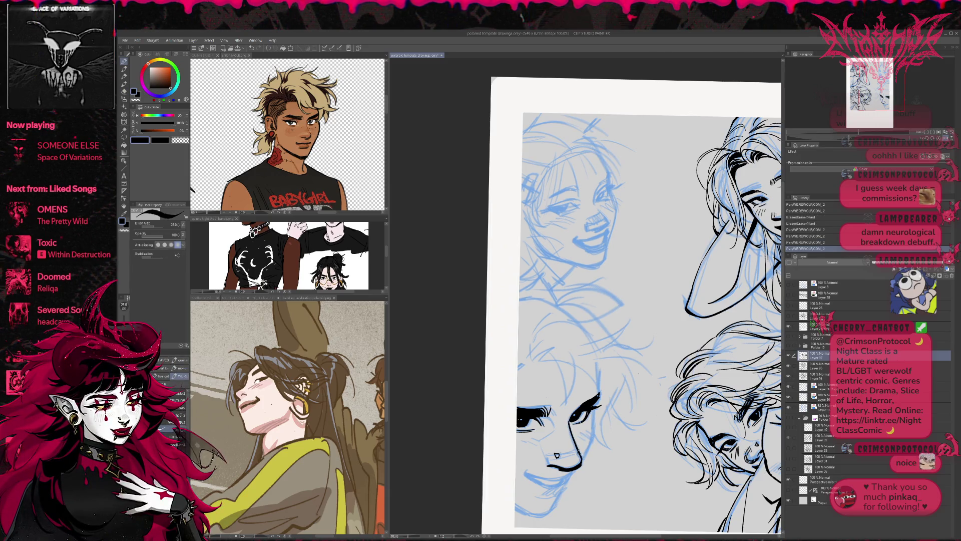
left_click_drag(566, 466, 544, 466)
key("r")
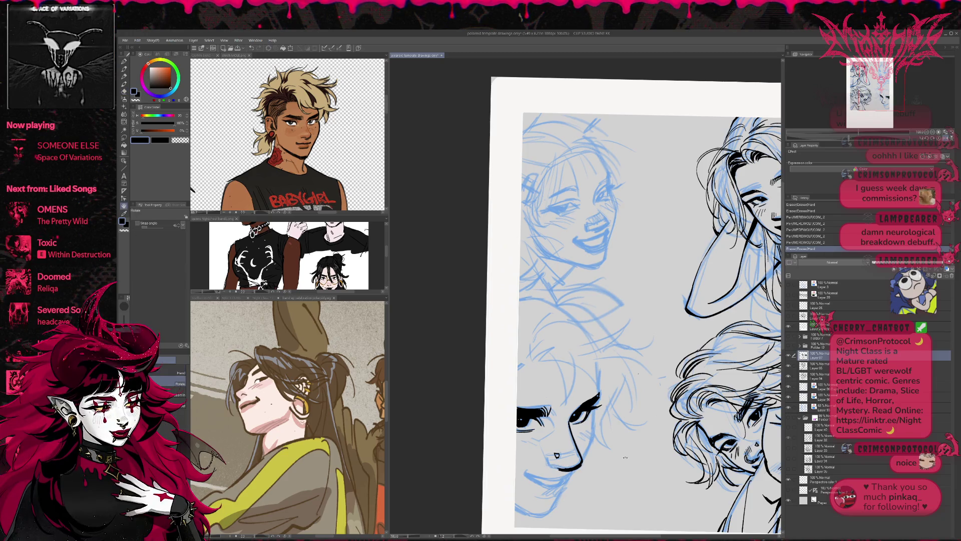
left_click_drag(624, 457, 706, 410)
left_click_drag(655, 457, 667, 448)
left_click_drag(706, 410, 621, 468)
key("e")
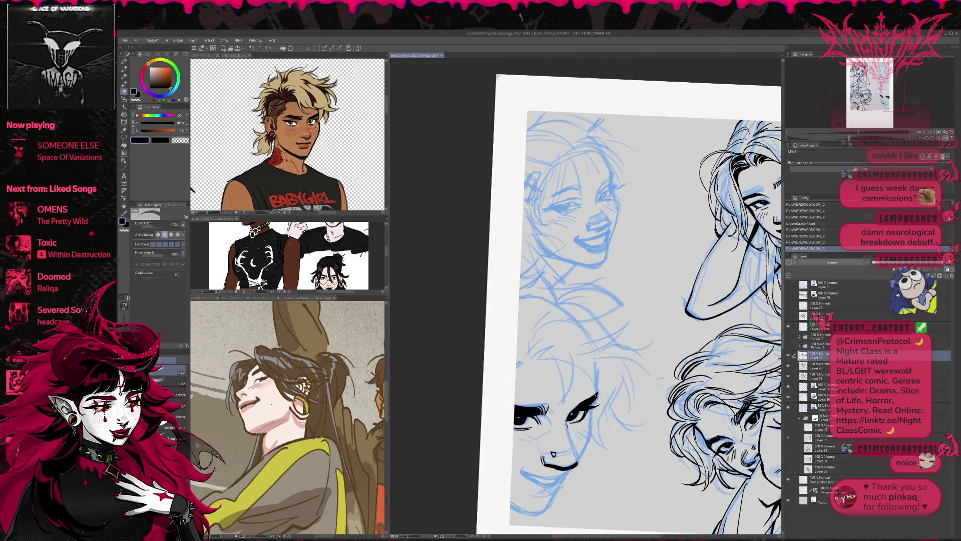
key("p")
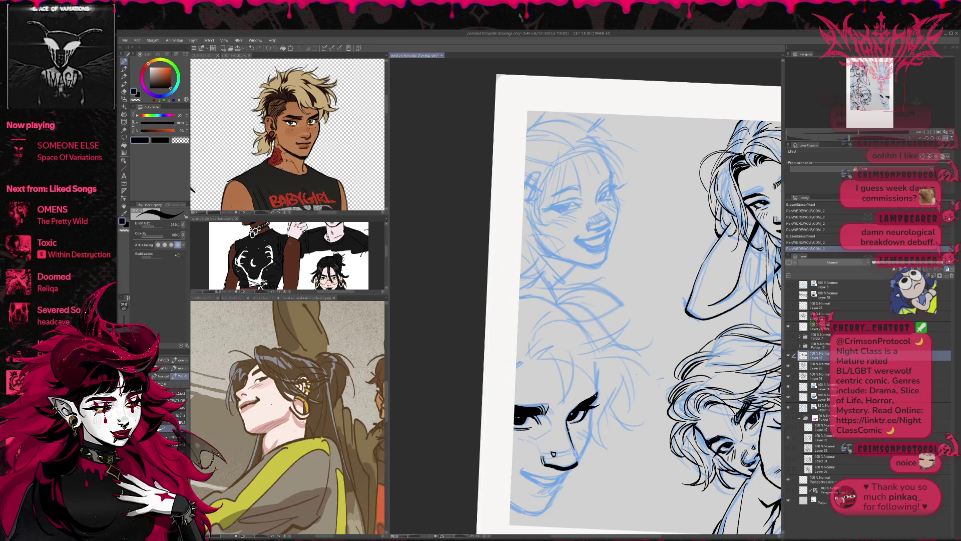
key("e")
left_click_drag(637, 373, 644, 369)
left_click_drag(595, 464, 594, 462)
key("p")
- Erase a small stray bit near the mouth
key("e")
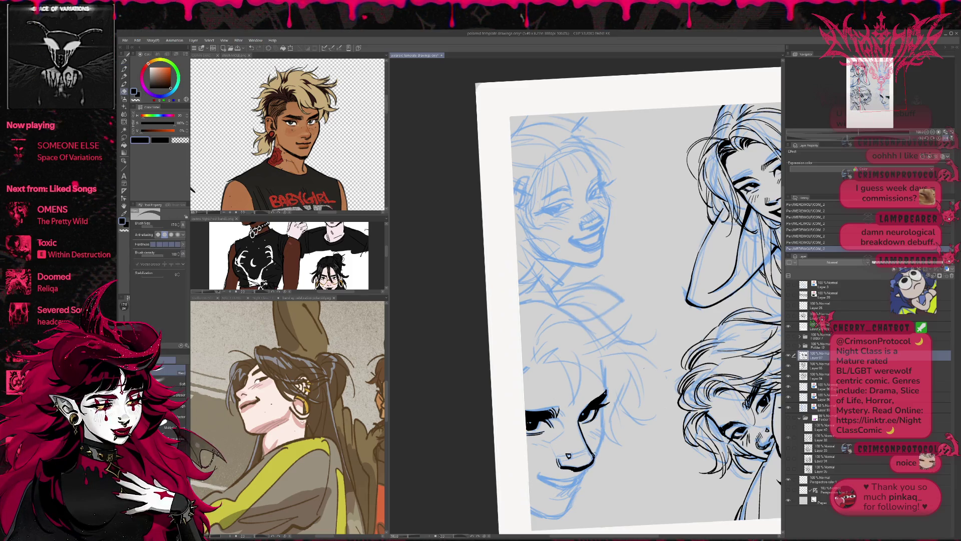
left_click_drag(590, 467, 580, 469)
key("p")
- Reset the page rotation to level, flip the view horizontally, and pan to check the line art
key("r")
left_click_drag(666, 430, 657, 431)
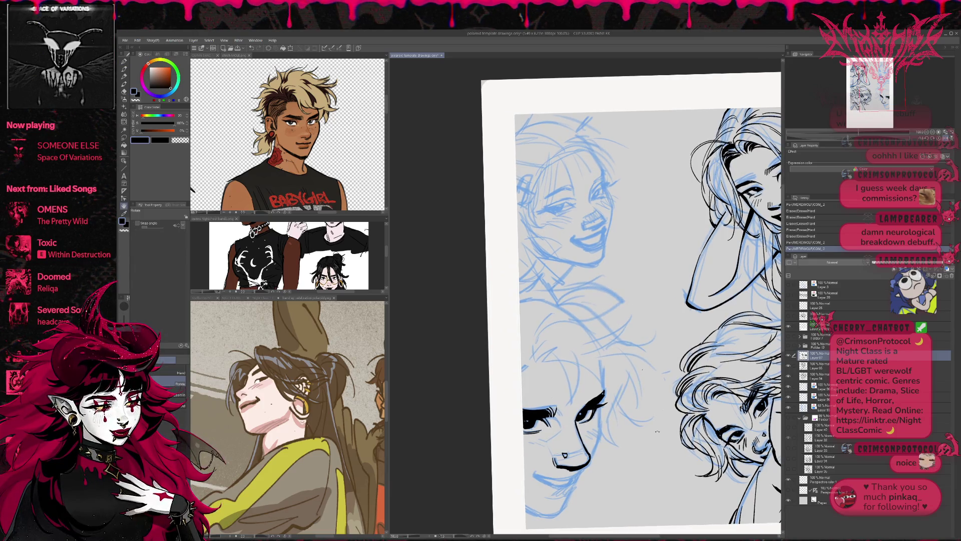
left_click(942, 138)
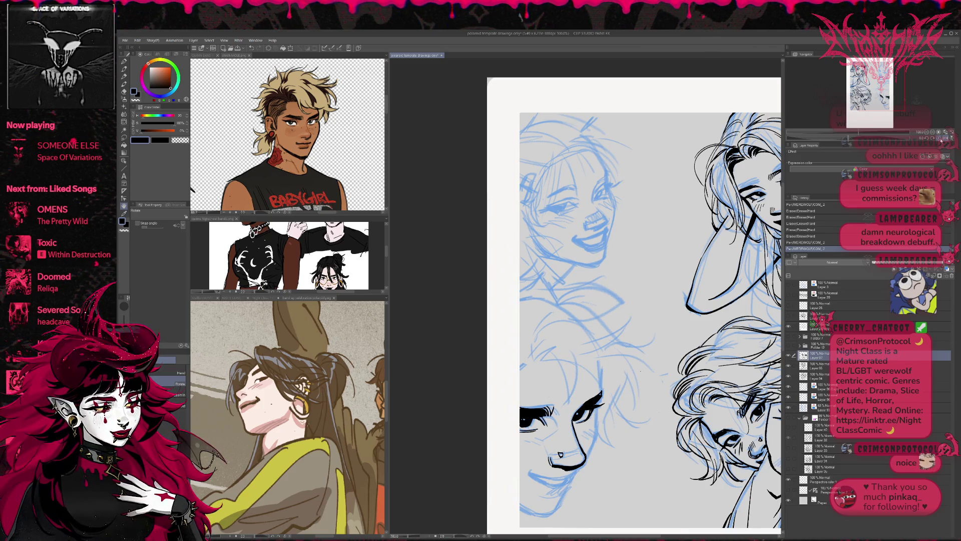
left_click(923, 139)
left_click(939, 138)
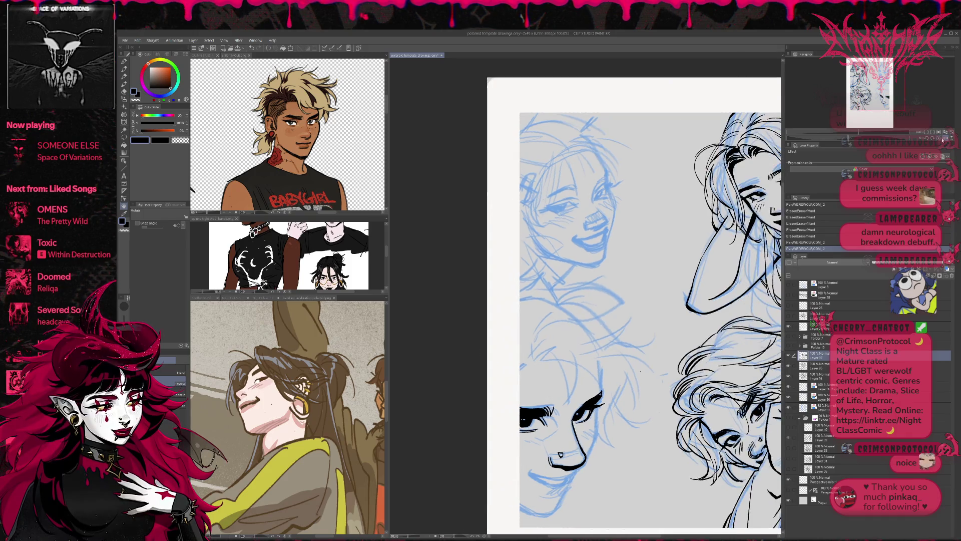
left_click(945, 139)
left_click_drag(647, 315, 616, 296)
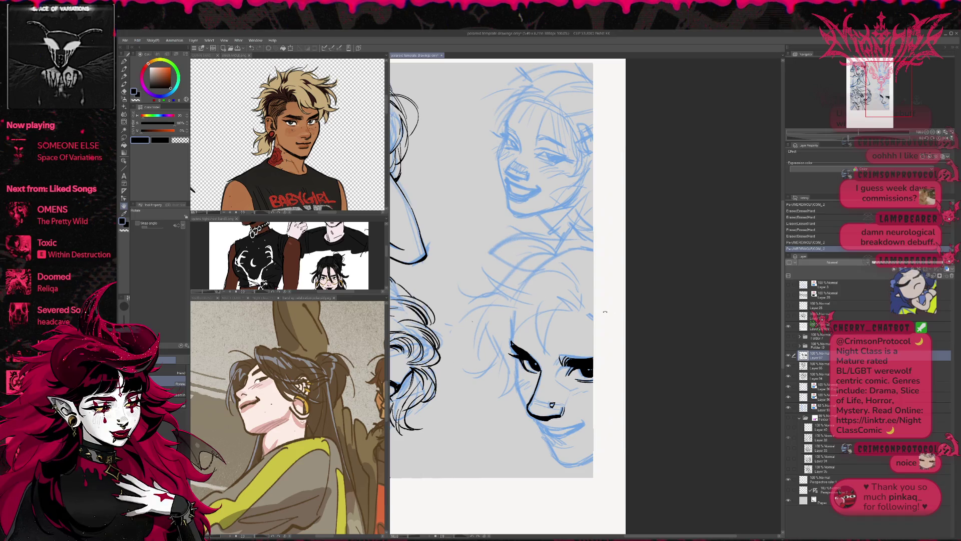
- Erase and touch up the black ink just beside the lower face's eye
left_click_drag(600, 327, 599, 310)
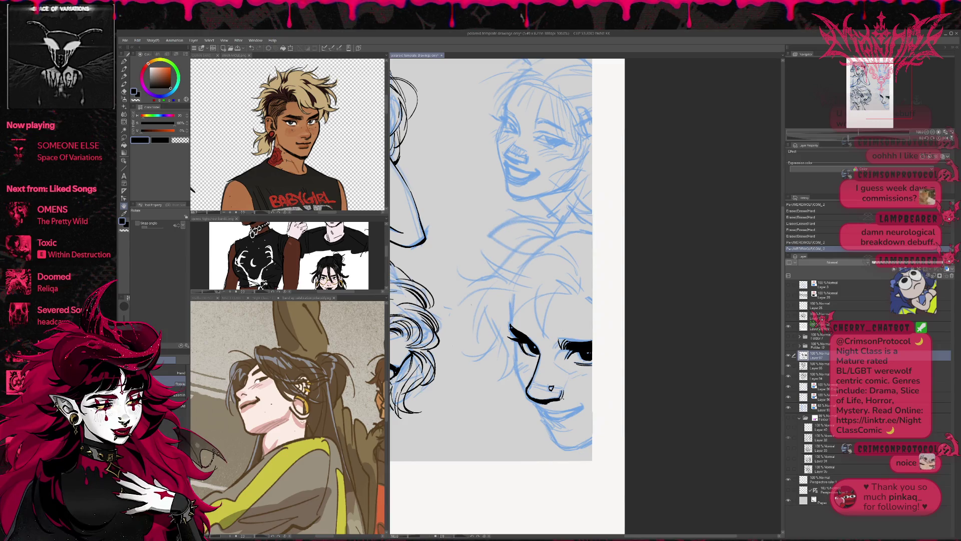
key("e")
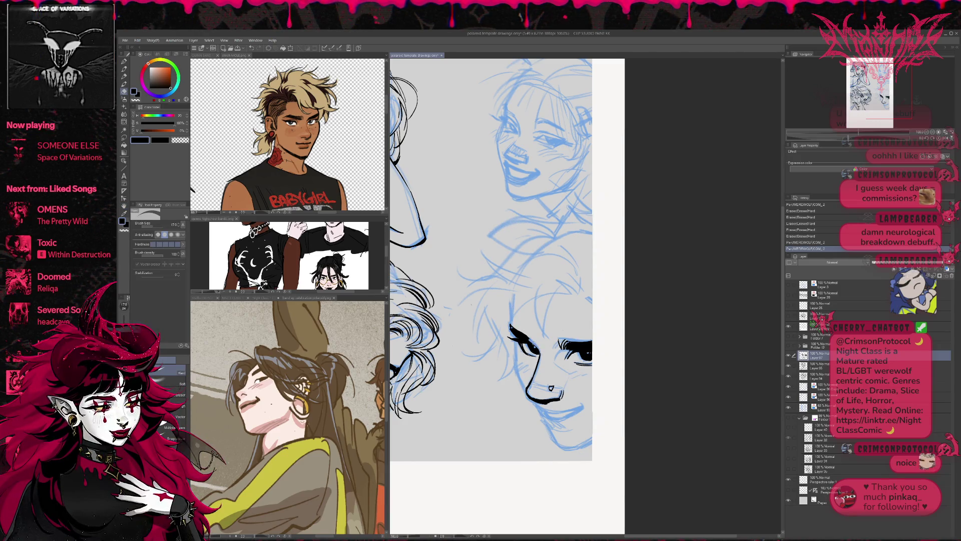
left_click_drag(516, 336, 531, 344)
key("p")
left_click_drag(525, 342, 534, 346)
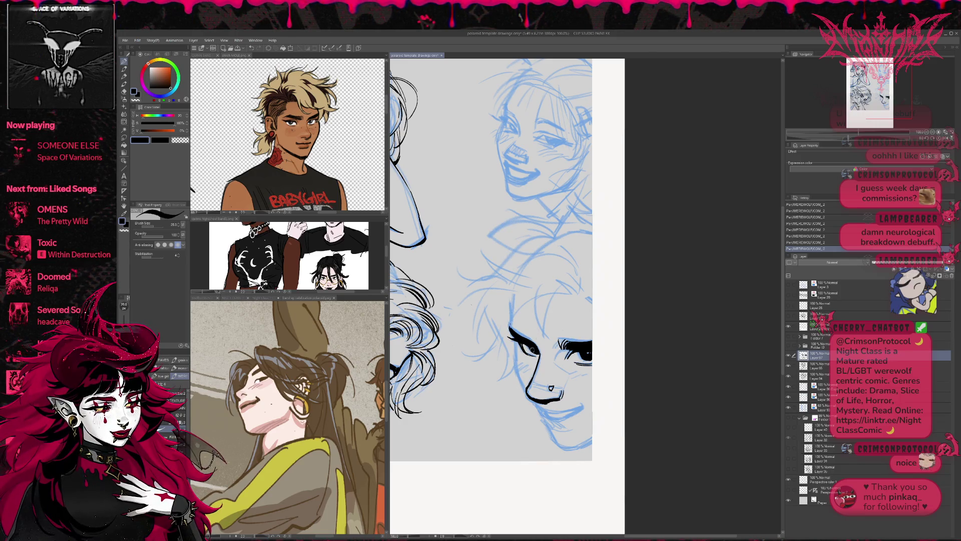
key("e")
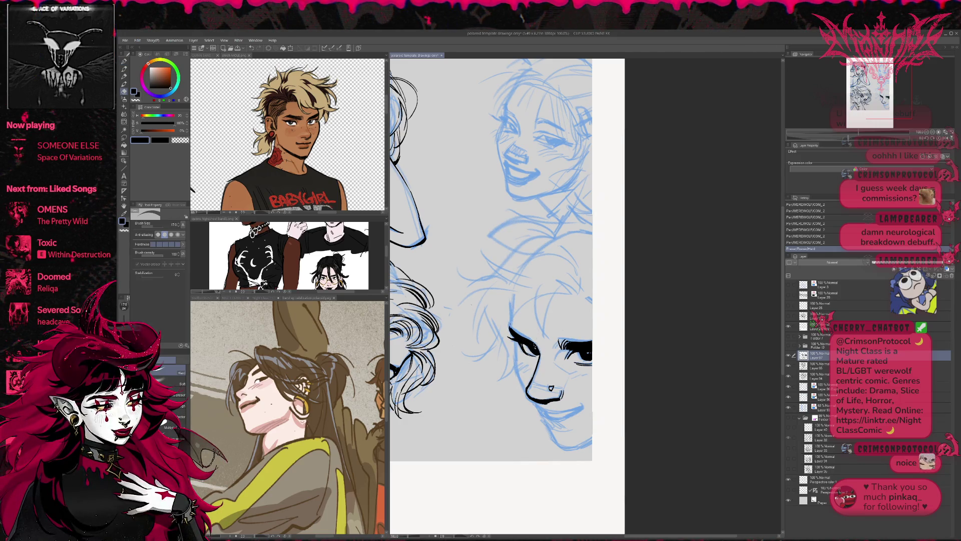
- Mirror the view back, tilt it slightly, and erase stray ink near the left eyelash
key("h")
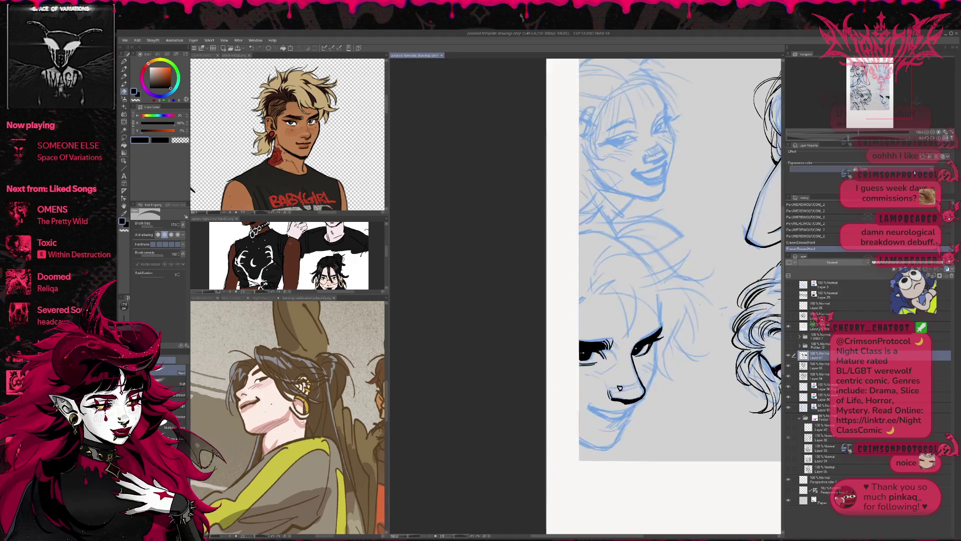
left_click_drag(701, 350, 717, 334)
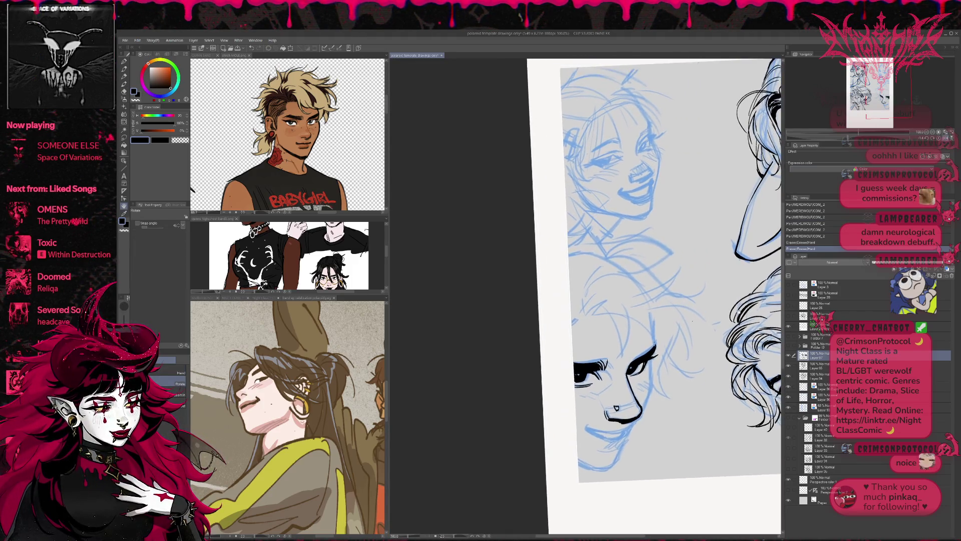
key("p")
key("e")
mouse_move(572, 358)
left_mouse_down()
mouse_move(610, 375)
mouse_move(605, 363)
left_mouse_up()
- Ink eyelash strokes on the left eye
key("p")
key("e")
key("p")
left_click_drag(602, 370, 614, 368)
left_click_drag(607, 373, 630, 366)
key("e")
key("p")
- Add small ink strokes near the eye and erase a stray bit of ink
key("e")
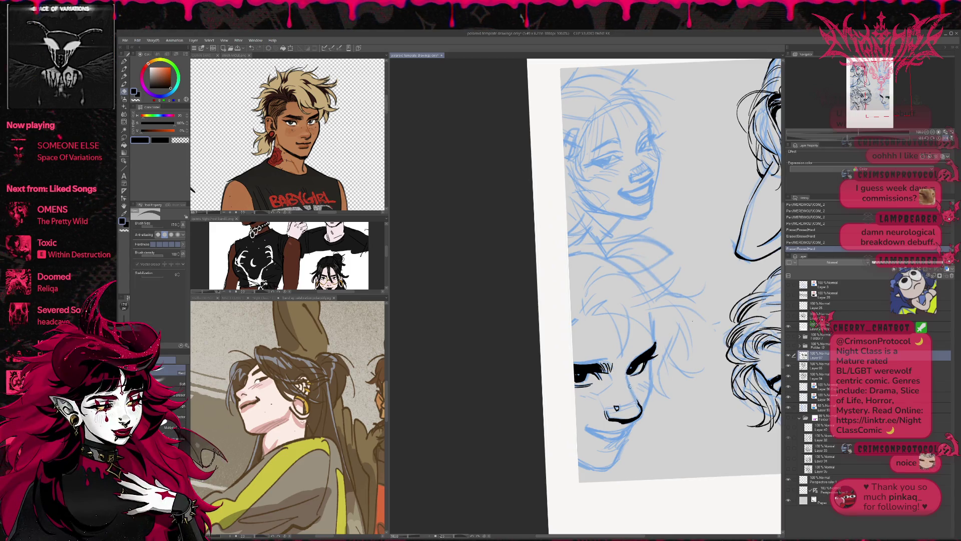
key("p")
left_click_drag(630, 357, 644, 352)
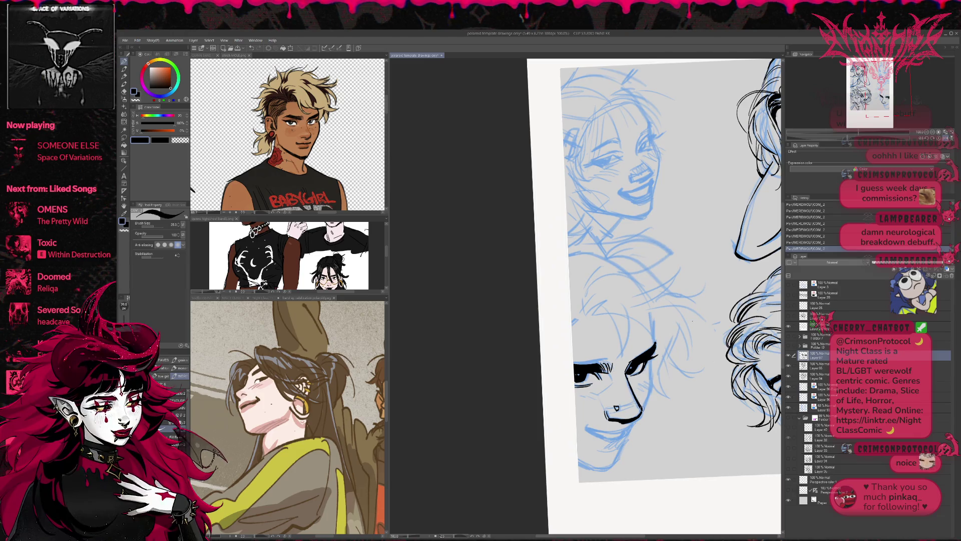
key("e")
left_click_drag(625, 383, 623, 382)
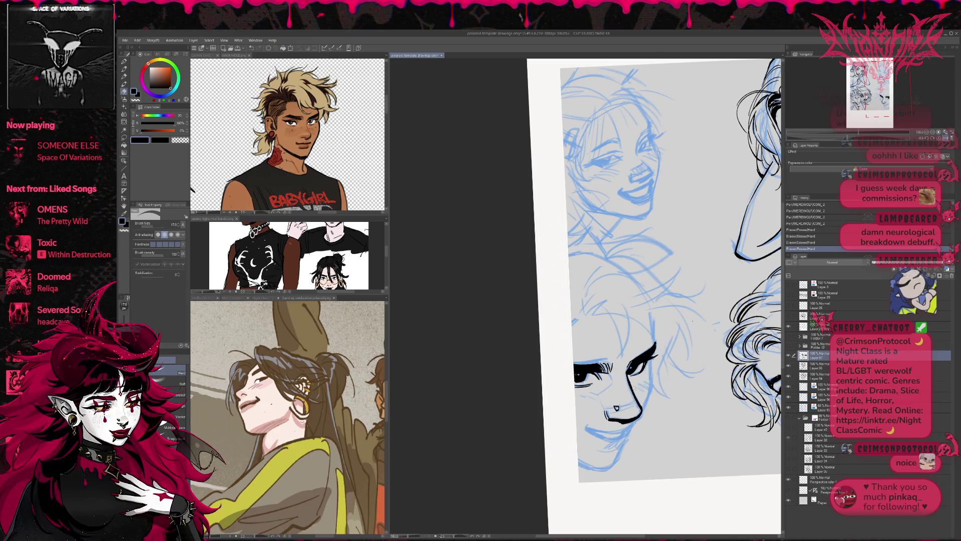
- Rotate the page the other way and try ink strokes near the eye, undoing both
key("r")
left_click_drag(693, 320, 675, 378)
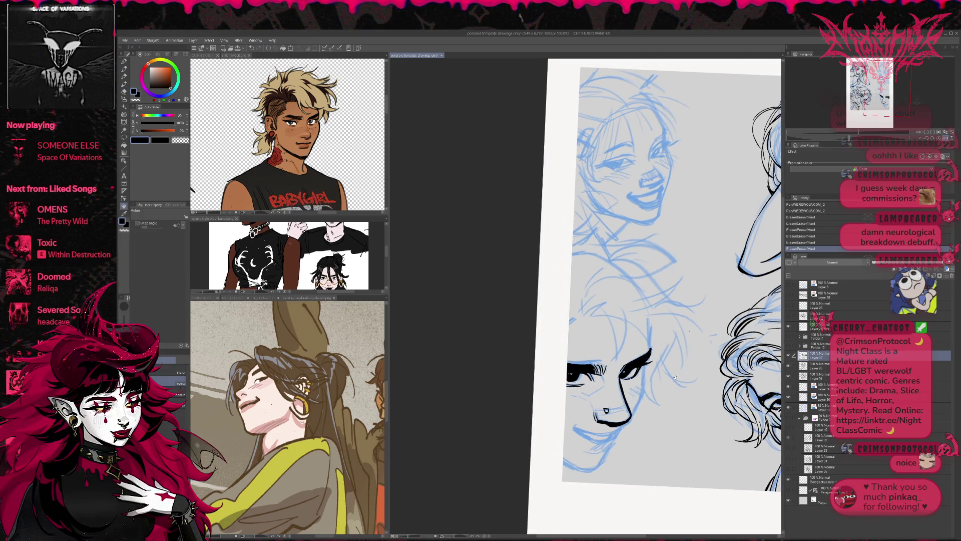
key("p")
left_click_drag(619, 379, 652, 365)
key("ctrl+z")
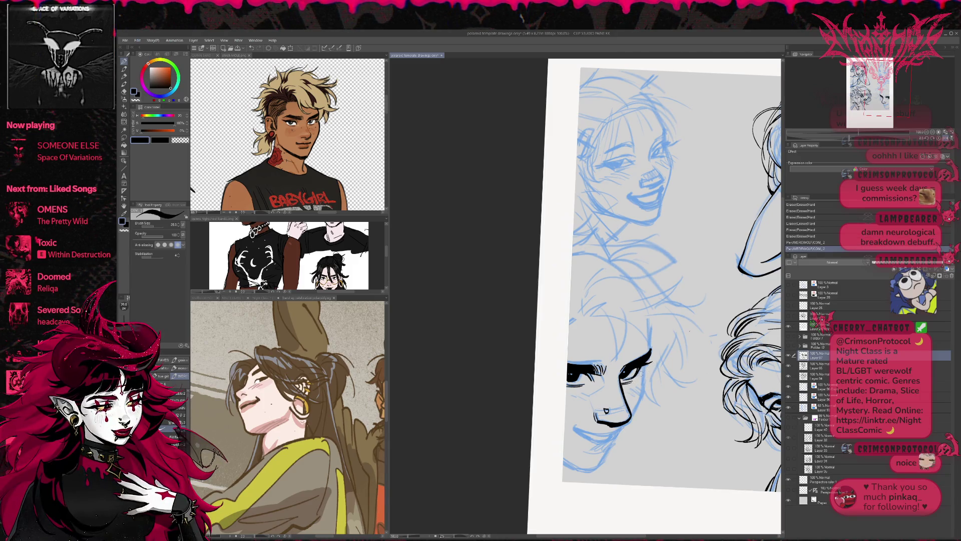
left_click_drag(647, 371, 648, 367)
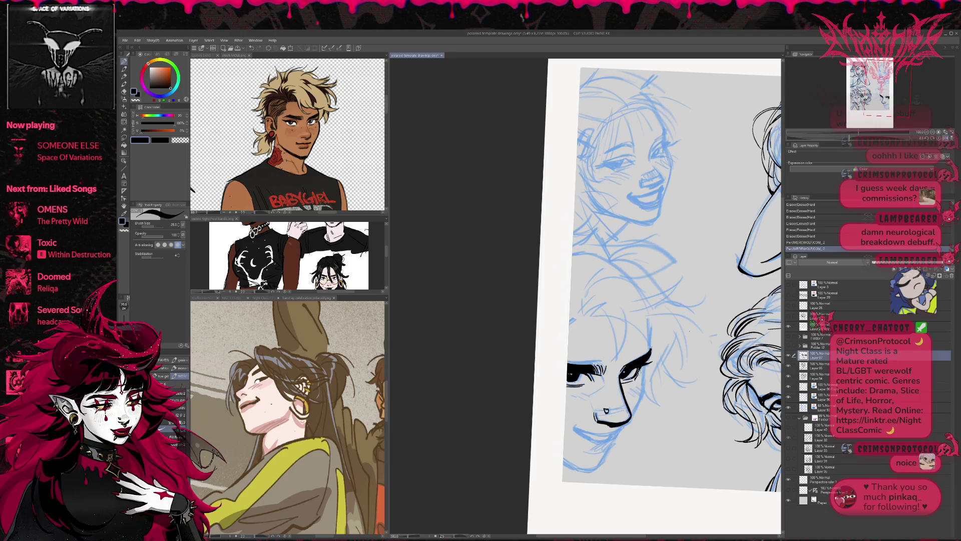
key("ctrl+z")
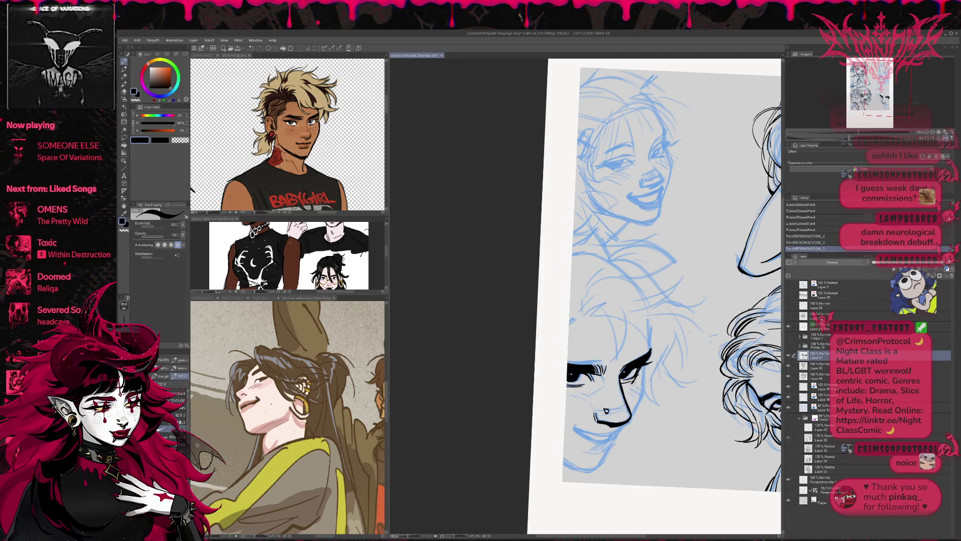
- Erase small ink bits near the right eye, then mirror the view and reset its rotation
key("ctrl+y")
key("e")
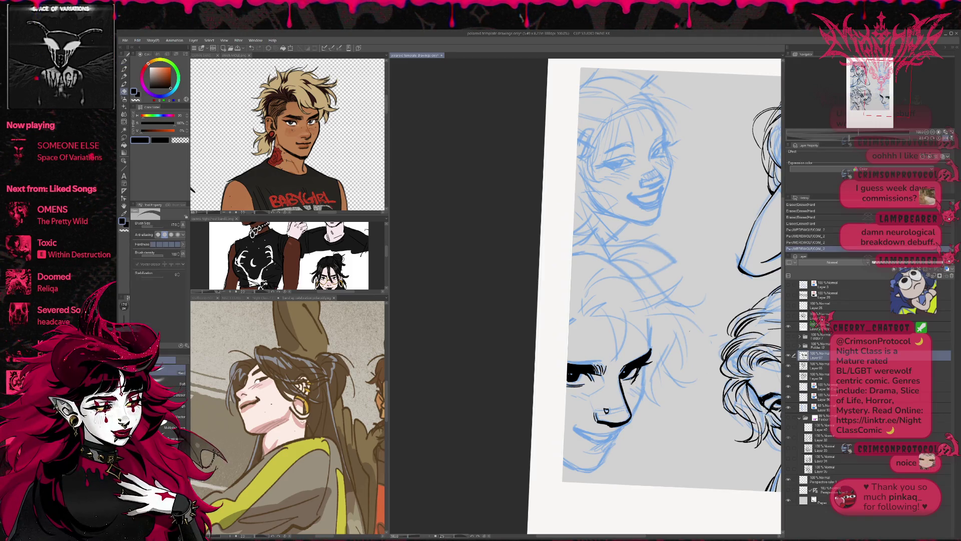
left_click_drag(646, 373, 647, 369)
key("p")
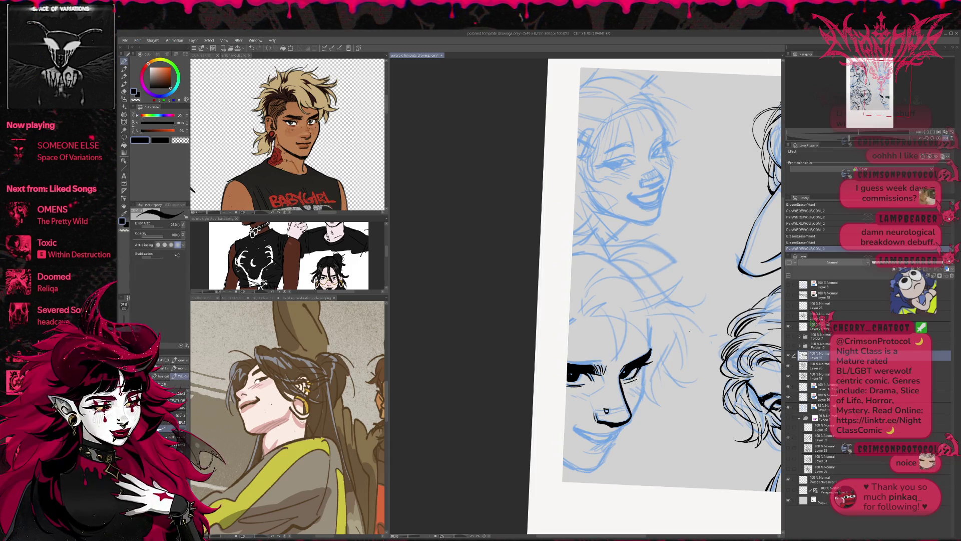
key("r")
left_click_drag(932, 150, 940, 140)
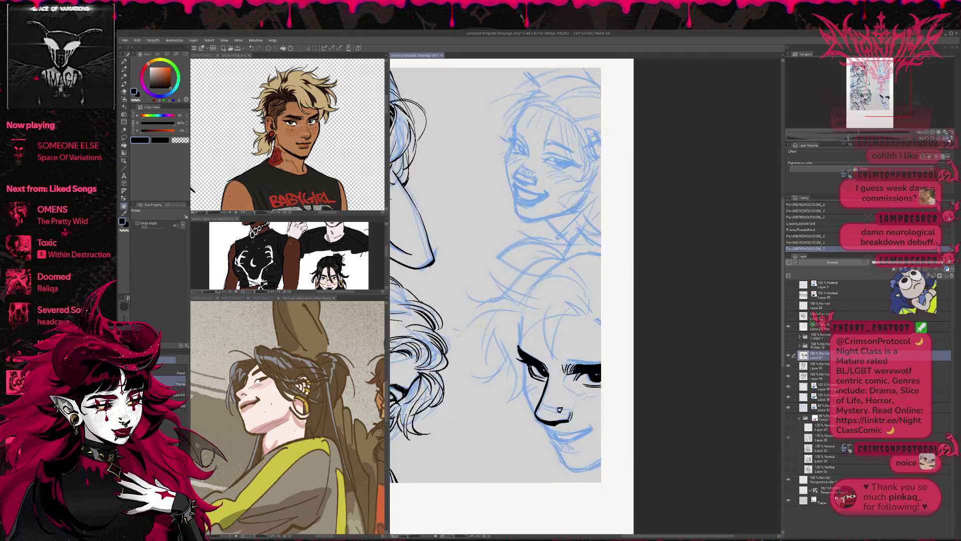
left_click(940, 138)
- Add a tiny ink mark at the eye and clean up the ink around it
key("p")
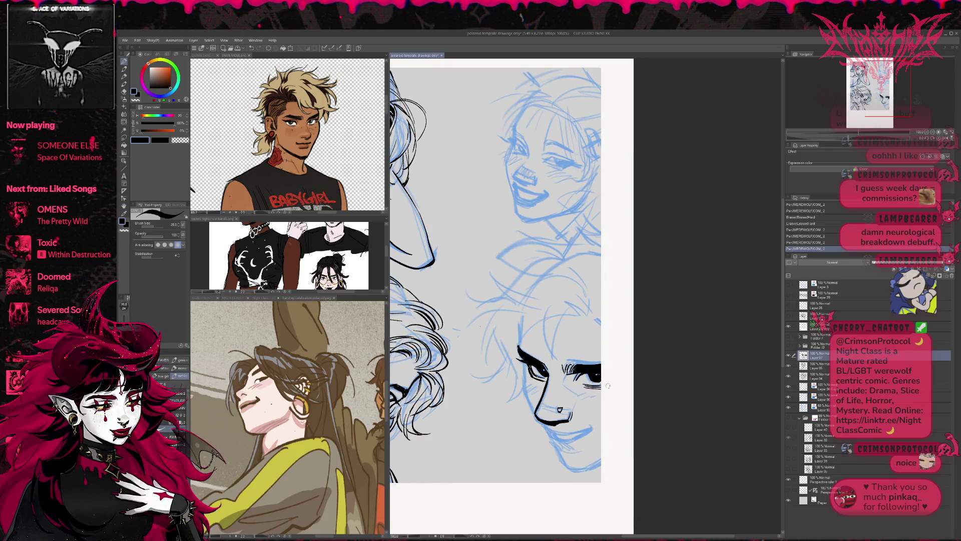
left_click_drag(584, 385, 595, 391)
key("e")
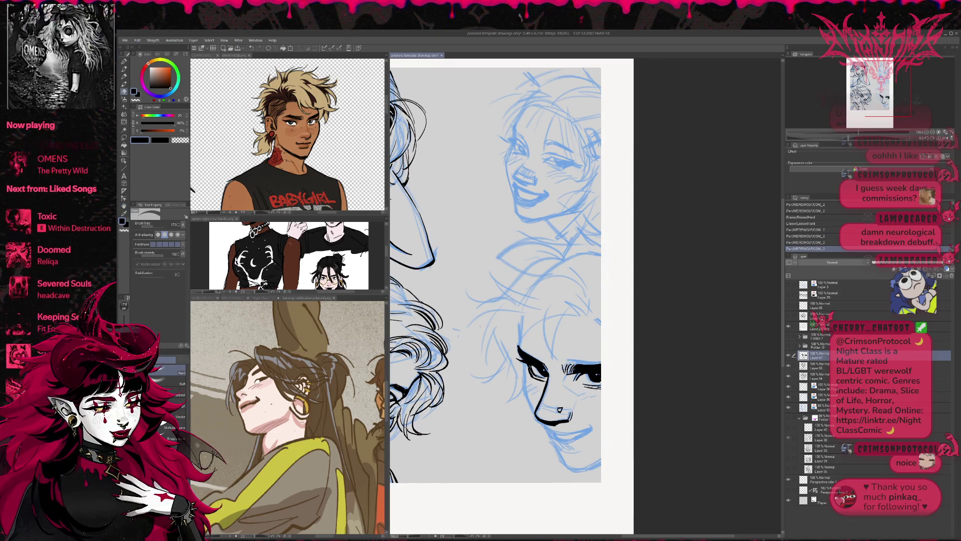
left_click_drag(528, 370, 534, 375)
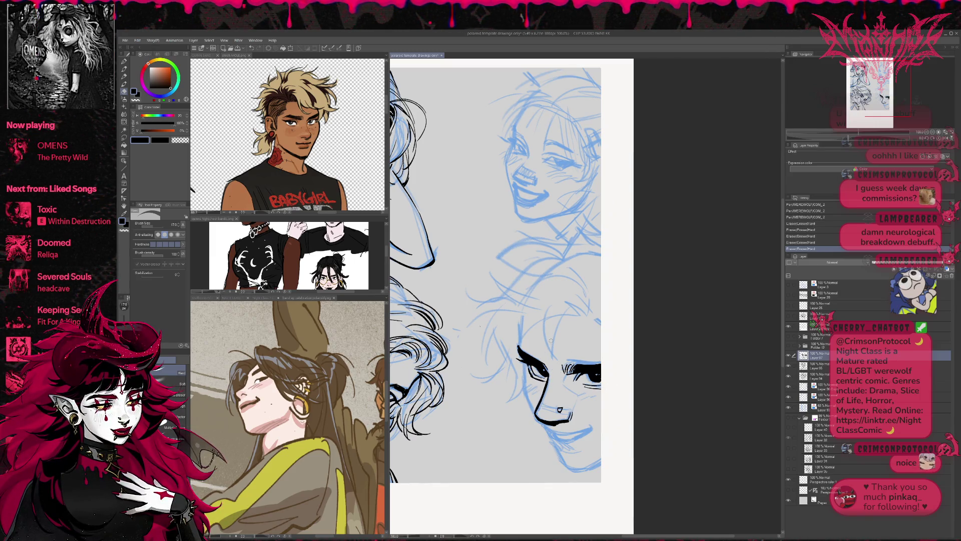
key("p")
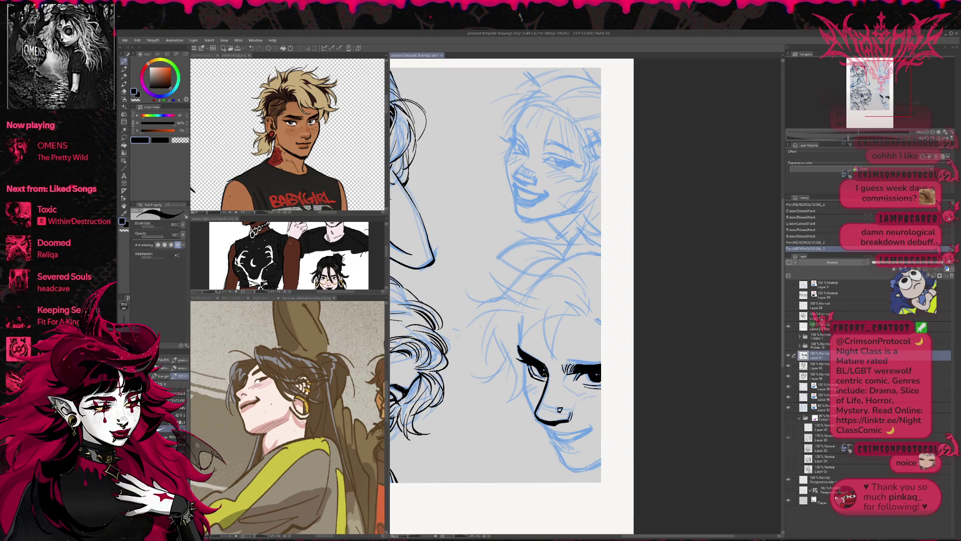
key("e")
left_click_drag(531, 367, 543, 375)
key("p")
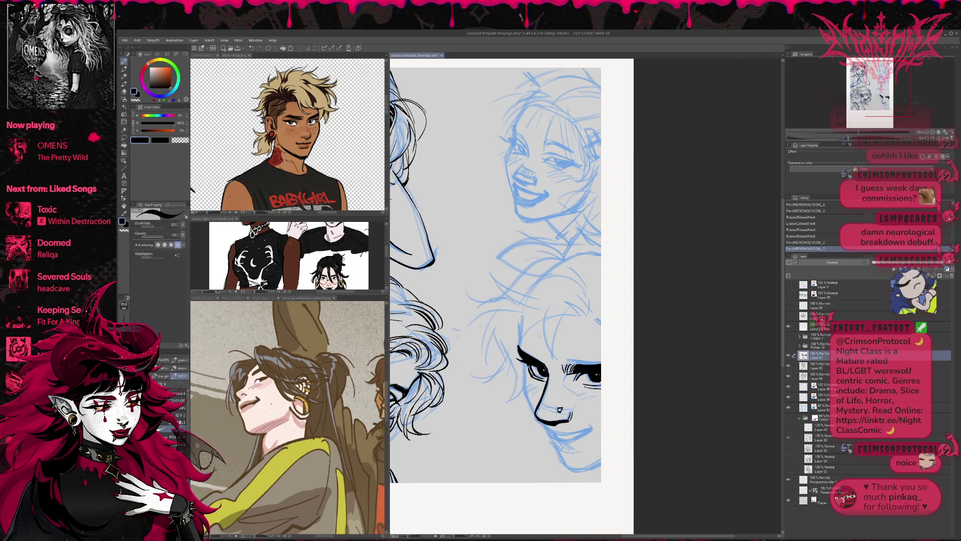
- Darken the eye's lower lid line, erase a small spot, and rotate the view slightly
left_click_drag(558, 324, 549, 330)
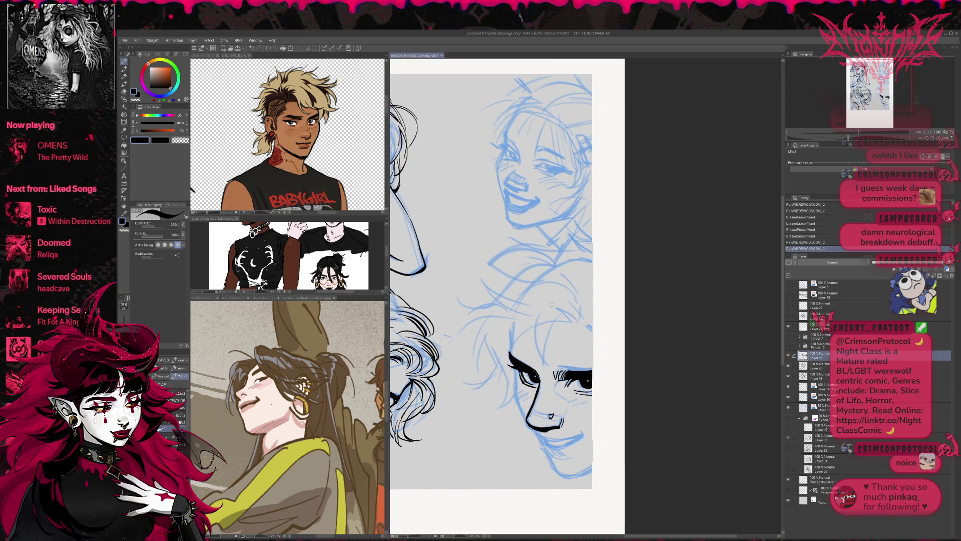
left_click_drag(526, 385, 529, 386)
key("e")
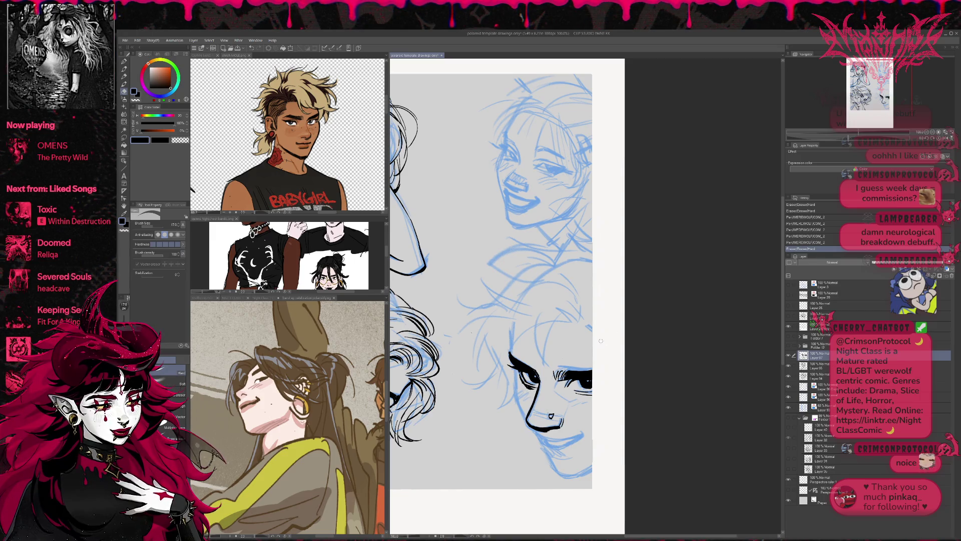
left_click_drag(601, 341, 596, 331)
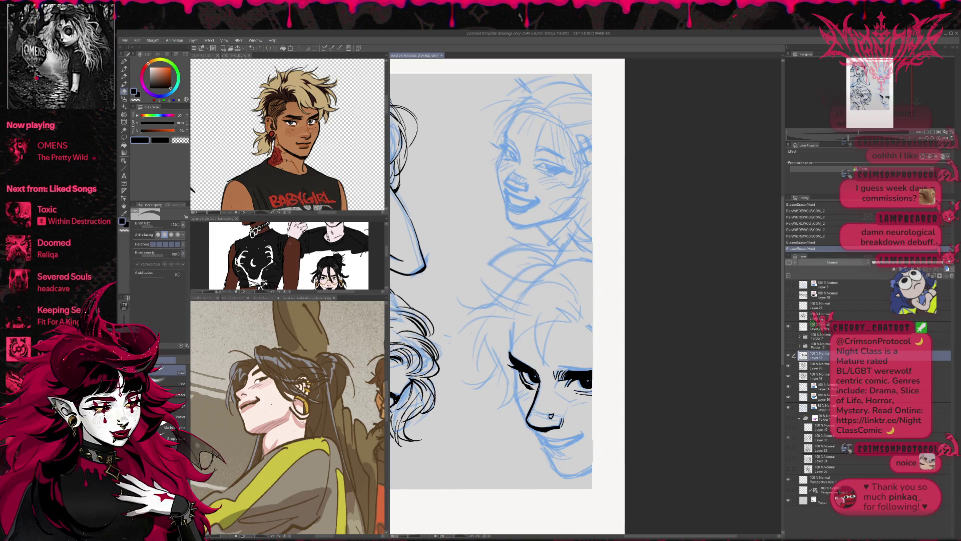
key("r")
left_click_drag(626, 306, 633, 328)
key("p")
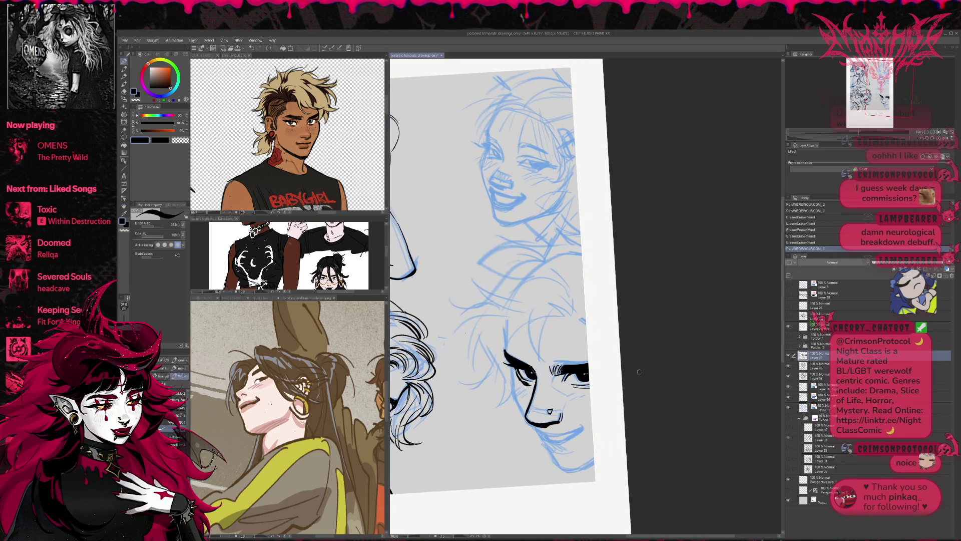
- Ink and thicken the chin line, trimming its tip and adding a short stroke
left_click_drag(619, 360, 609, 345)
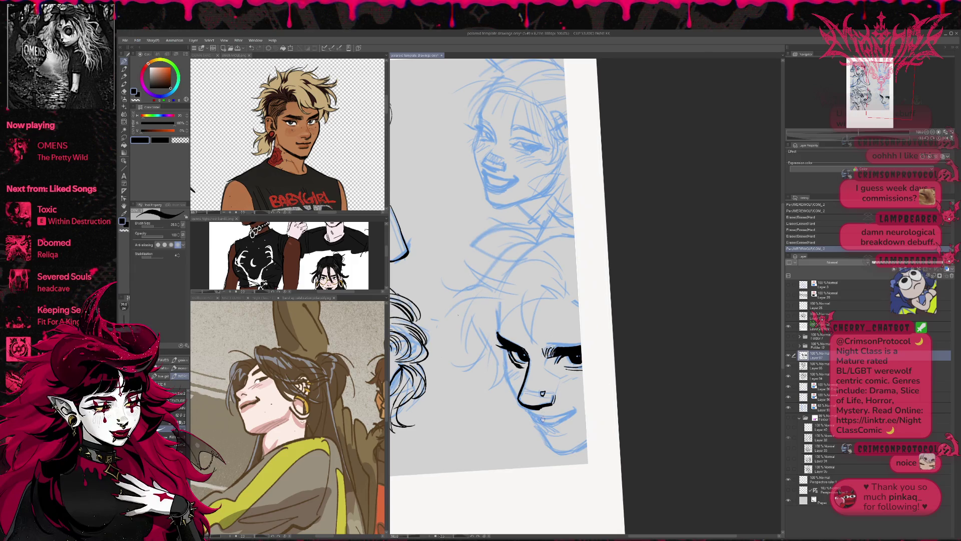
left_click_drag(535, 416, 550, 423)
left_click_drag(550, 422, 565, 416)
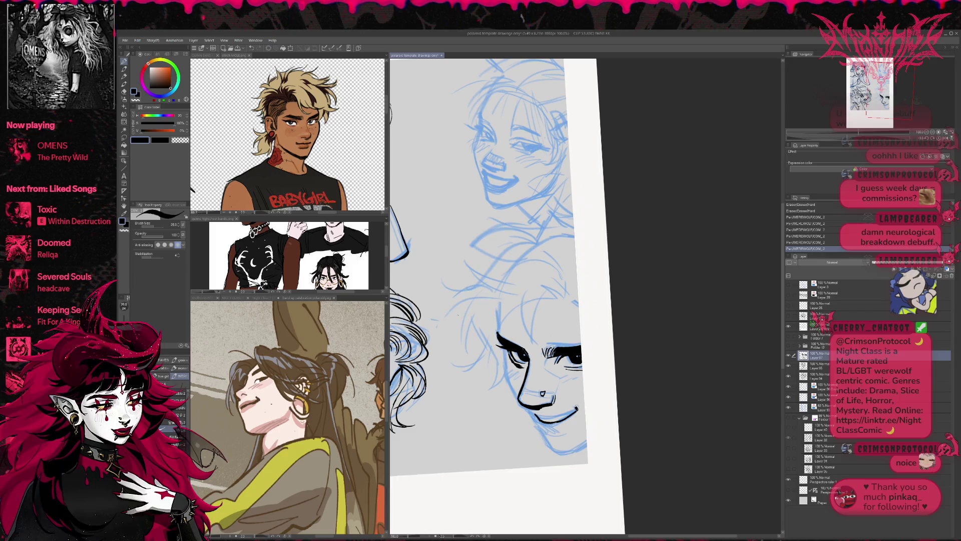
left_click_drag(530, 412, 552, 420)
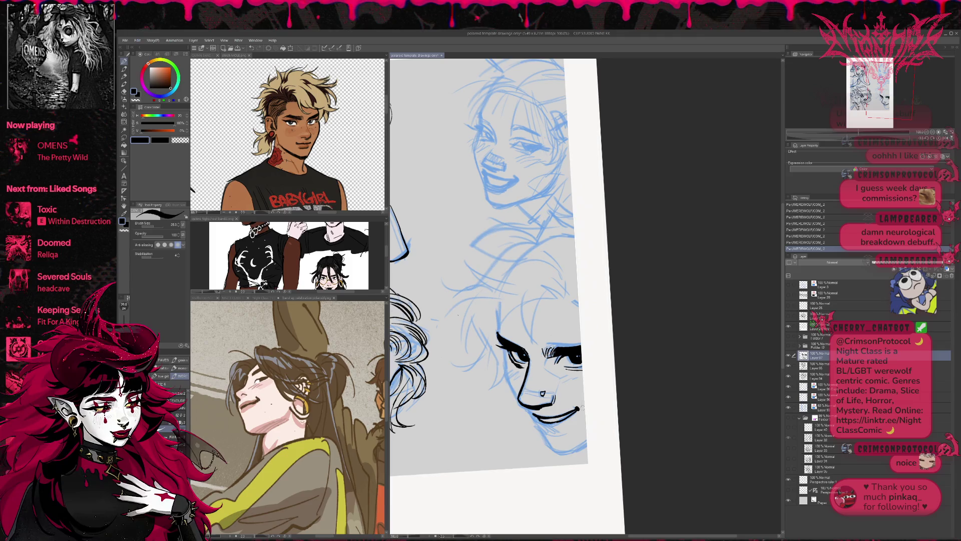
key("e")
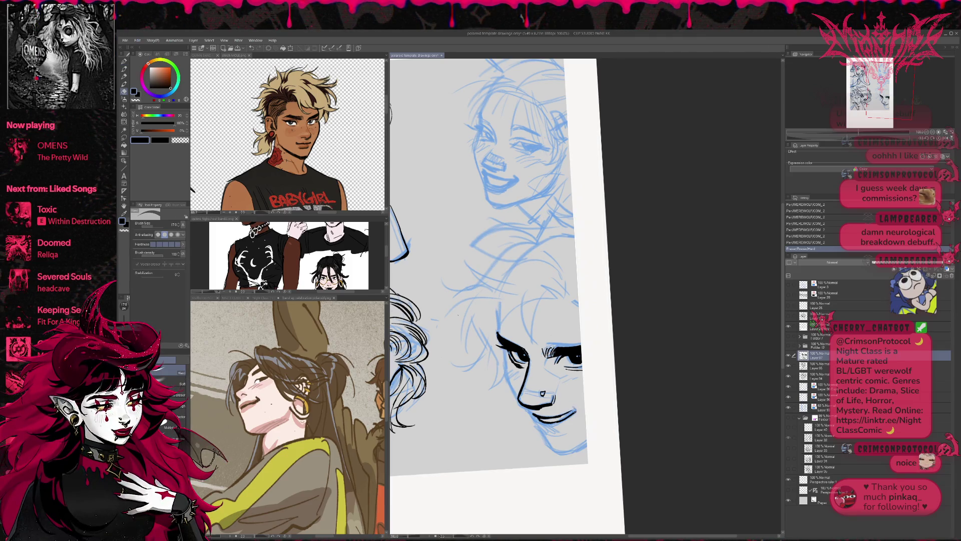
left_click_drag(574, 409, 579, 411)
key("p")
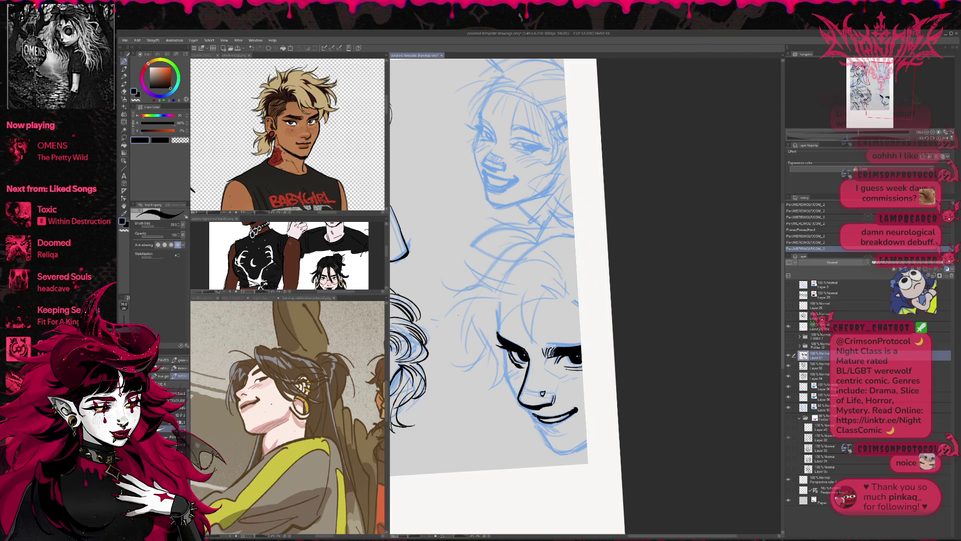
left_click_drag(527, 408, 536, 416)
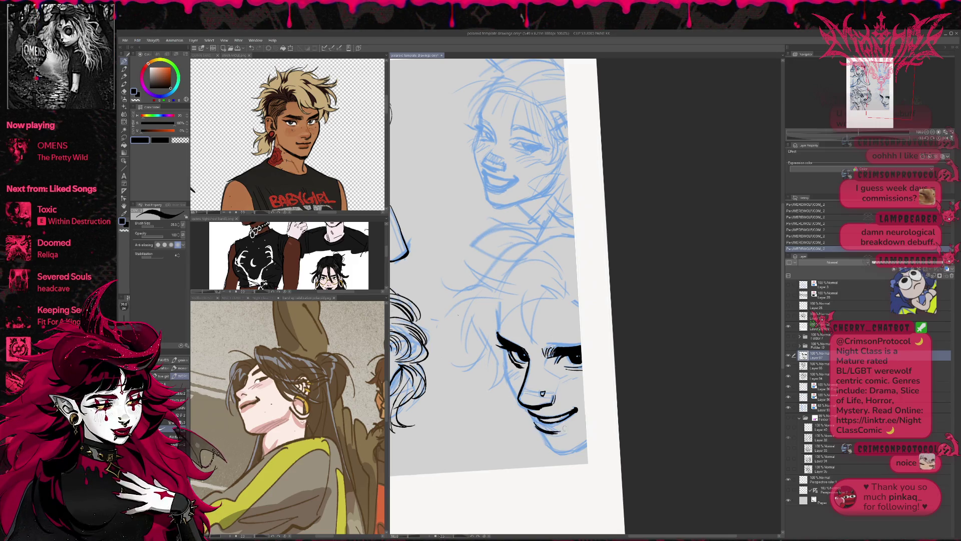
- Add a small ink dot on the face, erase small bits, and mirror the view horizontally
key("e")
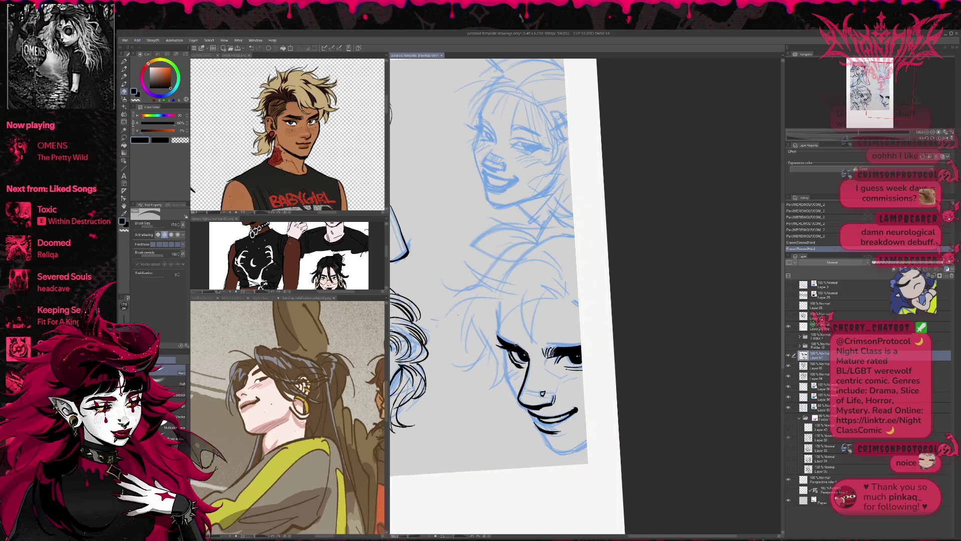
key("p")
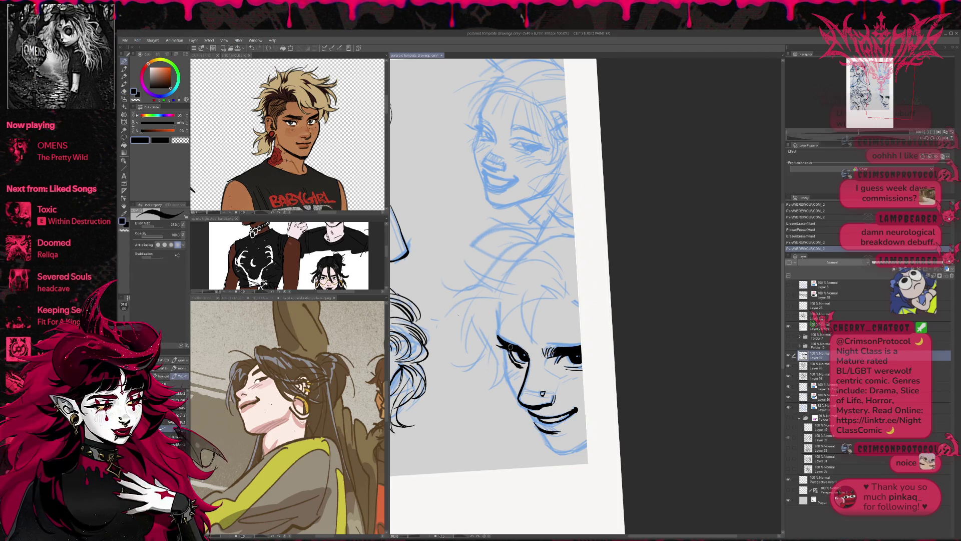
left_click(526, 347)
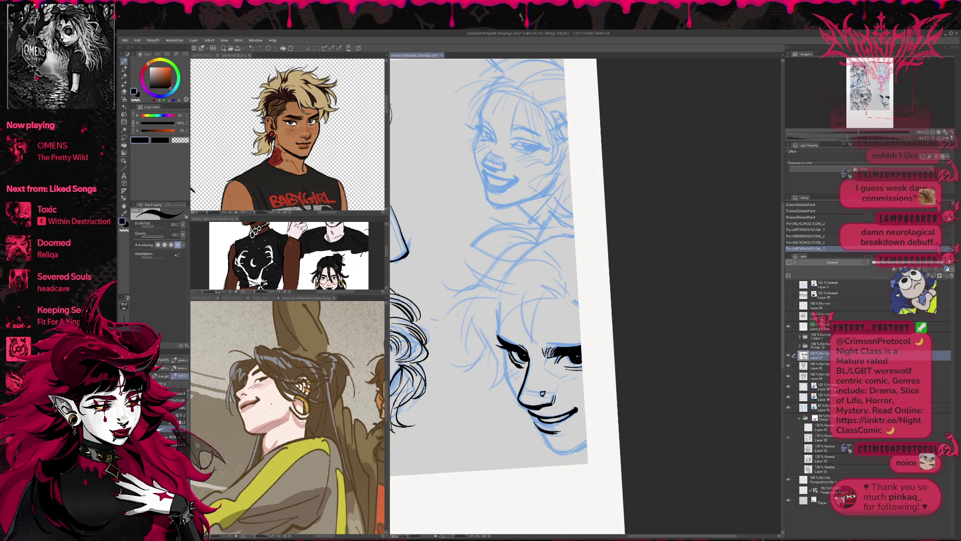
key("e")
left_click(530, 350)
left_click(531, 351)
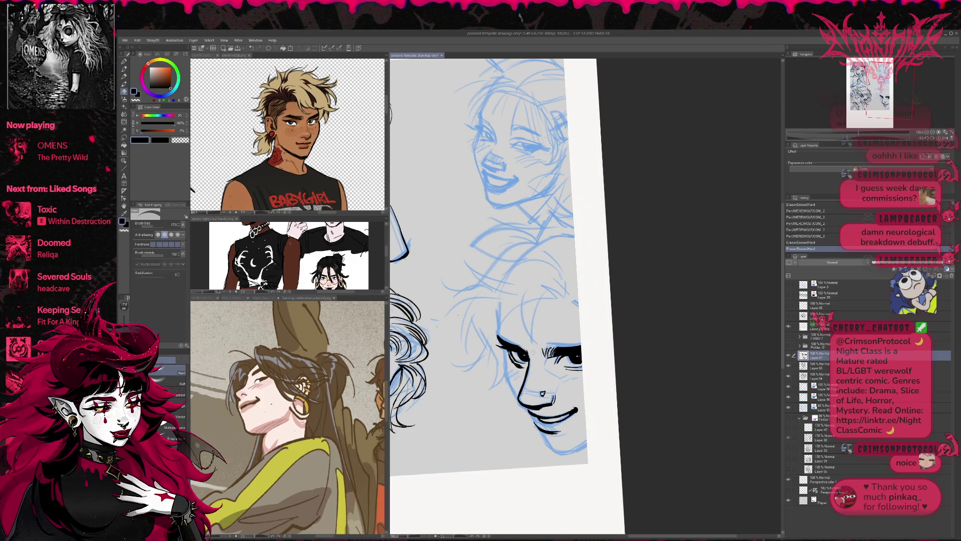
left_click(945, 138)
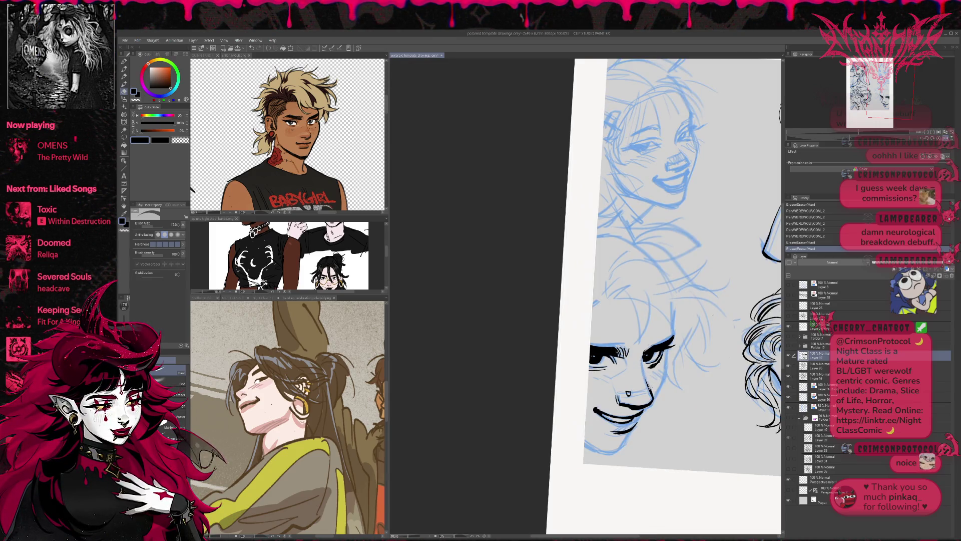
- Rotate the page view further and erase small ink spots on the face
key("p")
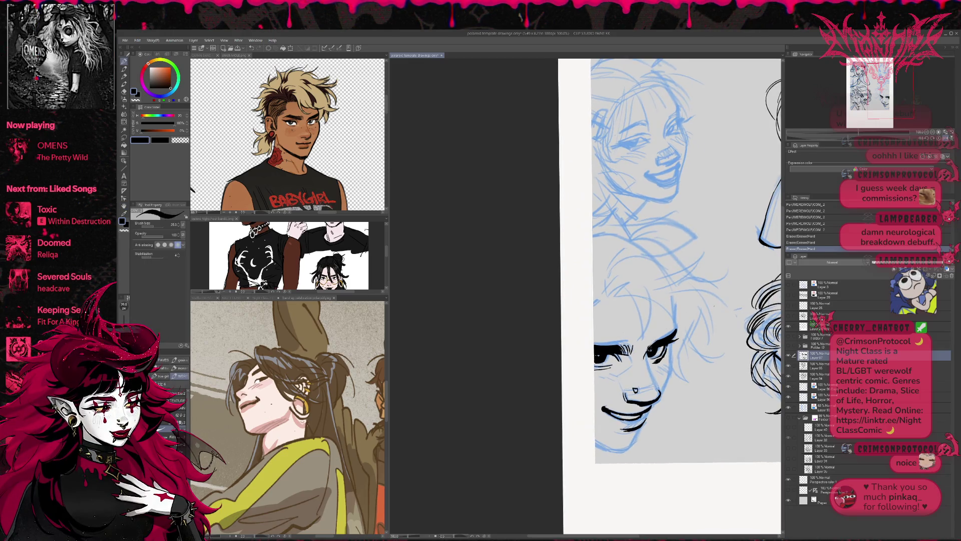
key("e")
left_click(661, 388)
key("r")
left_click_drag(690, 369, 646, 362)
key("e")
left_click(623, 359)
left_click(623, 359)
- Add small ink marks near the eye and cheek, then erase stray ink nearby
key("p")
left_click(626, 360)
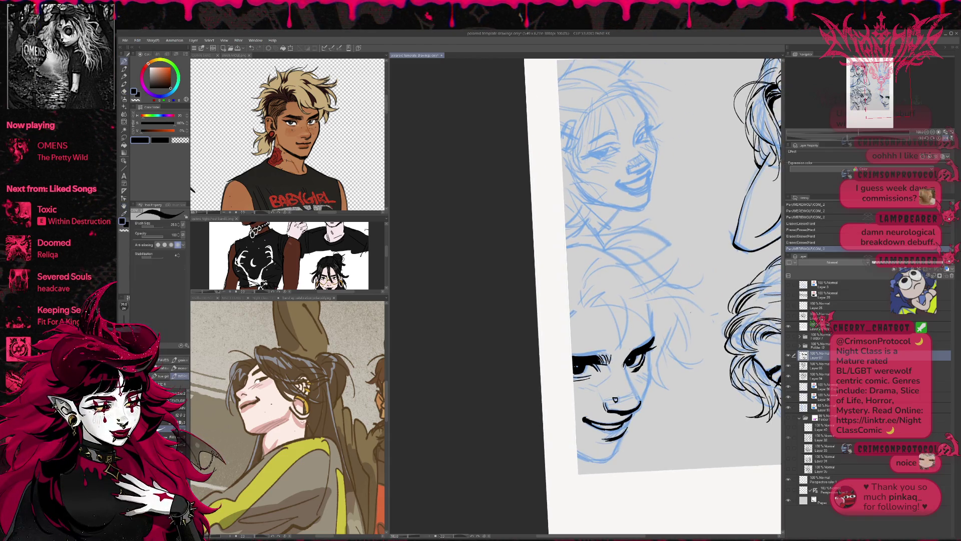
left_click(631, 383)
left_click(631, 382)
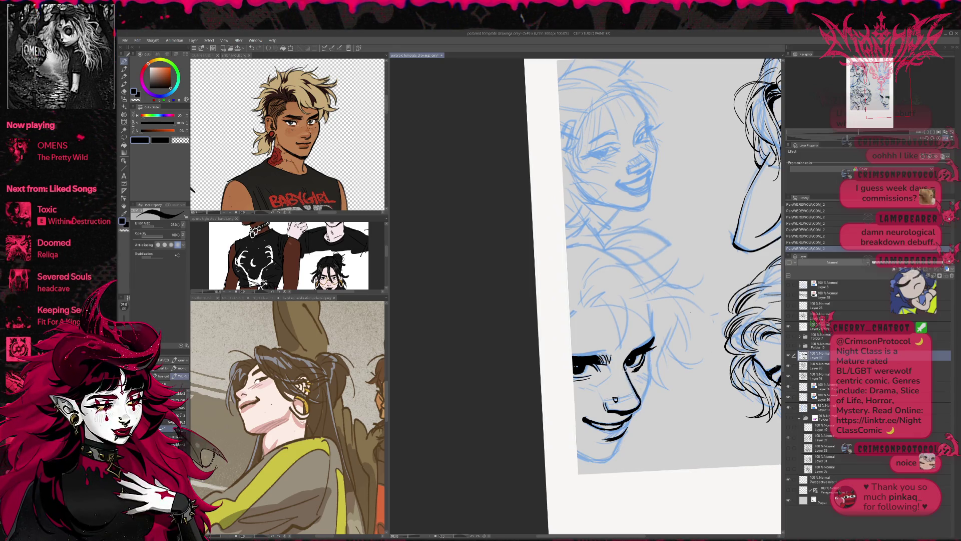
key("e")
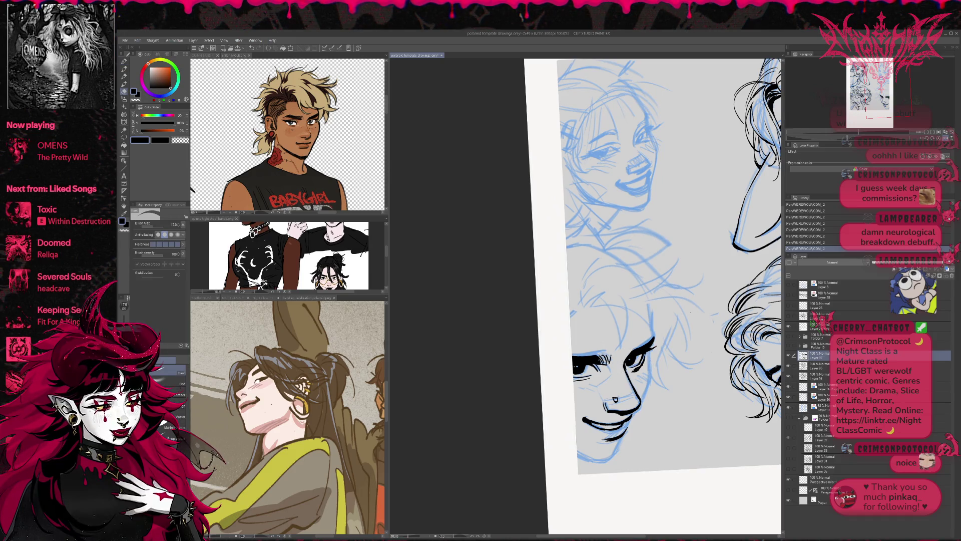
left_click_drag(651, 300, 661, 291)
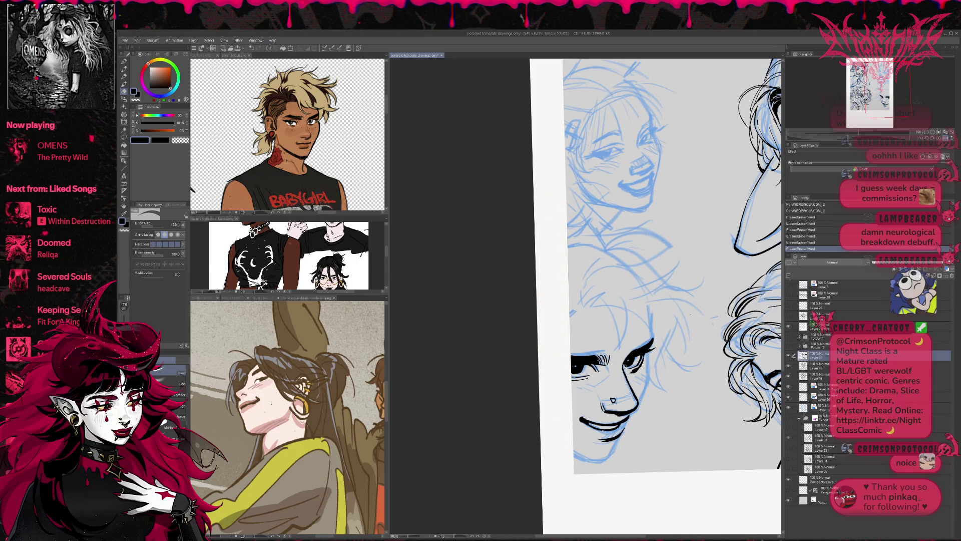
- Draw new ink strokes on the face, undoing and redoing the last one to compare
key("p")
left_click(644, 347)
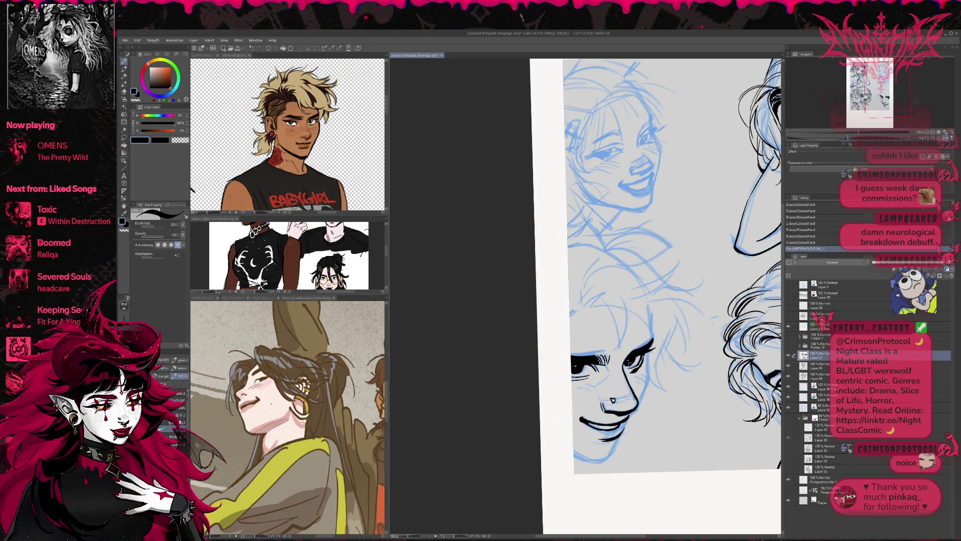
left_click_drag(650, 300, 665, 316)
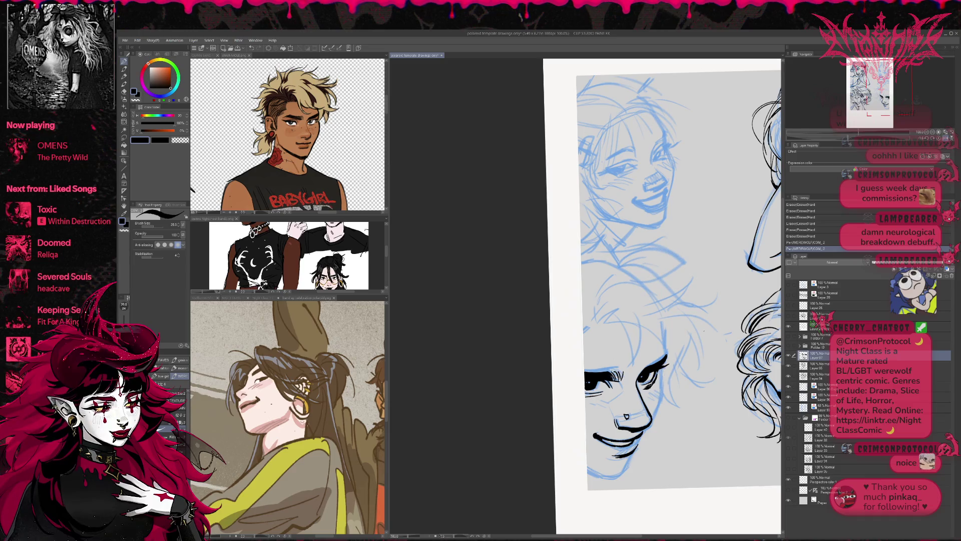
left_click_drag(651, 381, 661, 386)
key("ctrl+z")
key("ctrl+y")
key("ctrl+z")
key("ctrl+y")
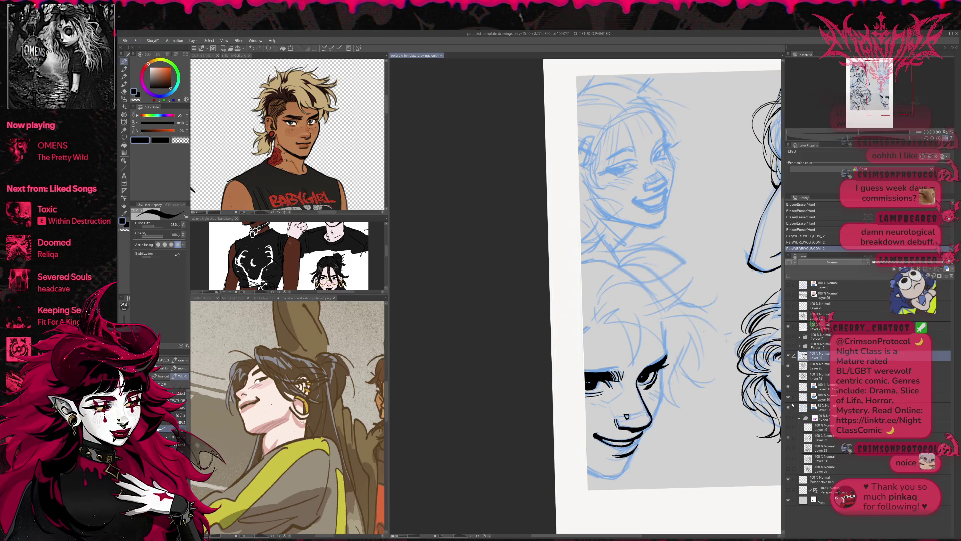
- Hide the blue sketch layer and check the line art in a rotated, mirrored view
left_click(789, 407)
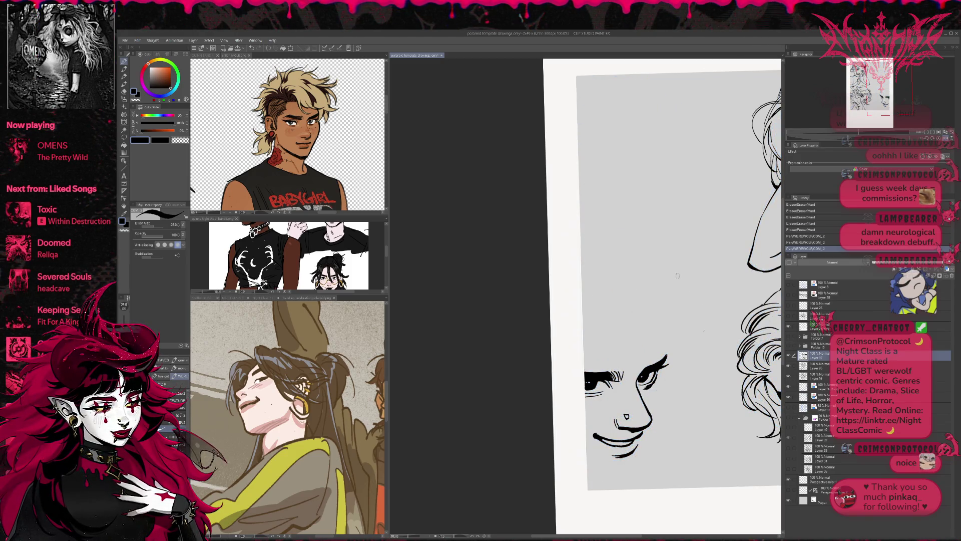
left_click_drag(681, 271, 675, 231)
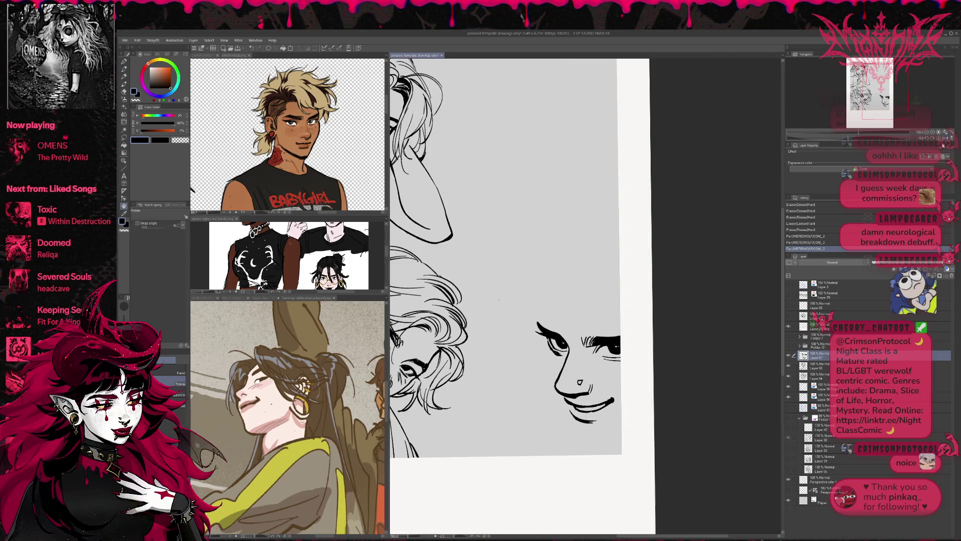
key("h")
left_click_drag(724, 281, 725, 295)
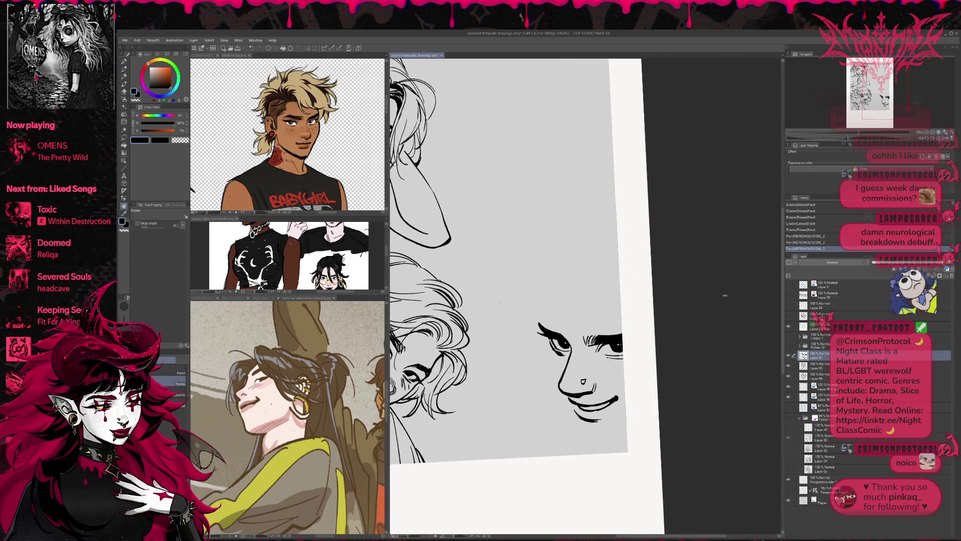
- Add short ink strokes beside the nose and erase part of the surrounding line work
key("p")
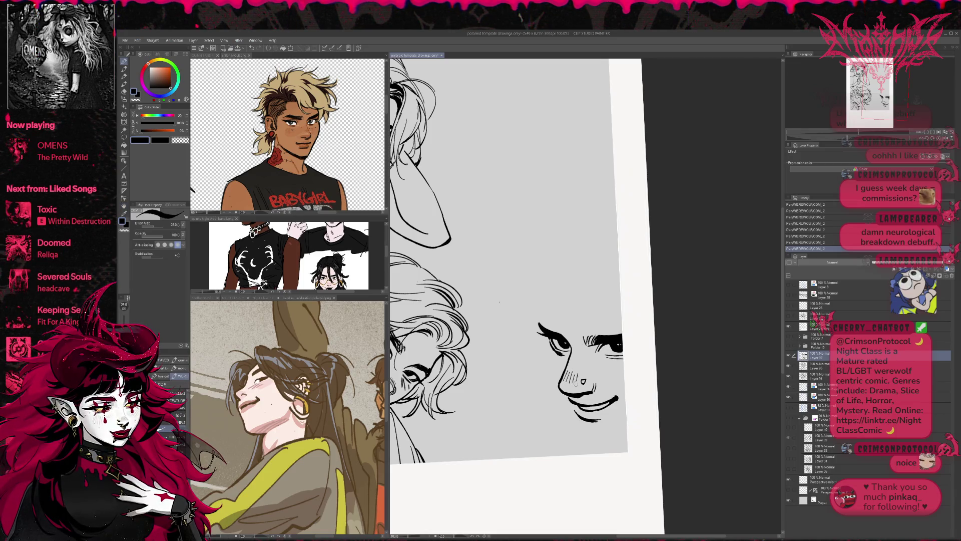
key("e")
key("p")
mouse_move(594, 383)
left_mouse_down()
mouse_move(596, 390)
mouse_move(654, 359)
left_mouse_up()
key("e")
key("p")
key("e")
left_click_drag(593, 380, 596, 386)
left_click_drag(593, 382, 596, 388)
key("p")
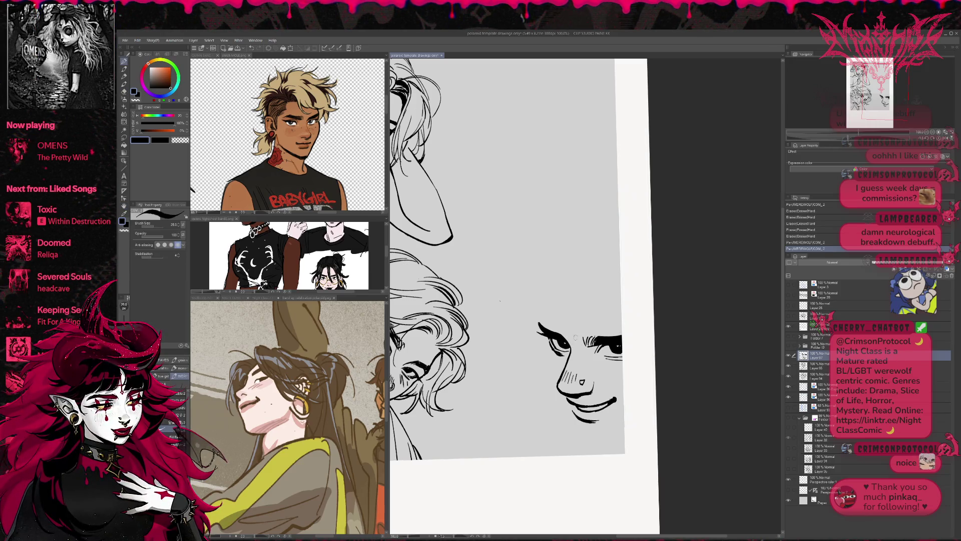
- Erase and redraw stray face lines, then show the blue sketch layer again
key("e")
mouse_move(645, 308)
left_mouse_down()
mouse_move(544, 321)
mouse_move(556, 318)
left_mouse_up()
key("p")
left_click_drag(555, 319, 559, 316)
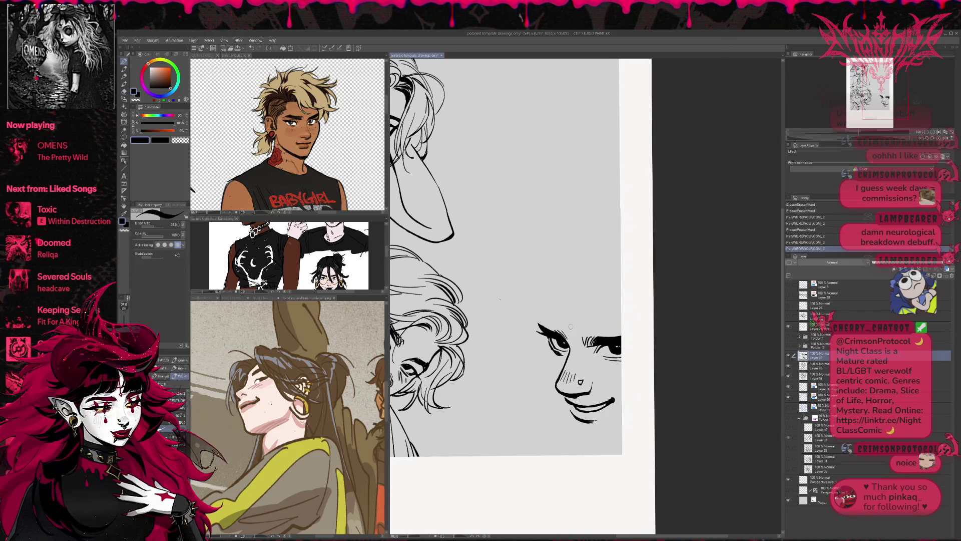
key("e")
left_click_drag(623, 326, 605, 337)
key("p")
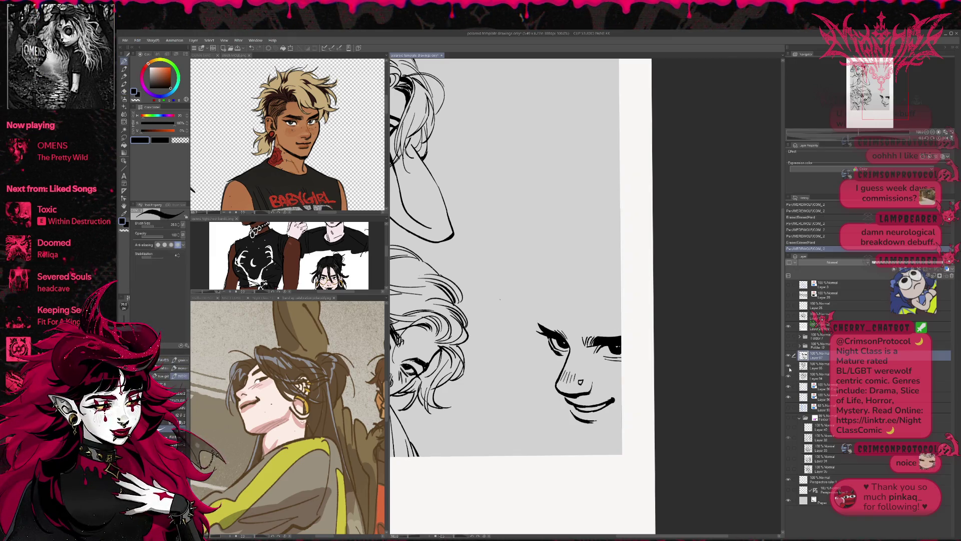
left_click(789, 408)
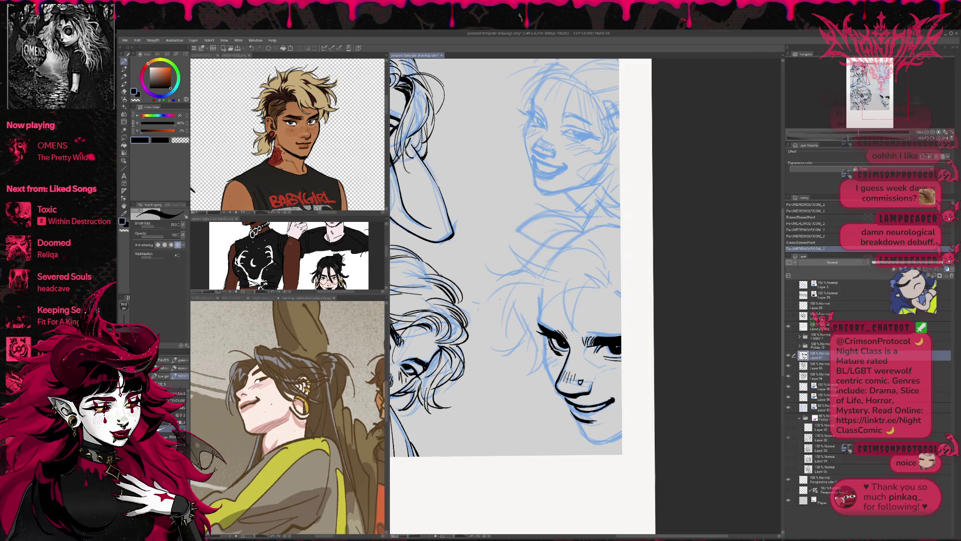
- Try a line by the lower face's eye and undo it, then erase and redraw part of the chin
left_click_drag(545, 348, 549, 365)
left_click_drag(542, 329, 550, 365)
key("ctrl+z")
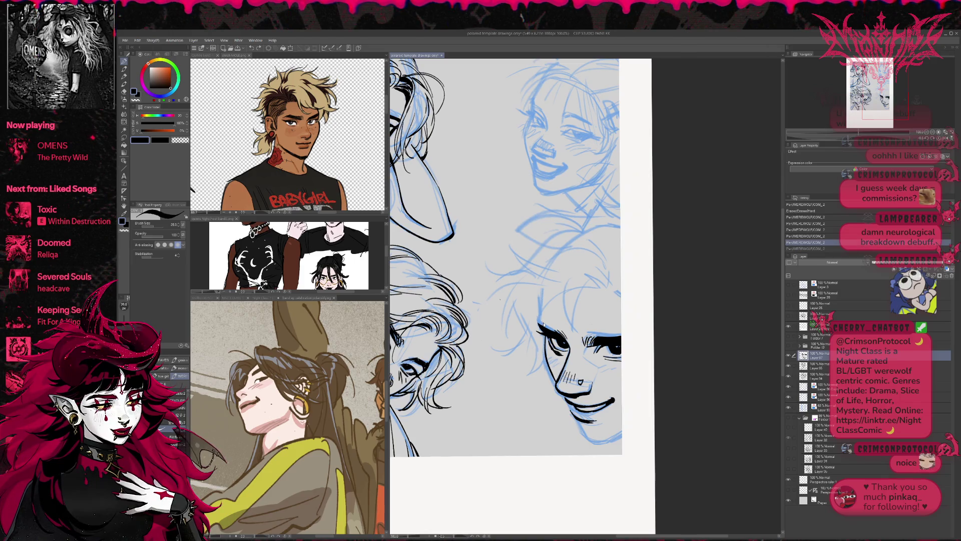
key("ctrl+y")
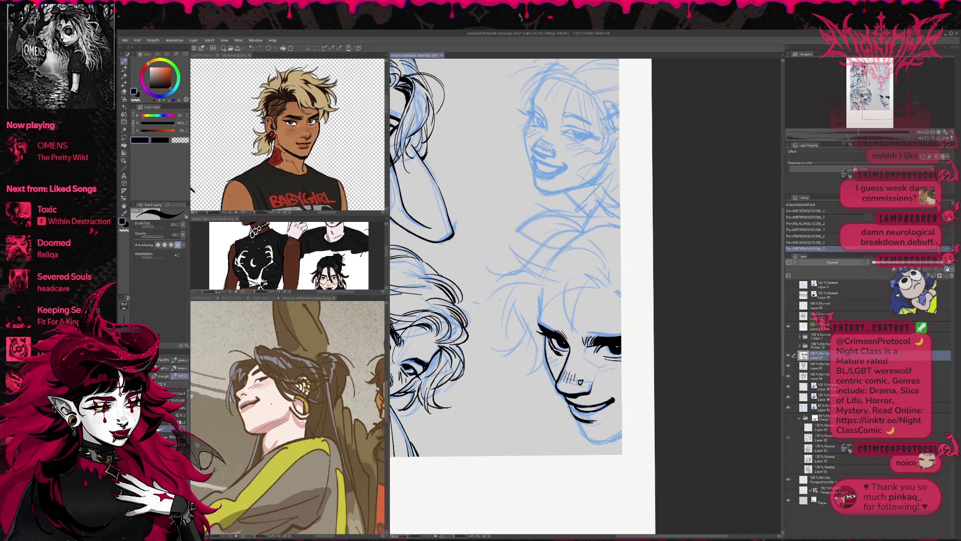
key("ctrl+z")
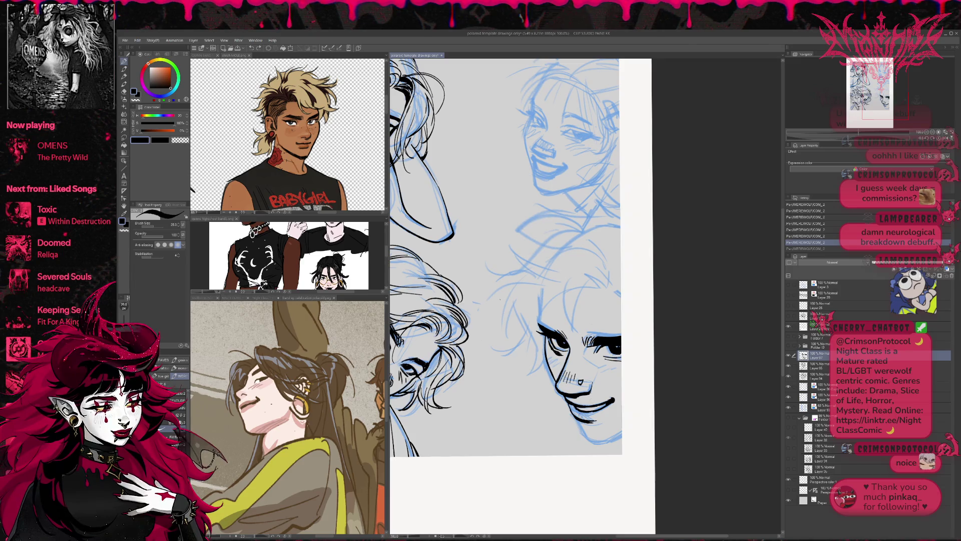
key("e")
mouse_move(591, 418)
left_mouse_down()
mouse_move(598, 420)
mouse_move(578, 409)
left_mouse_up()
left_click_drag(576, 408, 567, 401)
key("p")
left_click_drag(566, 400, 575, 407)
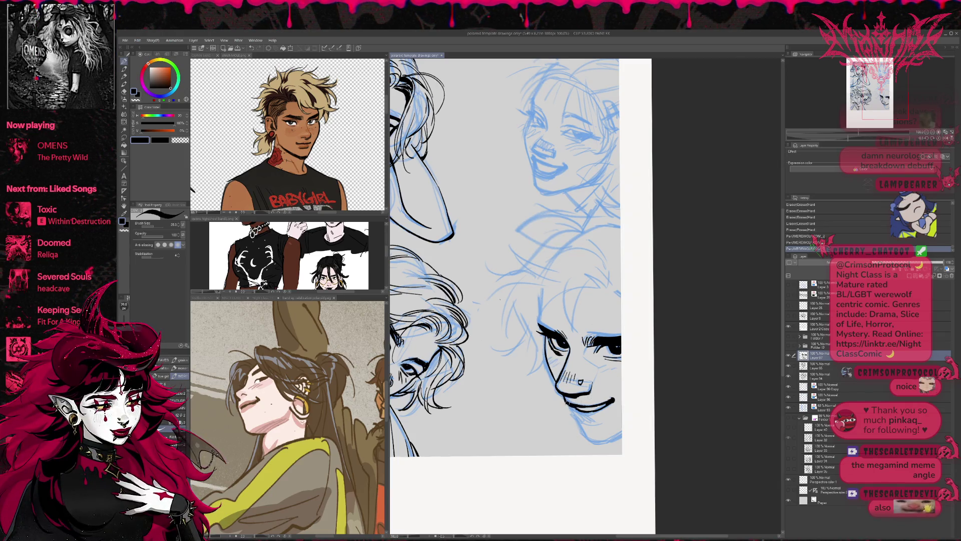
- Add short strokes below the mouth and darken the chin and jaw line
left_click(947, 141)
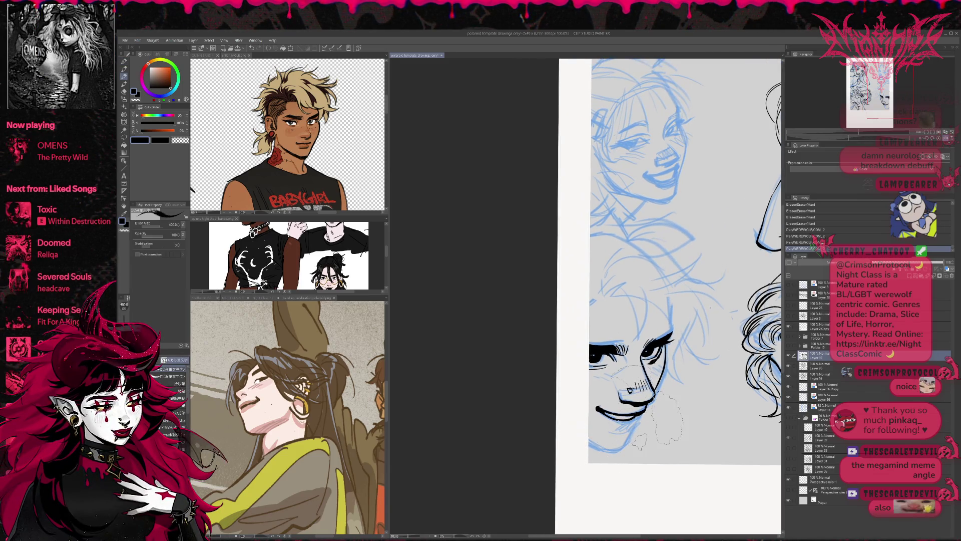
key("p")
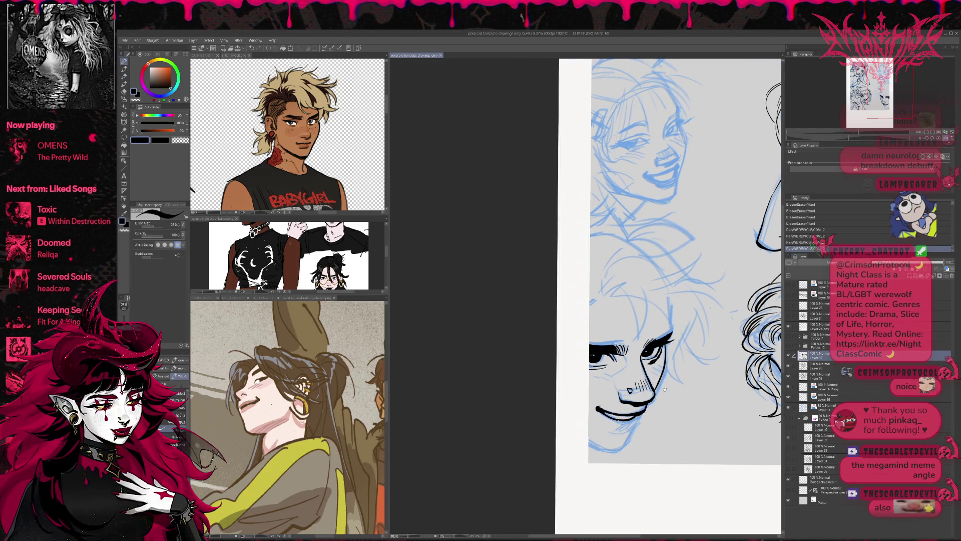
scroll(676, 263, "right", 1)
mouse_move(588, 432)
left_mouse_down()
mouse_move(619, 425)
mouse_move(573, 381)
left_mouse_up()
key("e")
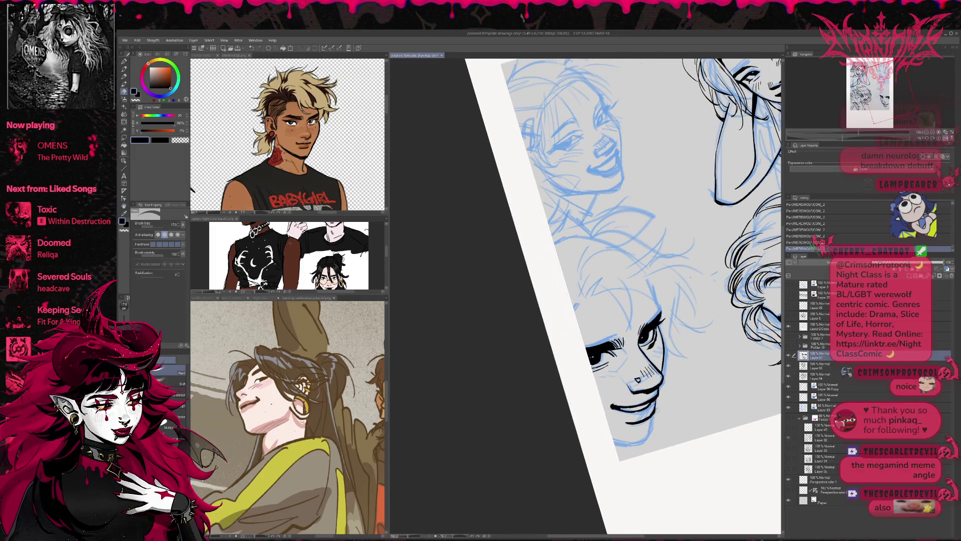
left_click_drag(626, 325, 660, 250)
key("p")
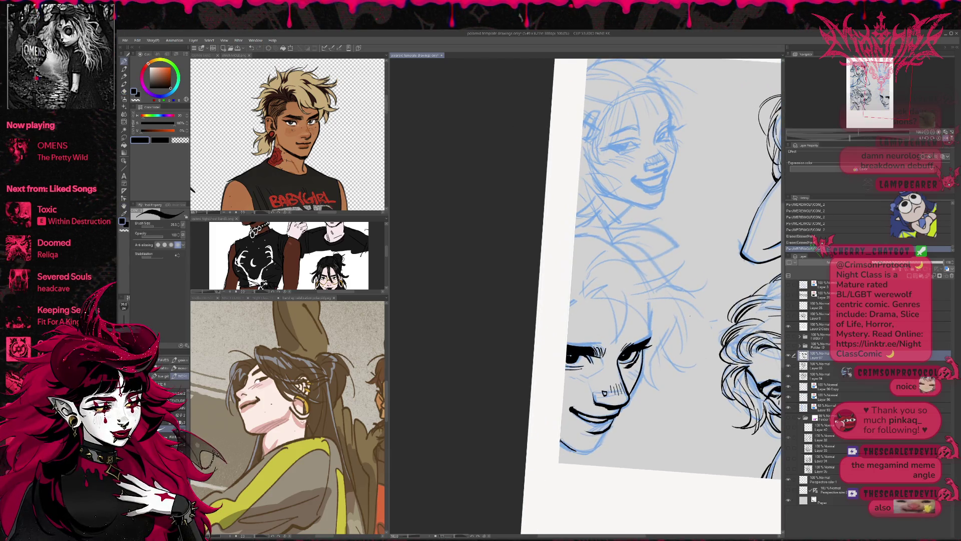
left_click_drag(561, 438, 595, 450)
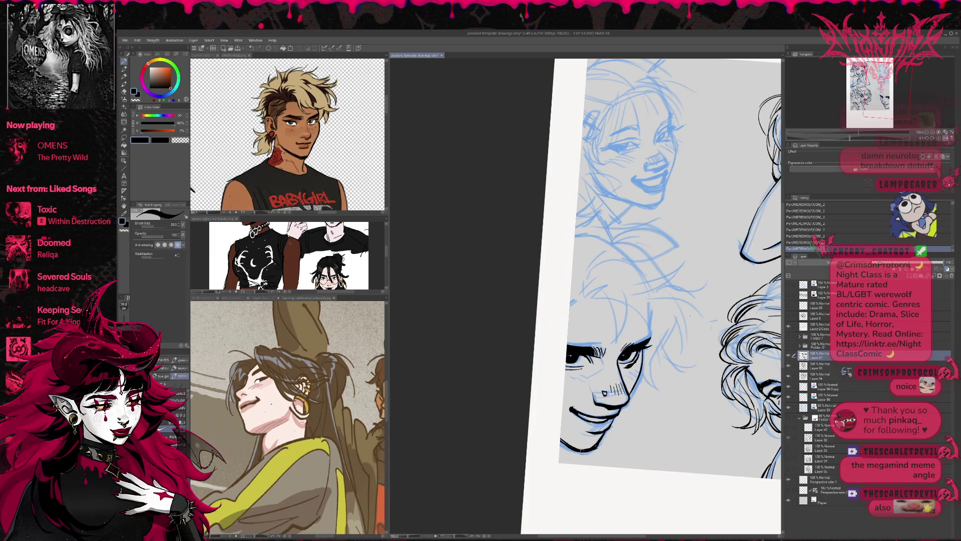
- Erase part of the smile line and redraw it extended
key("e")
mouse_move(571, 410)
left_mouse_down()
mouse_move(587, 420)
mouse_move(580, 413)
left_mouse_up()
key("p")
key("e")
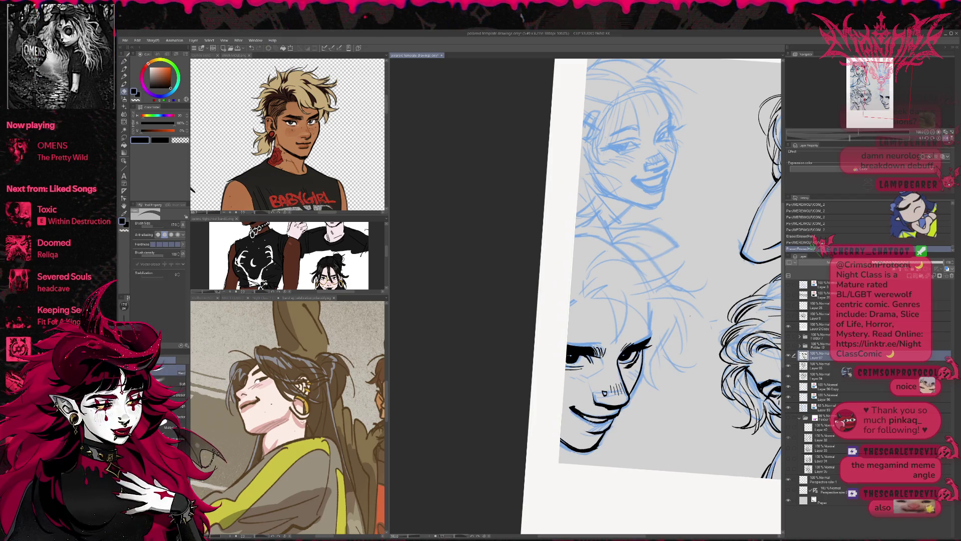
key("r")
left_click_drag(690, 316, 686, 383)
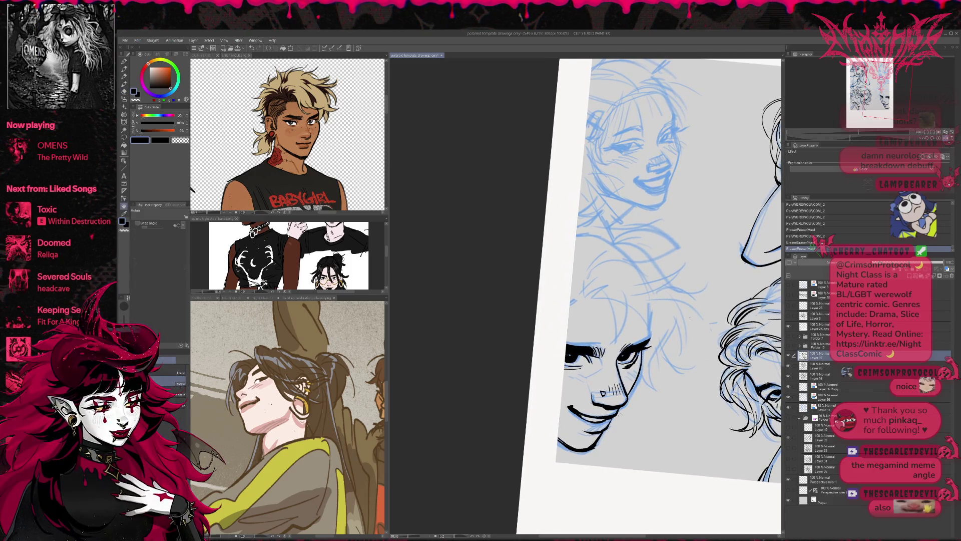
key("e")
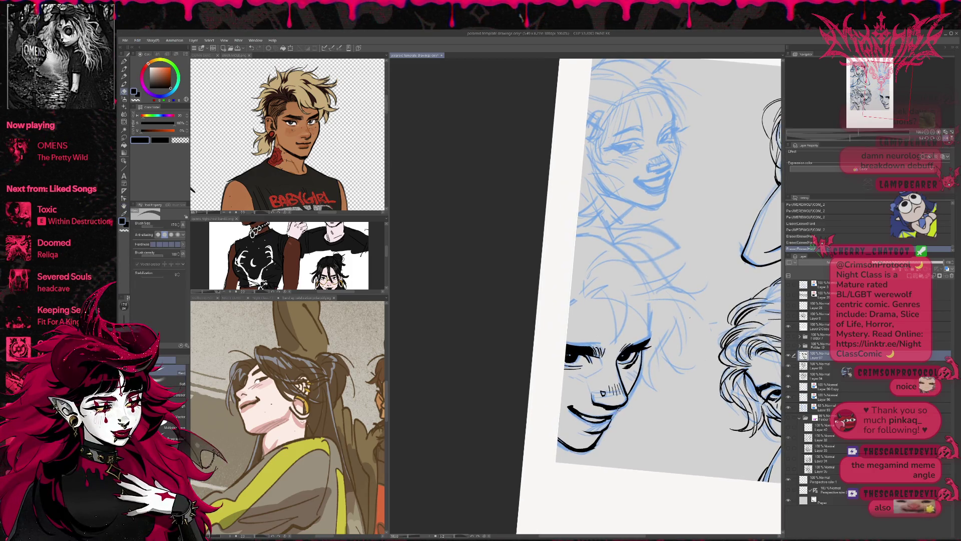
key("p")
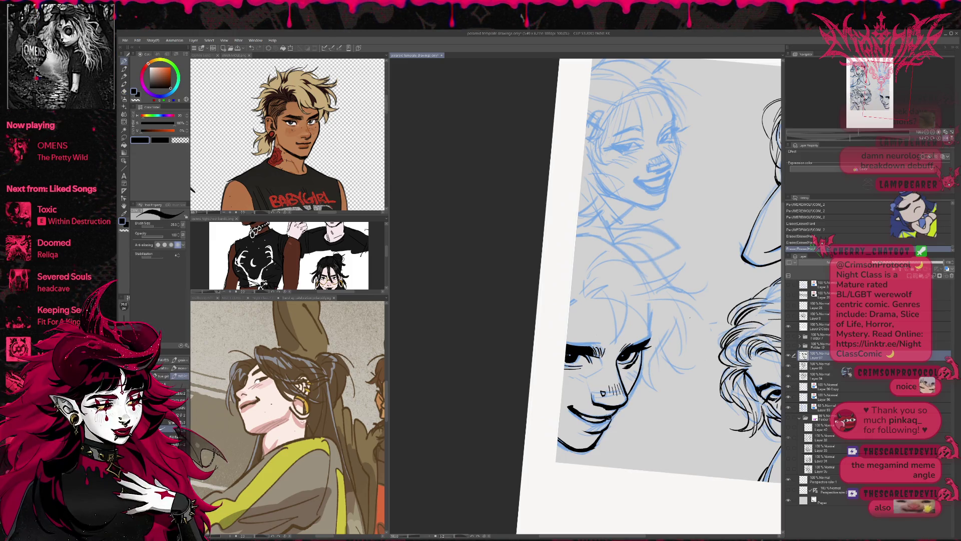
- Ink small marks on the smiling face, then hide the blue sketch layer
key("e")
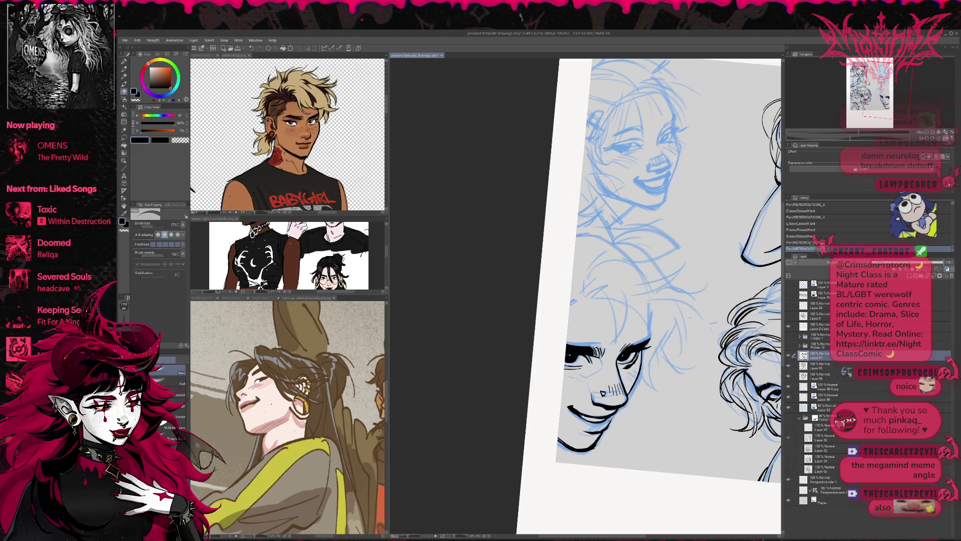
key("p")
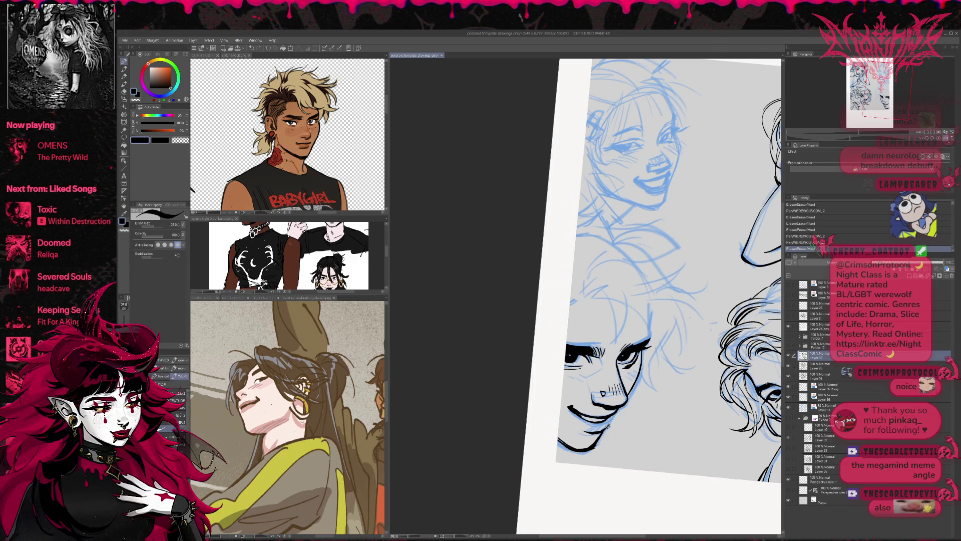
key("e")
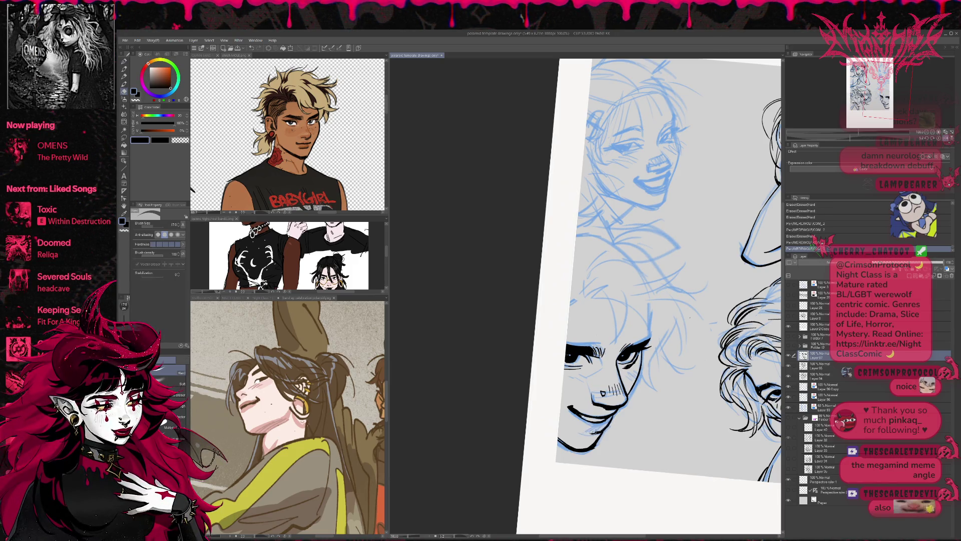
key("p")
mouse_move(581, 430)
left_mouse_down()
mouse_move(600, 433)
mouse_move(585, 433)
mouse_move(661, 394)
left_mouse_up()
key("r")
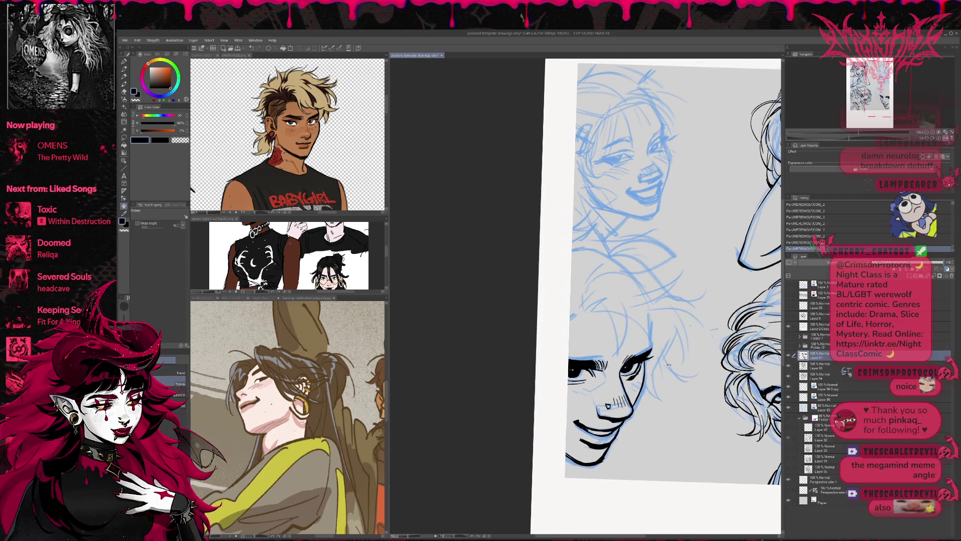
left_click(789, 407)
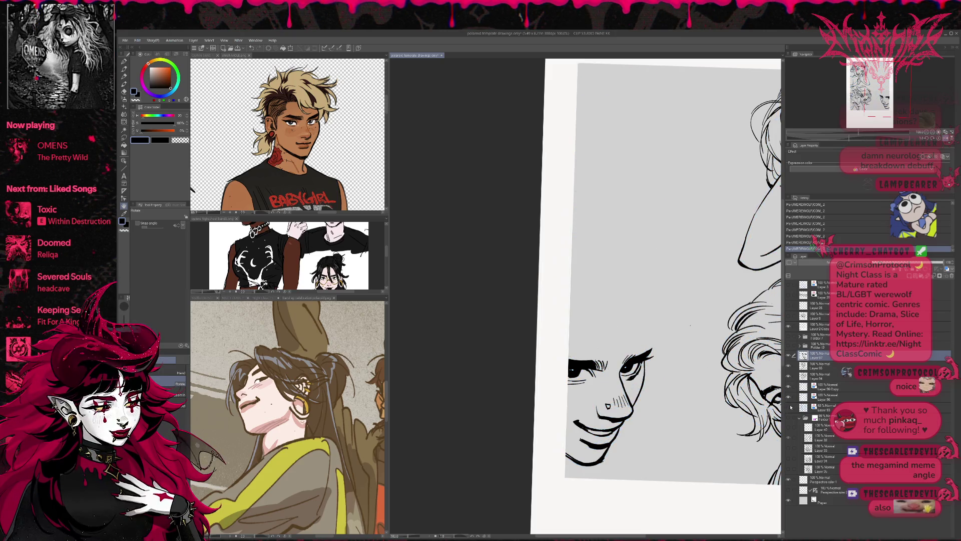
- Check the face in mirrored view and erase small stray spots on the face and chin
key("h")
scroll(677, 335, "left", 2)
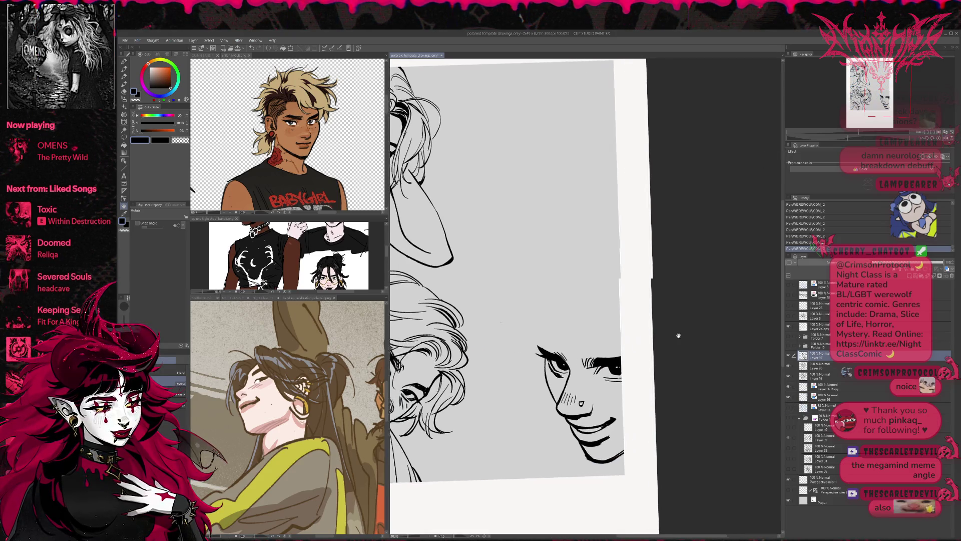
key("e")
key("r")
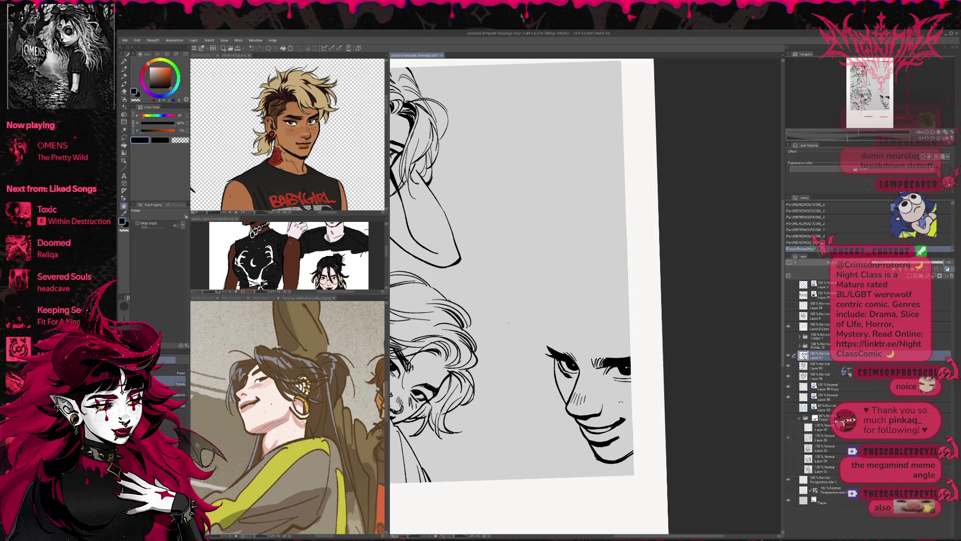
scroll(648, 376, "right", 1)
key("p")
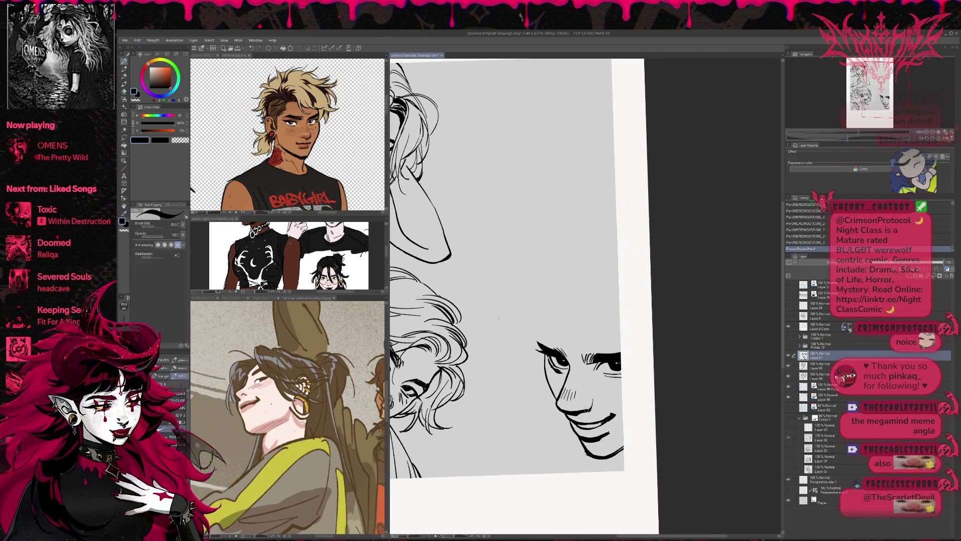
left_click(499, 318)
key("ctrl+z")
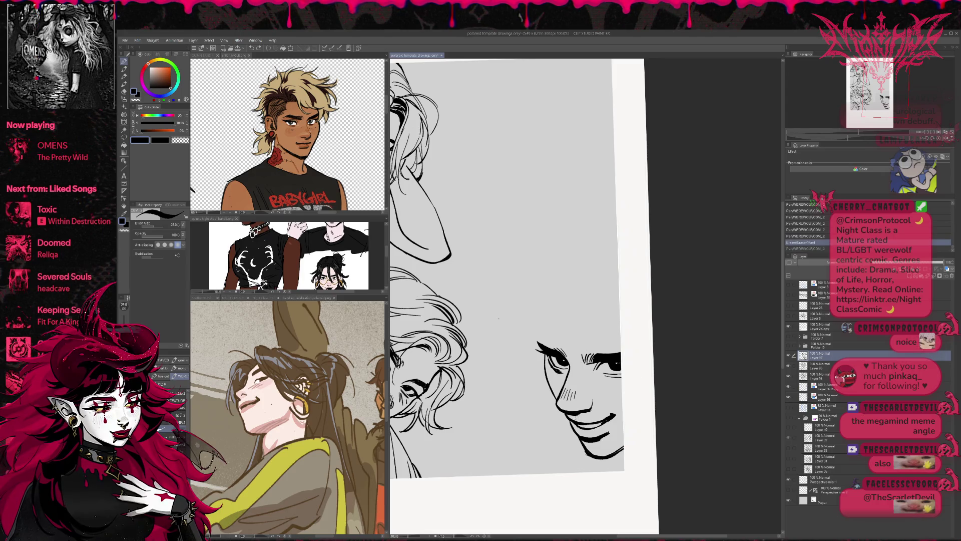
left_click(610, 395)
key("ctrl+z")
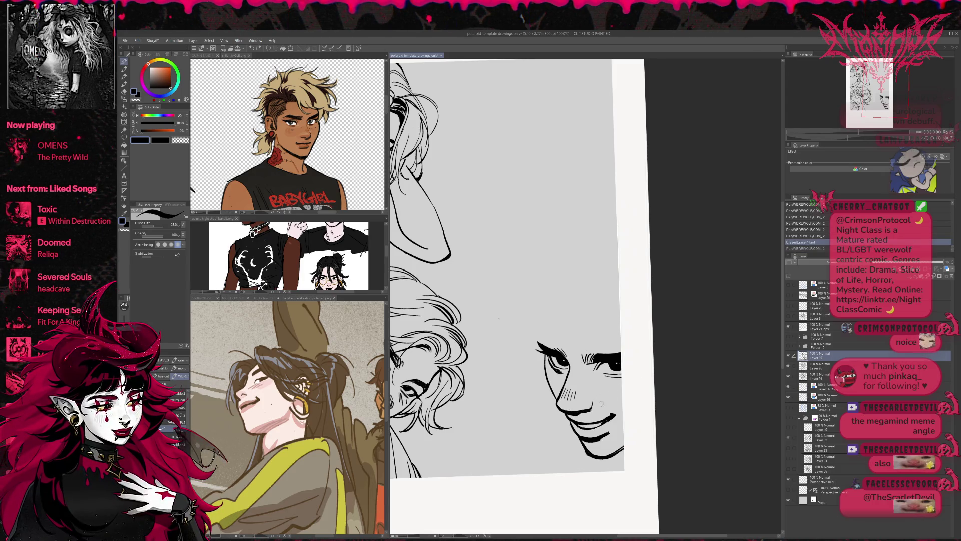
key("e")
left_click(498, 319)
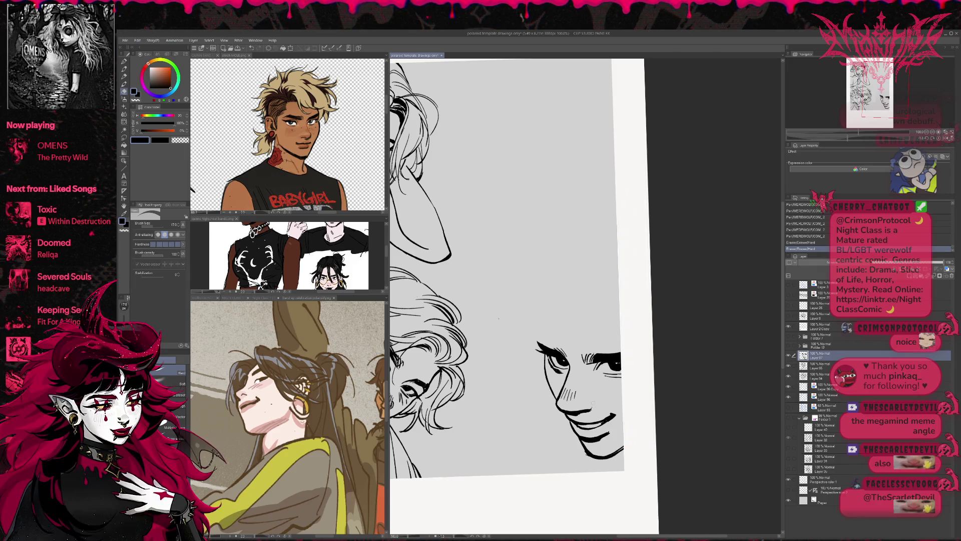
left_click(597, 411)
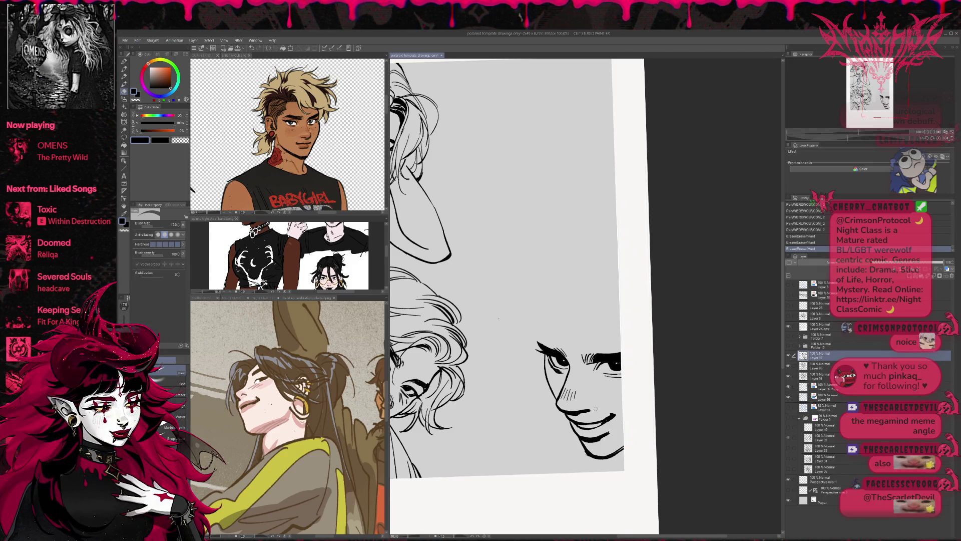
- Add and trim a short ink stroke near the chin and a small mark on the nose
key("p")
left_click_drag(594, 399, 591, 412)
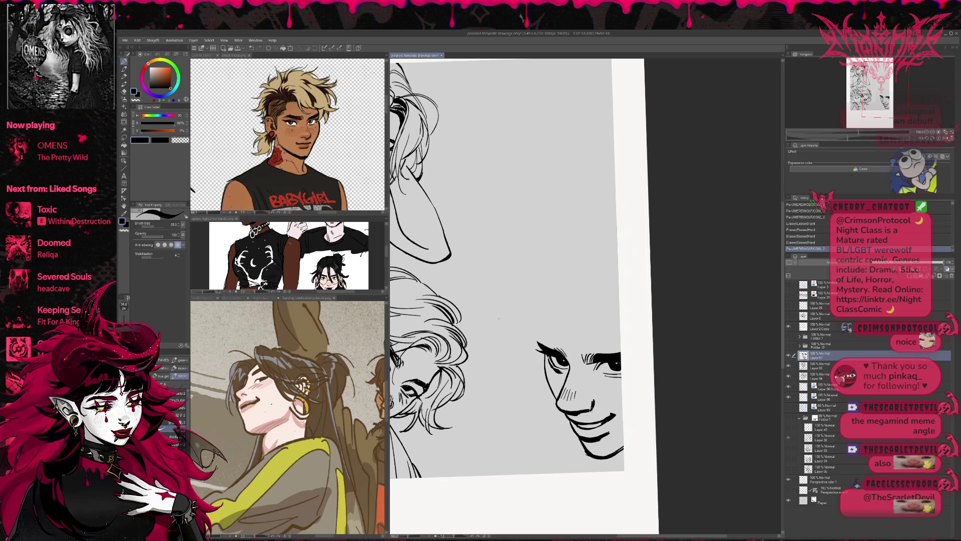
key("e")
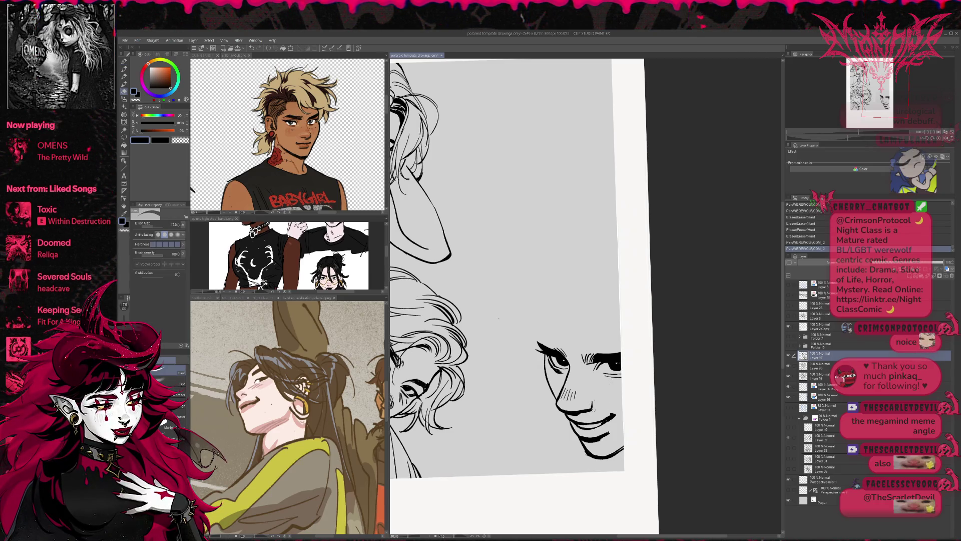
left_click_drag(594, 401, 593, 398)
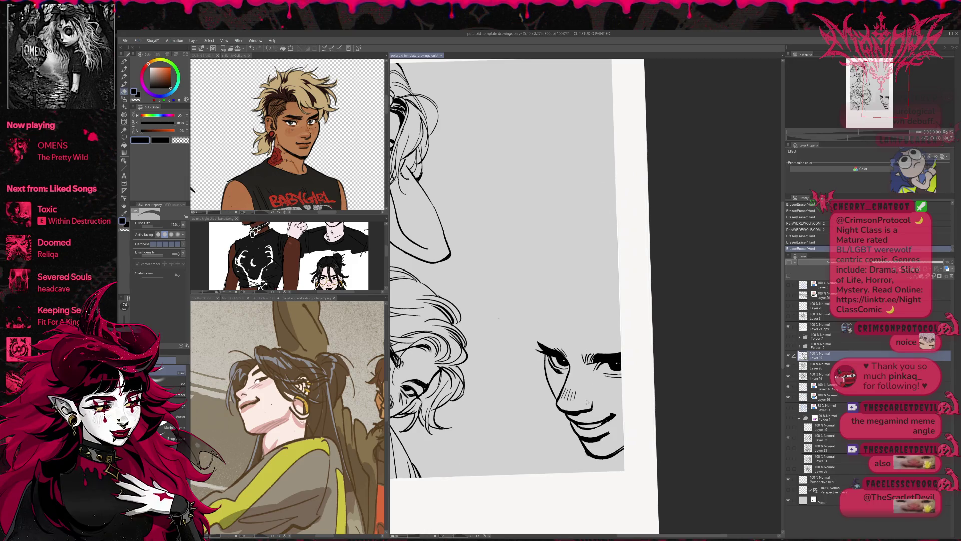
key("p")
left_click_drag(579, 396, 582, 400)
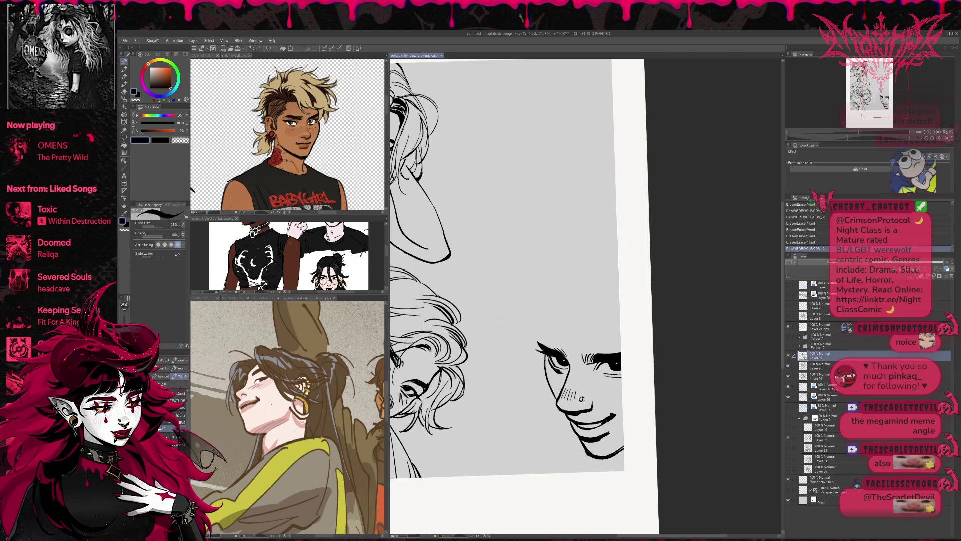
left_click_drag(625, 354, 619, 347)
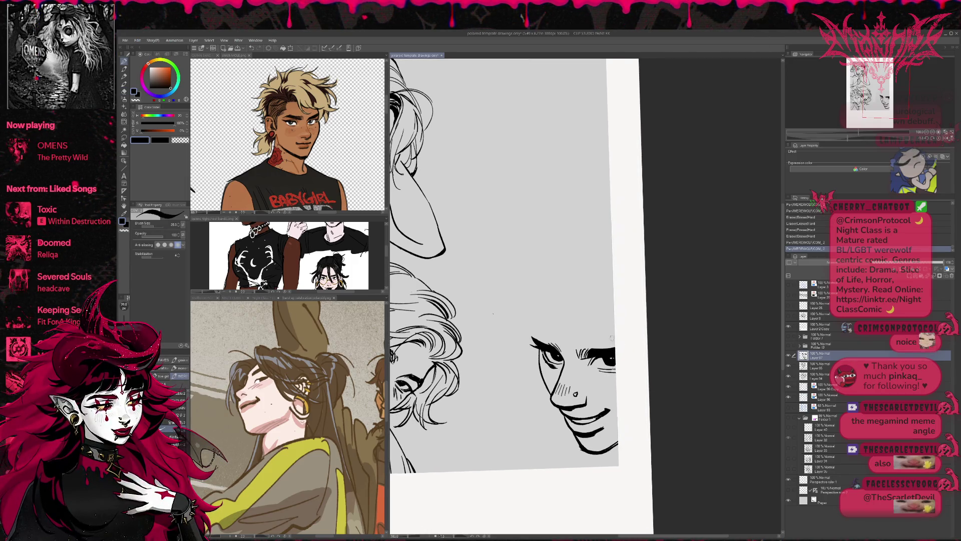
- Erase small spots near the eye and redraw a short stroke there
key("e")
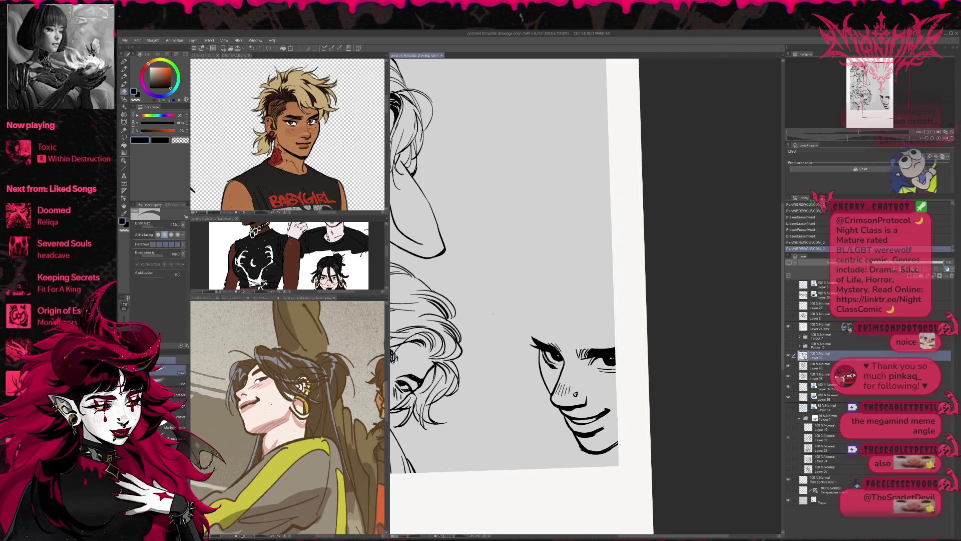
key("p")
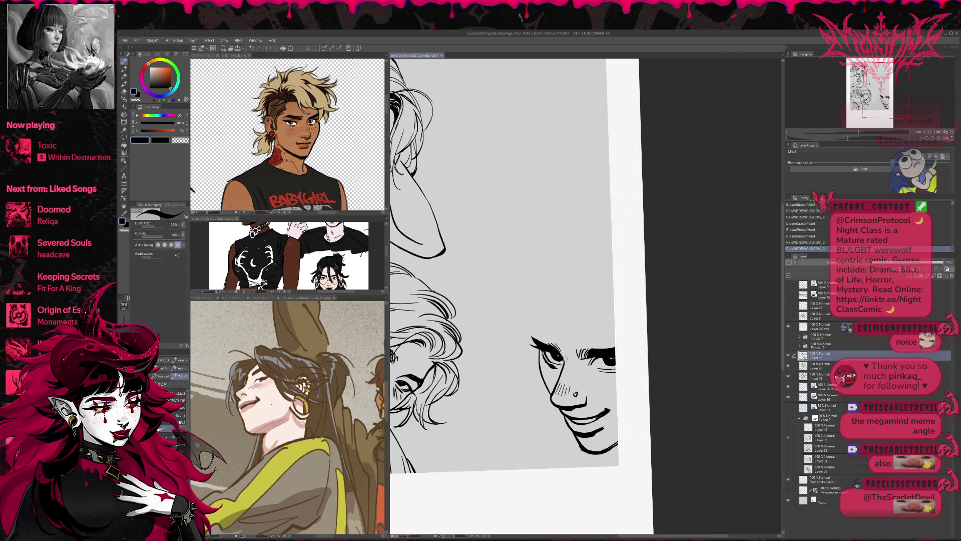
key("e")
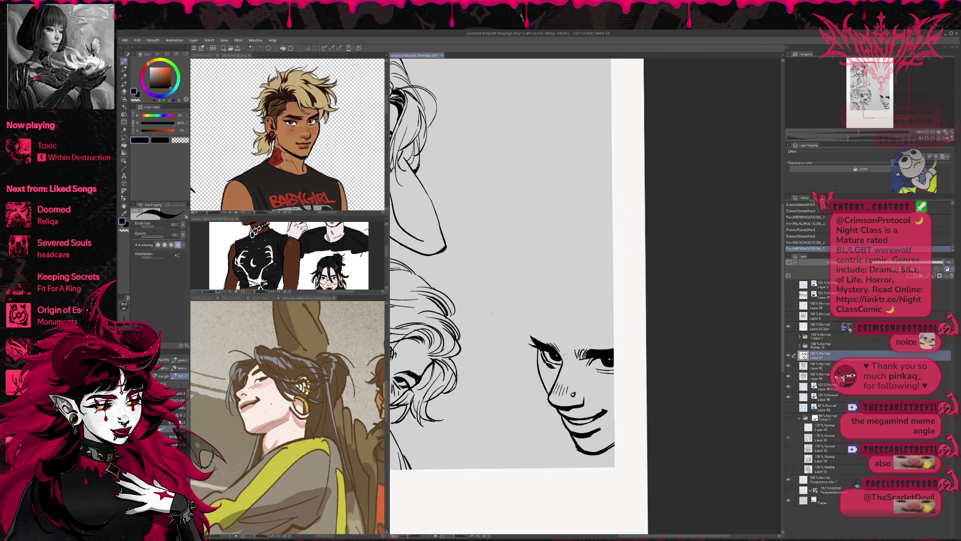
left_click_drag(649, 351, 652, 333)
key("e")
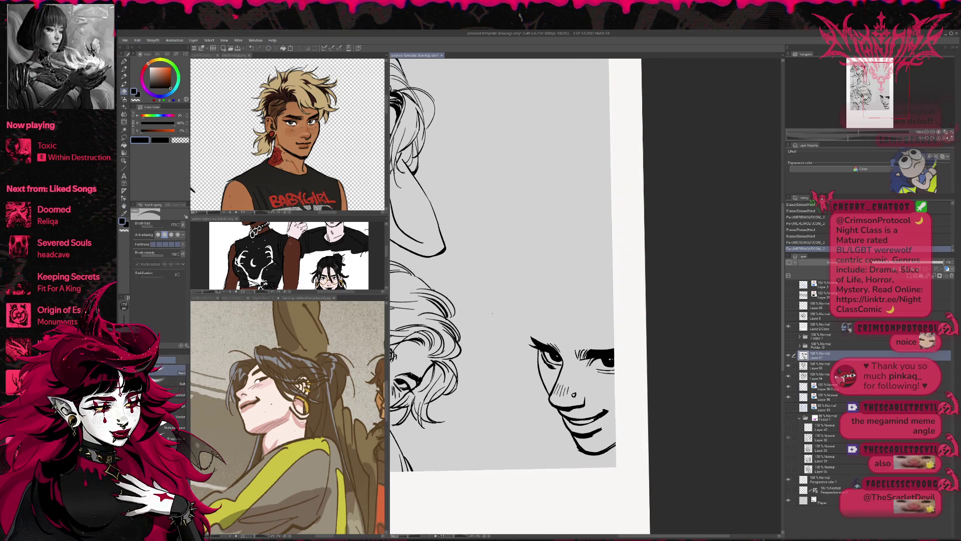
left_click(592, 360)
left_click(592, 362)
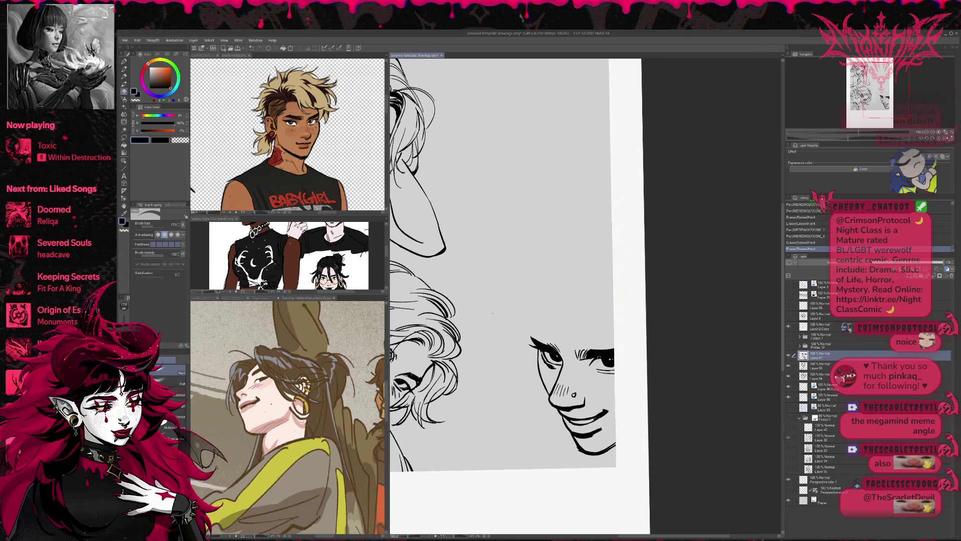
left_click(593, 361)
key("p")
left_click_drag(591, 356, 594, 367)
- Tilt and mirror the view, erasing a spot on the face
key("r")
left_click_drag(644, 323, 656, 323)
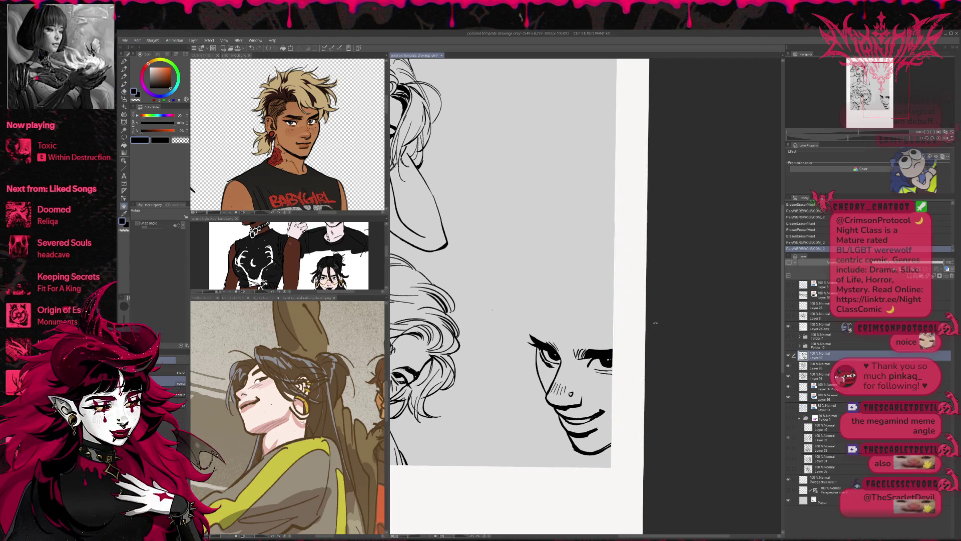
left_click(946, 139)
key("e")
left_click(590, 339)
key("r")
left_click_drag(590, 340, 616, 325)
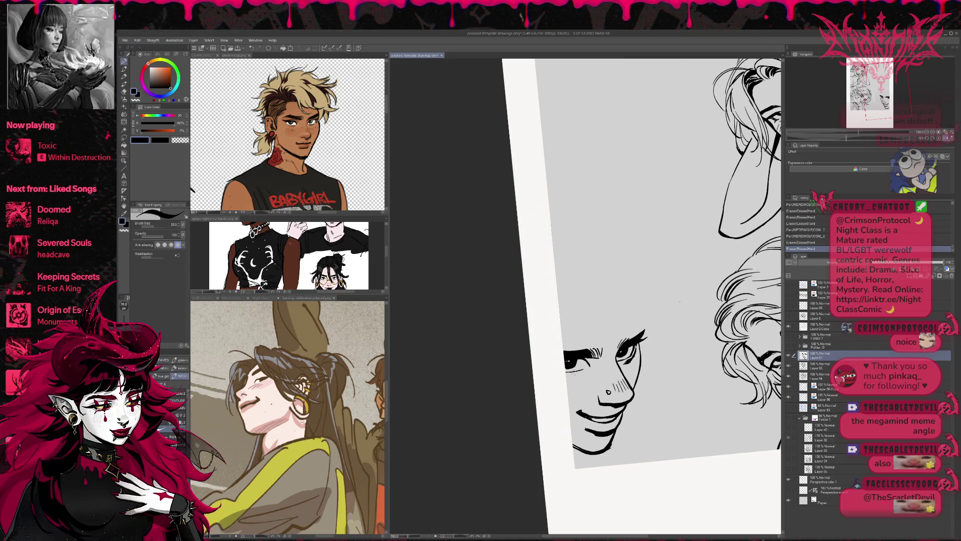
- Touch up the ink near the left eye, undoing the extra strokes
left_click_drag(568, 373, 570, 373)
key("p")
key("e")
key("p")
left_click_drag(569, 373, 571, 374)
key("ctrl+z")
key("ctrl+z")
key("ctrl+y")
key("ctrl+y")
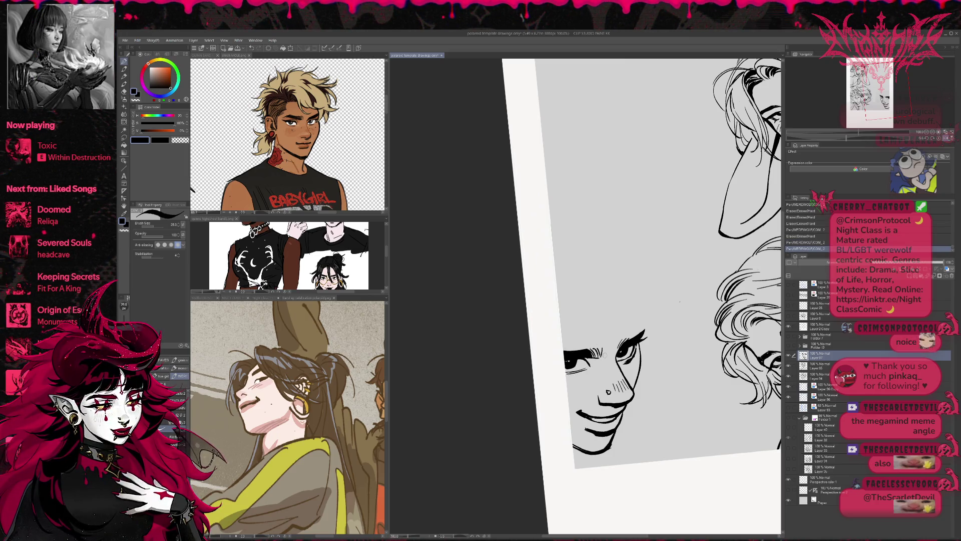
left_click_drag(568, 373, 570, 374)
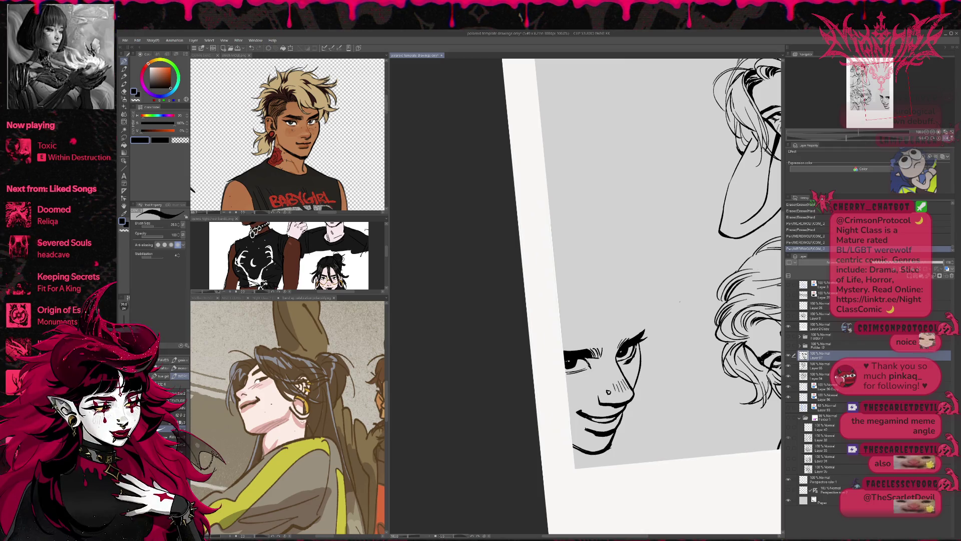
key("ctrl+z")
- Trim ink on the eye line and around the eyelashes, adding a tiny dot on the face
mouse_move(679, 301)
left_mouse_down()
mouse_move(668, 317)
mouse_move(647, 301)
left_mouse_up()
key("r")
key("p")
left_click(665, 305)
key("e")
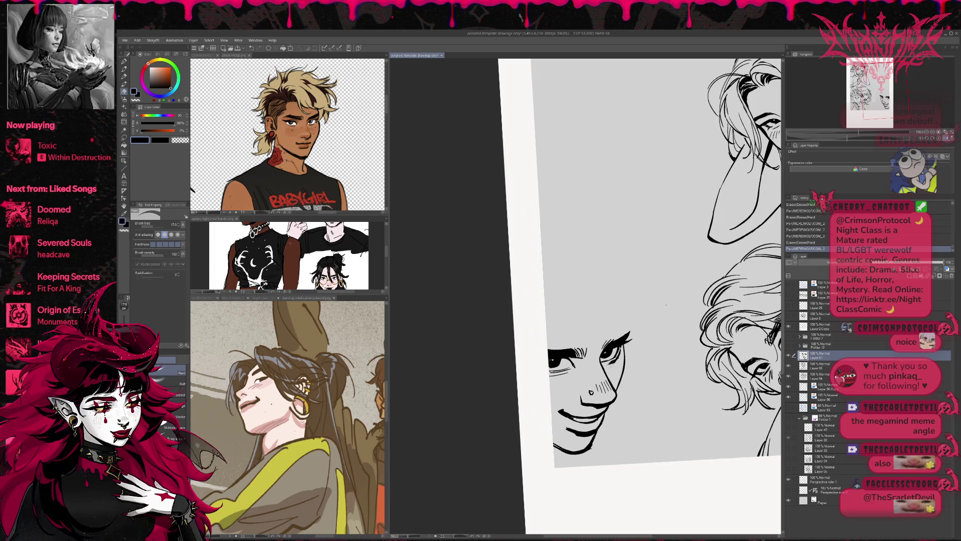
left_click_drag(615, 348, 618, 355)
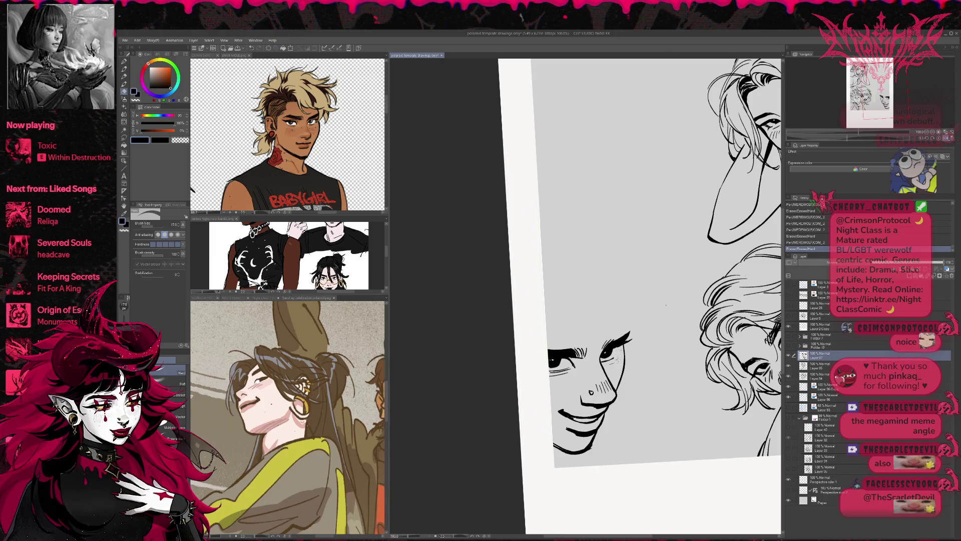
key("p")
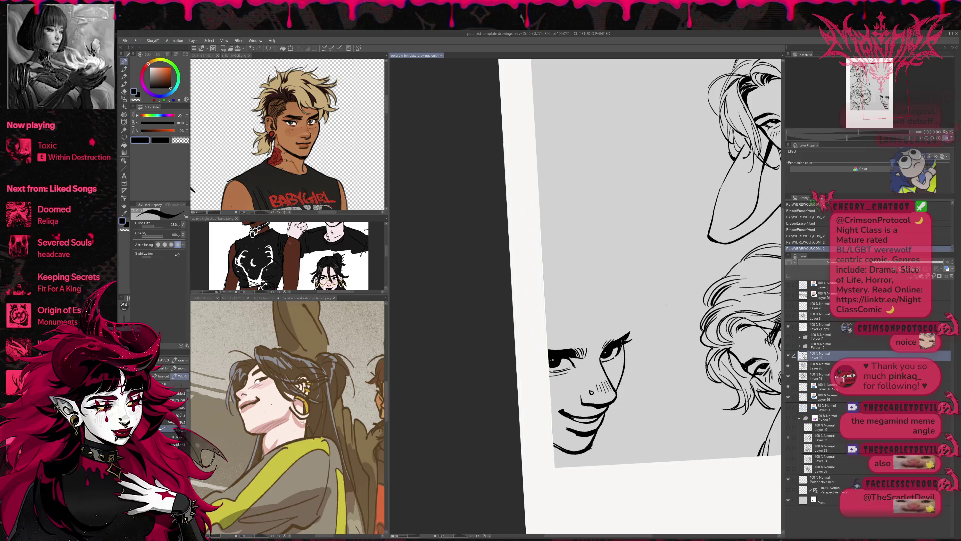
key("e")
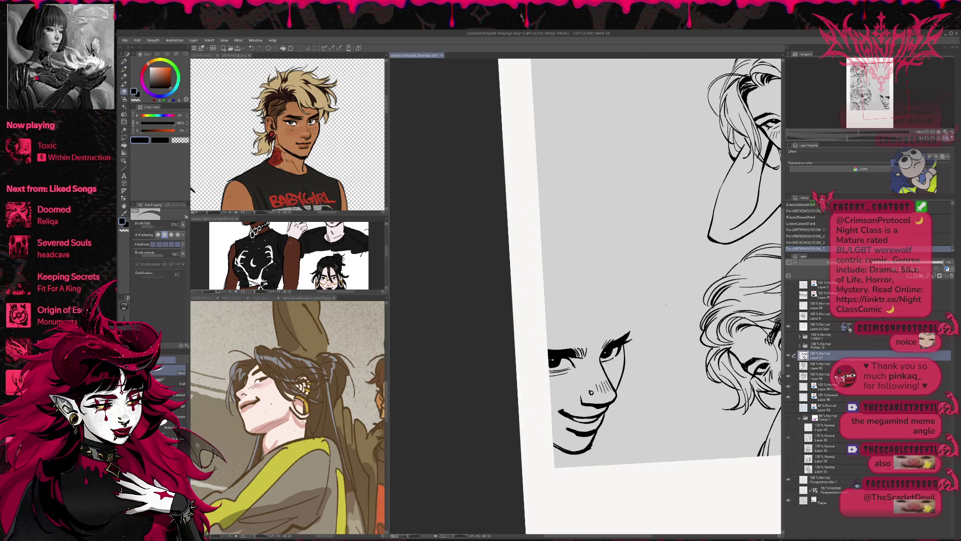
left_click_drag(609, 352, 615, 355)
- Redraw the eye lines, then erase stray bits around the eyelashes and mirror the view to check
key("p")
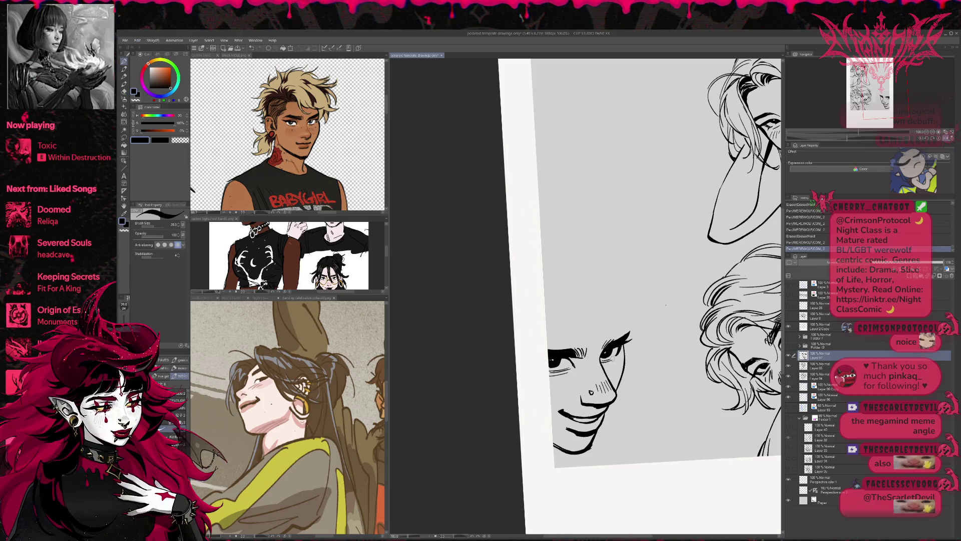
key("ctrl+z")
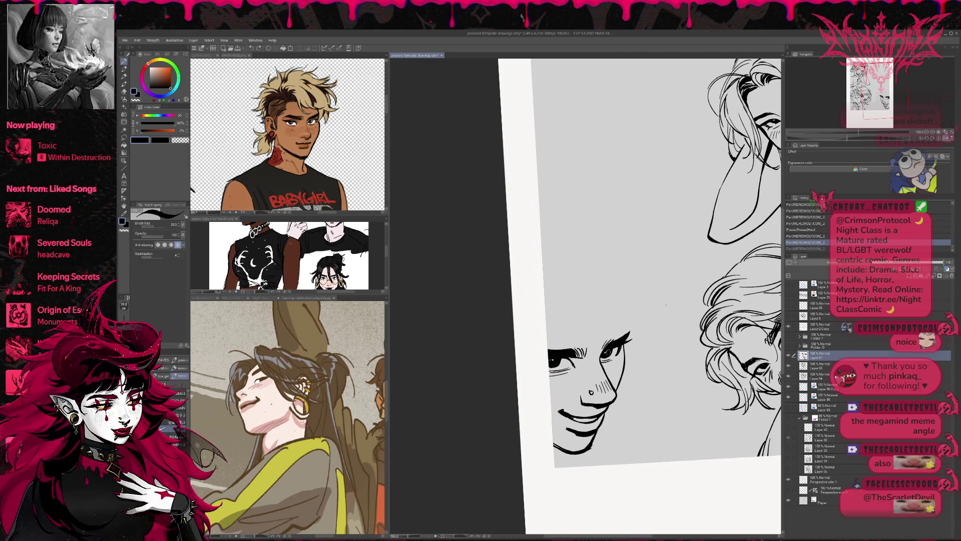
mouse_move(612, 353)
left_mouse_down()
mouse_move(621, 363)
mouse_move(632, 346)
mouse_move(611, 371)
left_mouse_up()
key("ctrl+z")
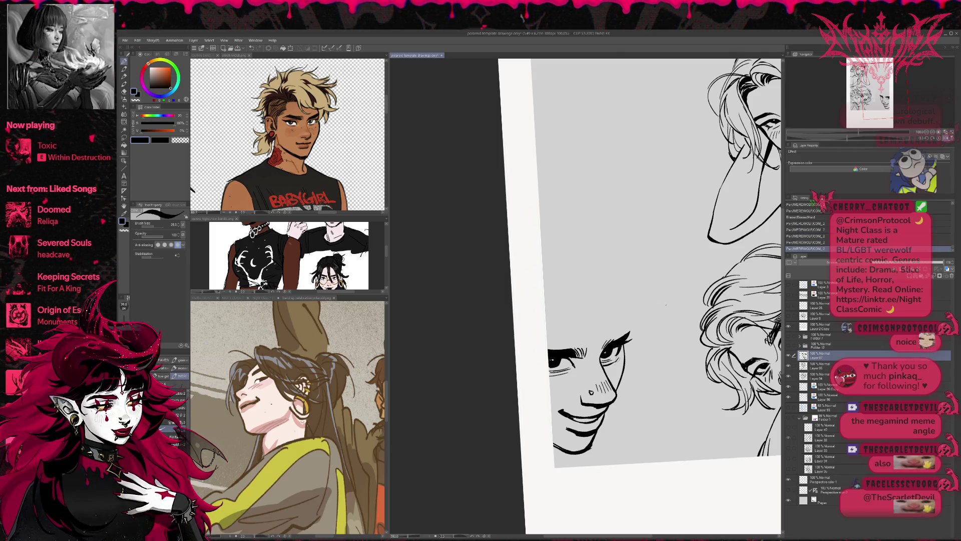
key("e")
left_click_drag(648, 331, 653, 339)
key("h")
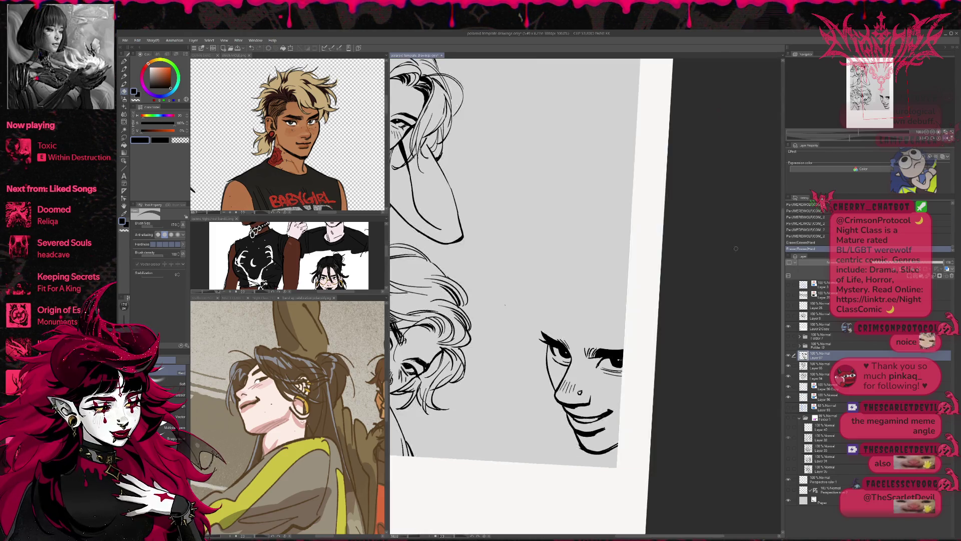
- Turn the view upright and darken the smiling face's eyebrow line
key("r")
left_click_drag(706, 284, 713, 264)
key("e")
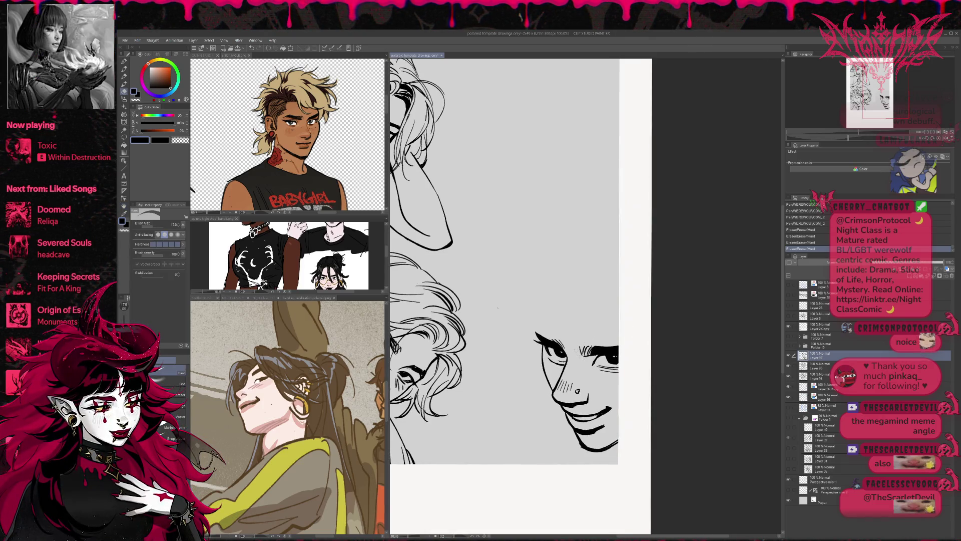
key("p")
left_click_drag(591, 354, 606, 350)
- Add two rows of short hatching strokes across the cheek
scroll(612, 332, "up", 1)
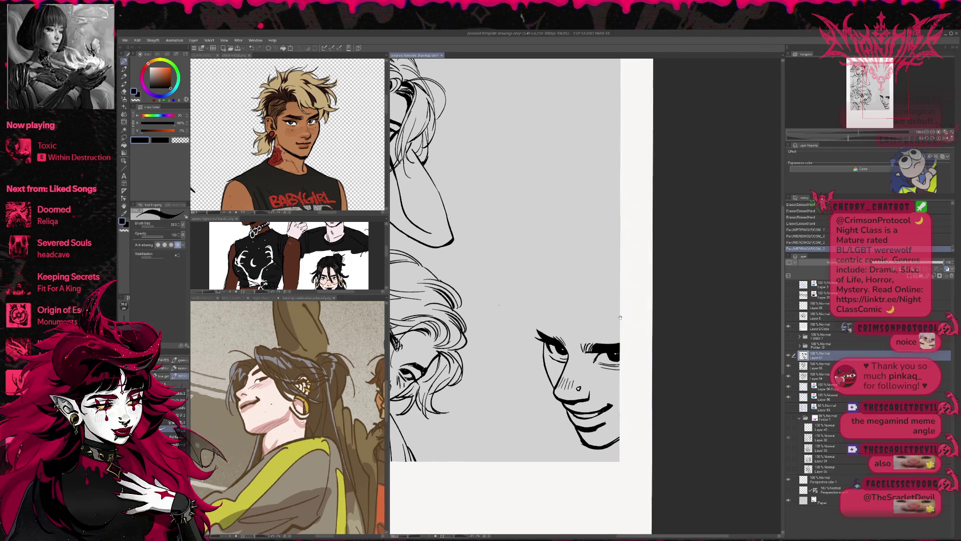
scroll(615, 324, "up", 1)
key("r")
left_click_drag(615, 324, 648, 292)
key("p")
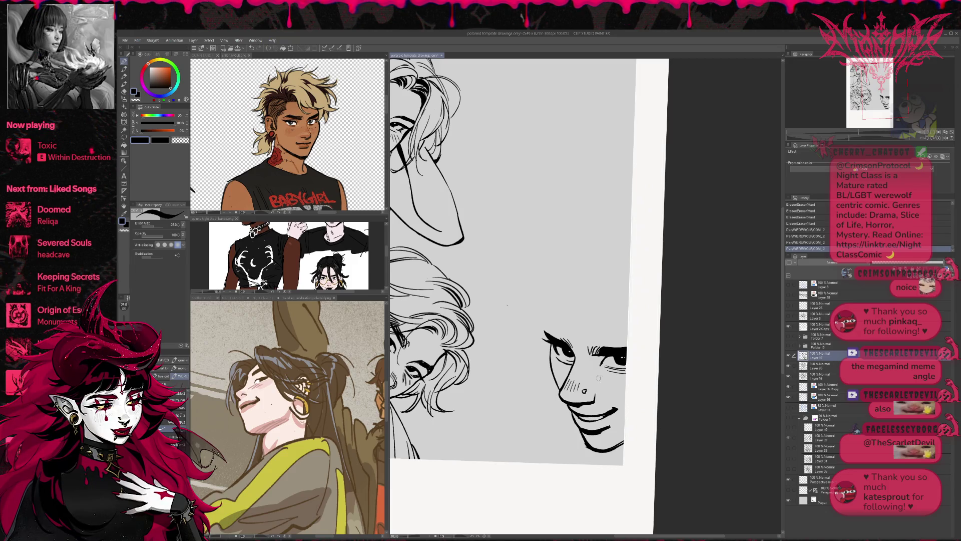
left_click_drag(601, 376, 617, 383)
left_click_drag(607, 384, 622, 389)
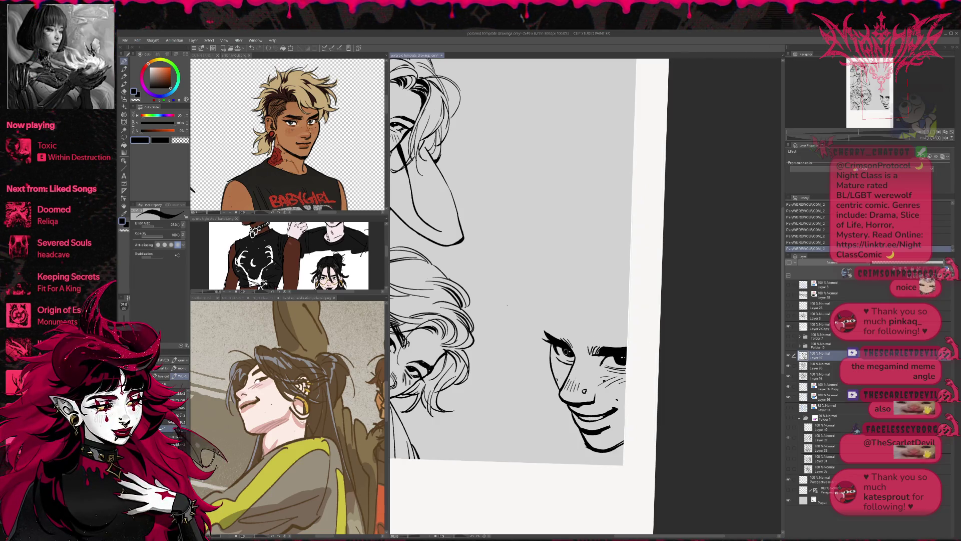
- Flip the view horizontally and pan toward the right-hand faces
key("e")
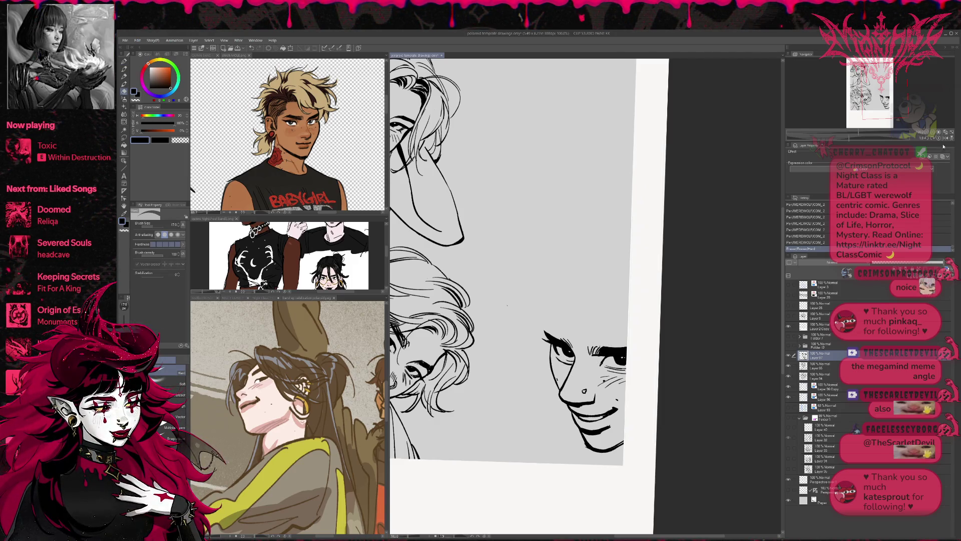
key("r")
left_click_drag(607, 385, 573, 385)
key("e")
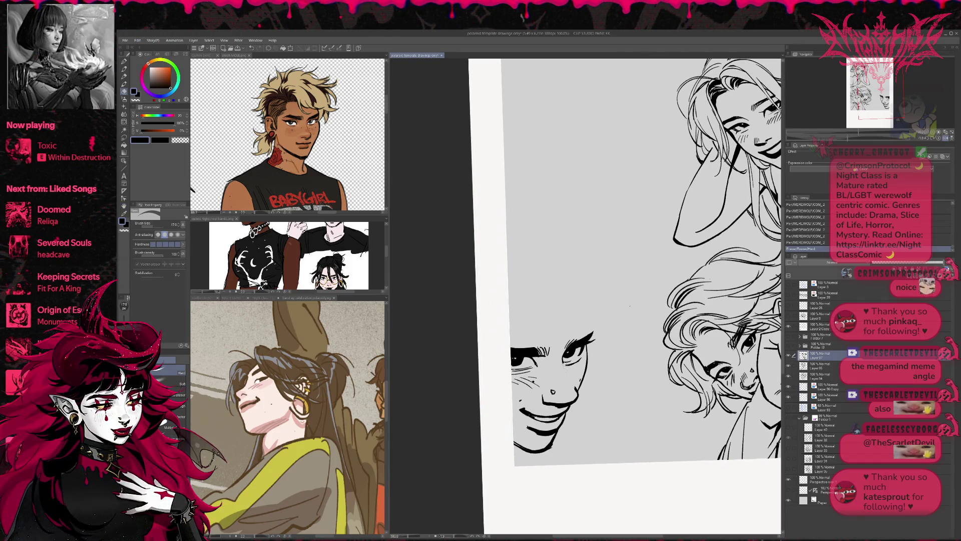
- Redraw the curve of the nose tip and erase the excess ink around it
key("p")
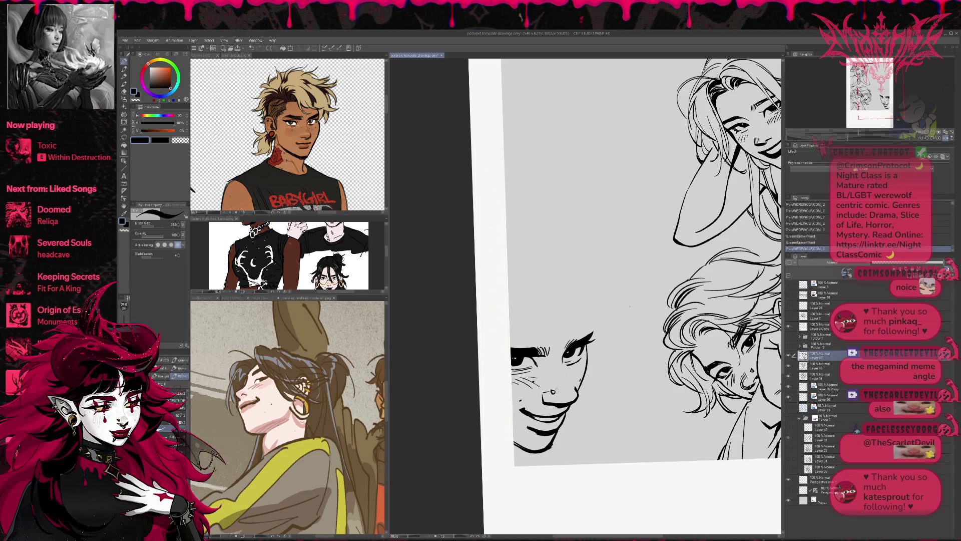
left_click(630, 306)
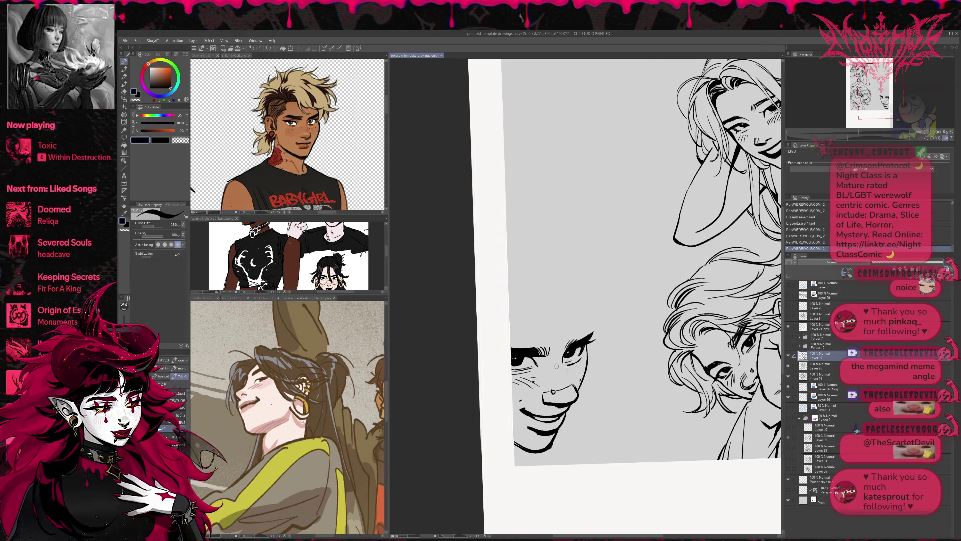
mouse_move(560, 387)
left_mouse_down()
mouse_move(567, 402)
mouse_move(577, 396)
mouse_move(565, 383)
left_mouse_up()
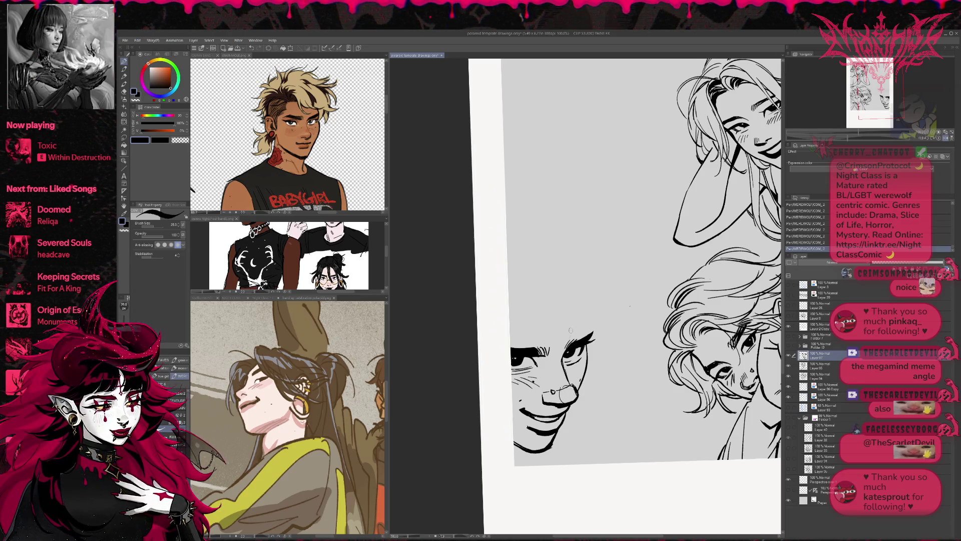
key("e")
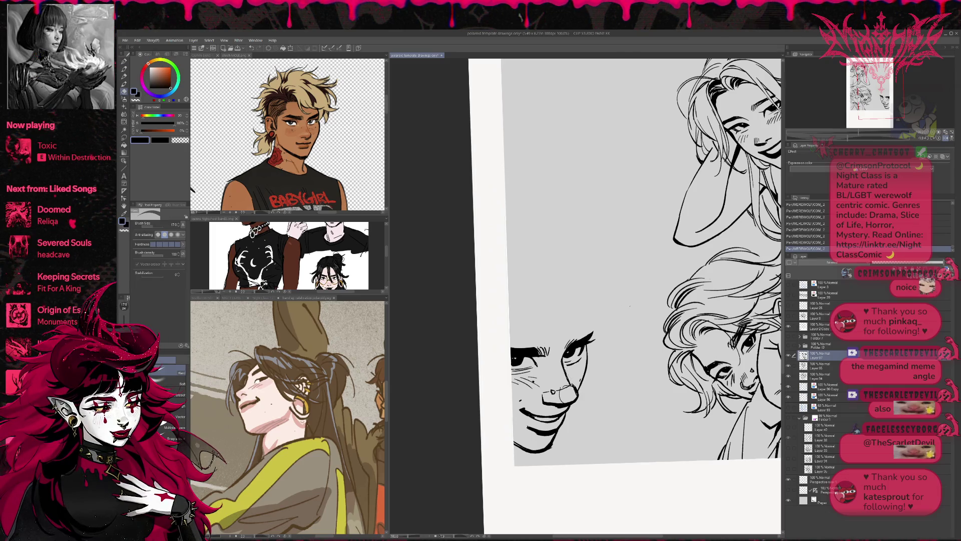
left_click_drag(569, 382, 578, 400)
key("p")
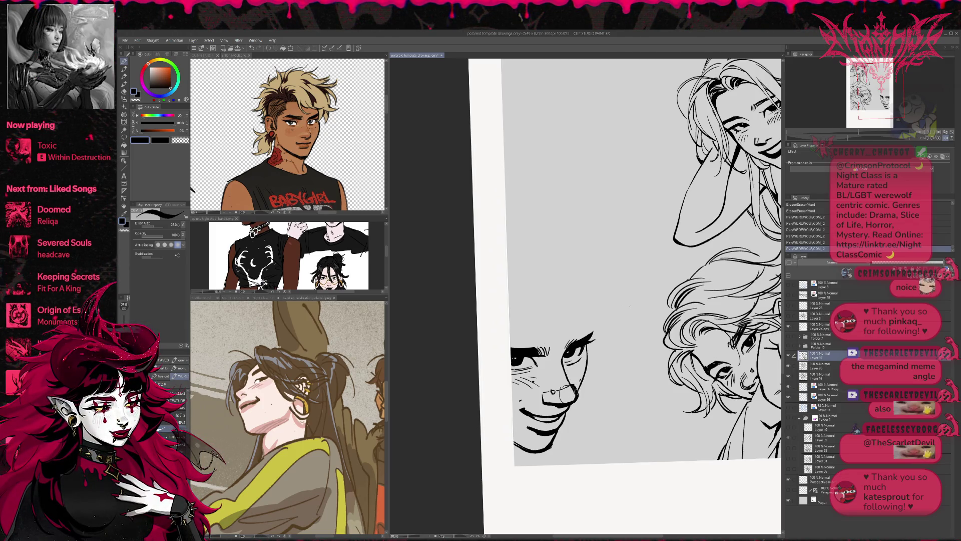
- Trim the nose line and erase small bits of the cheek line beside the nose
key("e")
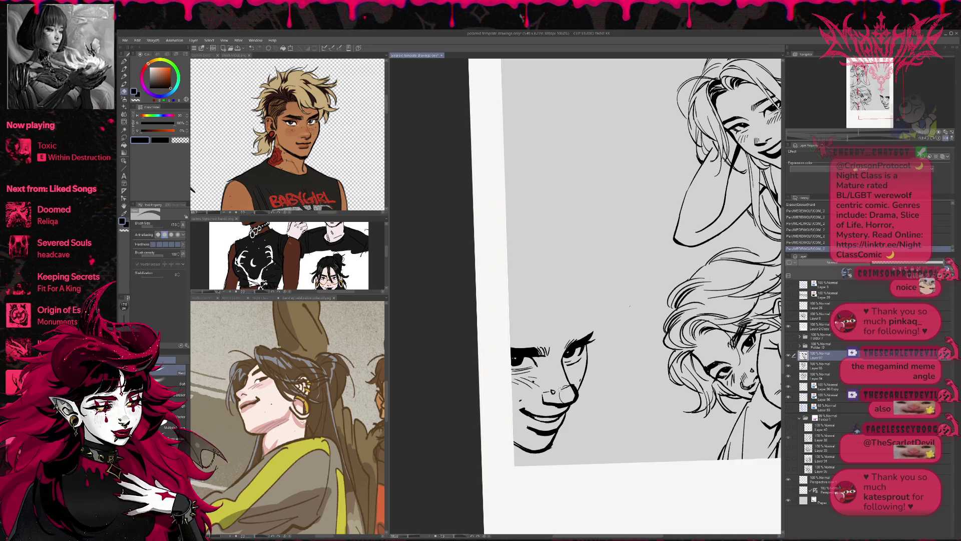
left_click_drag(599, 368, 590, 386)
key("r")
key("e")
left_click(581, 395)
left_click(581, 395)
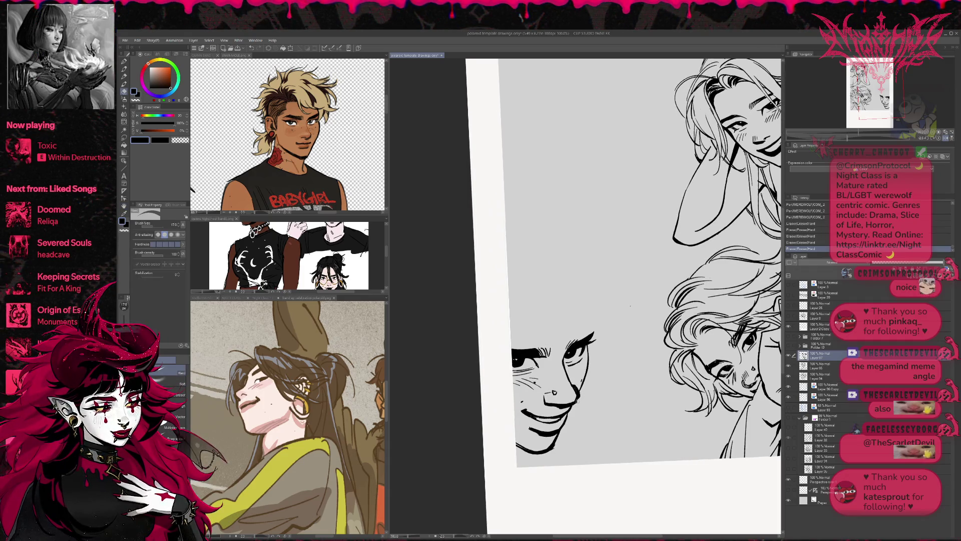
left_click(580, 395)
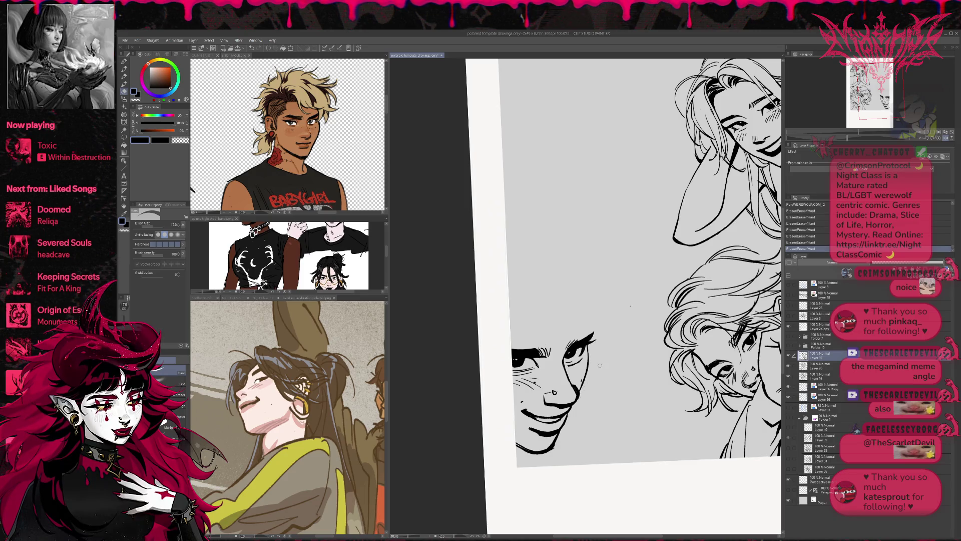
- With the view flipped and straightened, add small strokes near the nose and clean up the hatching and eye edge
left_click(944, 137)
key("r")
mouse_move(739, 270)
left_mouse_down()
mouse_move(699, 315)
mouse_move(706, 286)
left_mouse_up()
key("e")
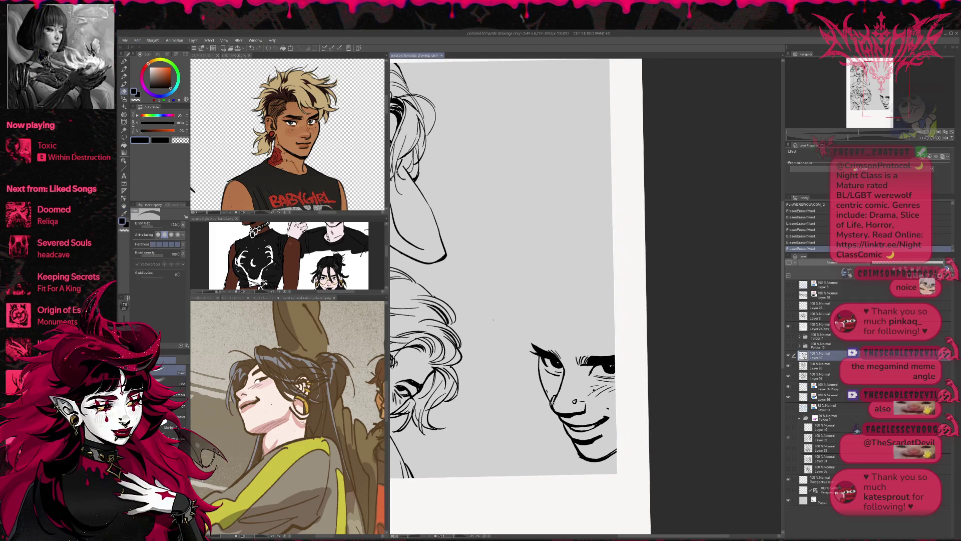
key("p")
mouse_move(551, 397)
left_mouse_down()
mouse_move(564, 407)
mouse_move(556, 412)
left_mouse_up()
key("e")
key("p")
key("e")
left_click_drag(608, 366, 612, 371)
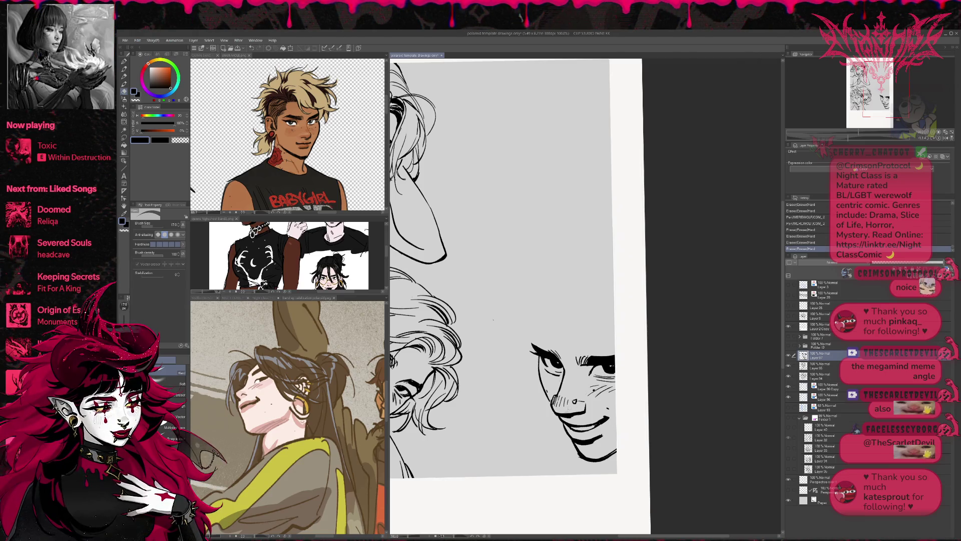
- Add hatch strokes beside the nose and at the eyebrow and nose bridge, erasing stray marks
key("p")
left_click_drag(552, 407, 556, 416)
left_click_drag(553, 408, 555, 411)
key("e")
left_click_drag(552, 406, 556, 415)
key("p")
left_click_drag(543, 374, 543, 381)
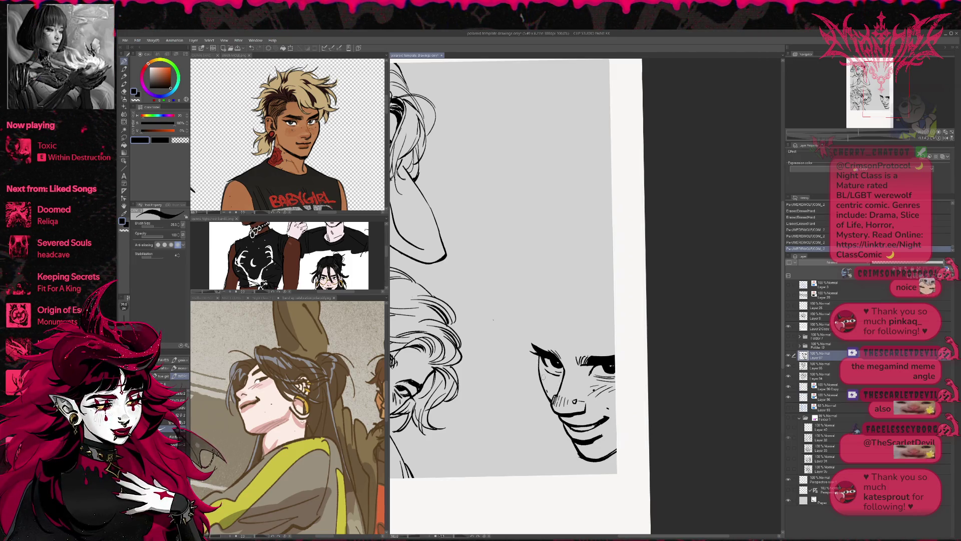
left_click_drag(559, 386, 552, 399)
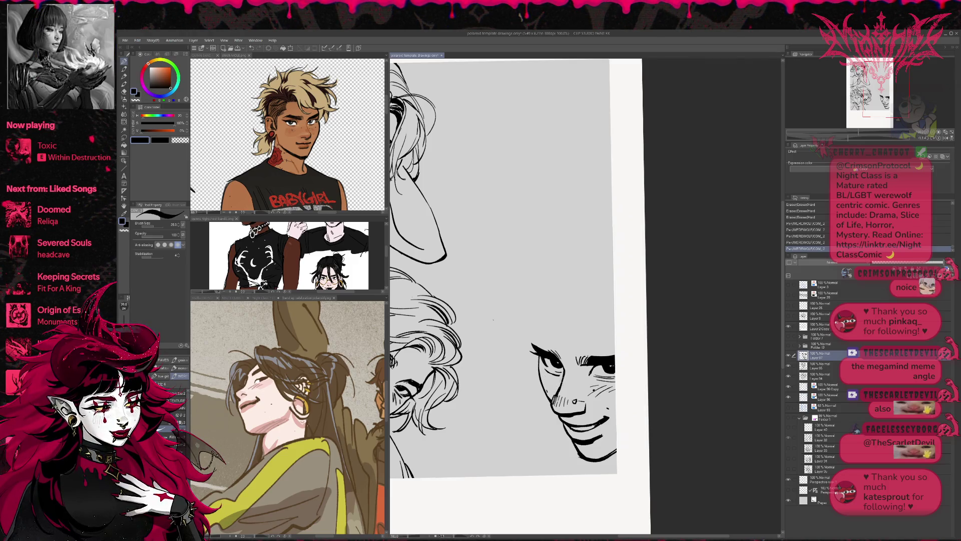
left_click_drag(577, 353, 559, 390)
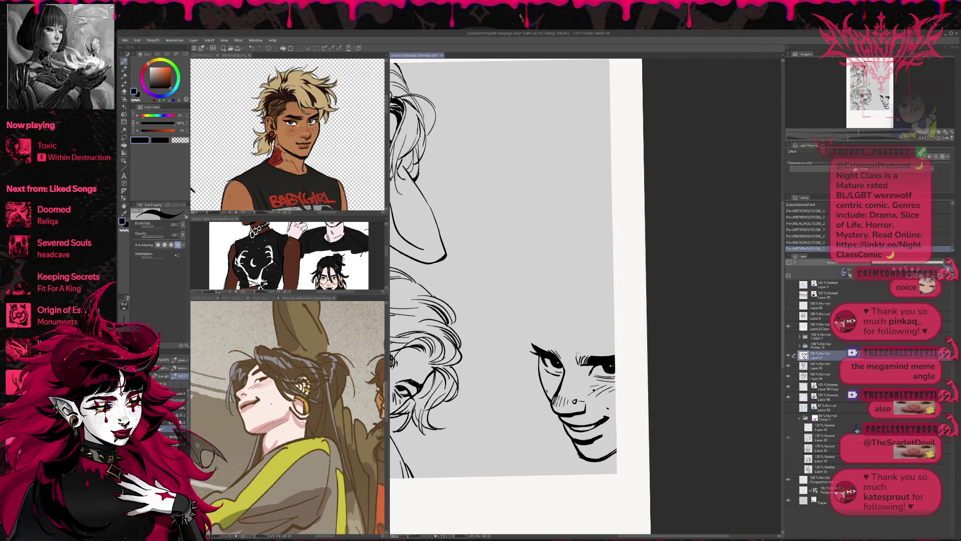
key("h")
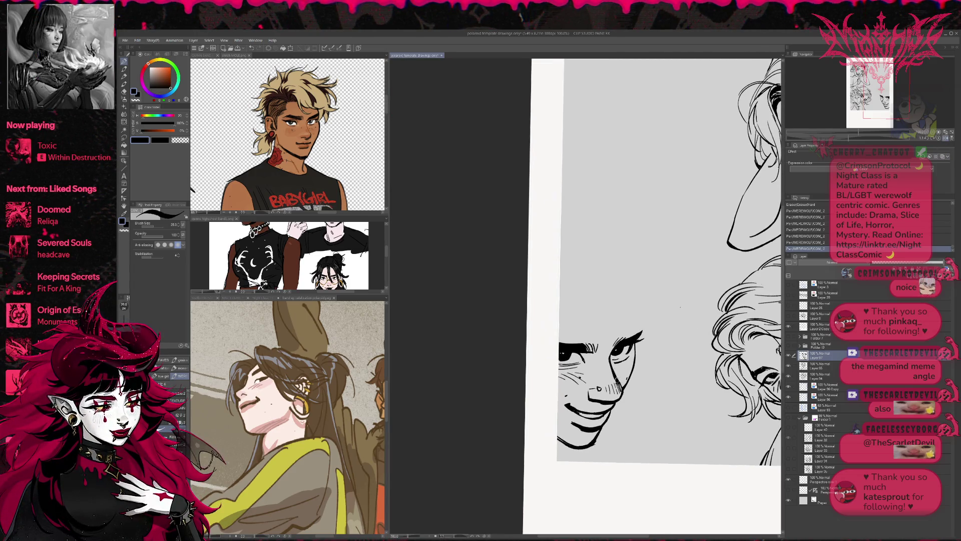
- Trim the ends of the cheek hatching
key("e")
left_click_drag(608, 383, 615, 386)
left_click_drag(615, 379, 621, 383)
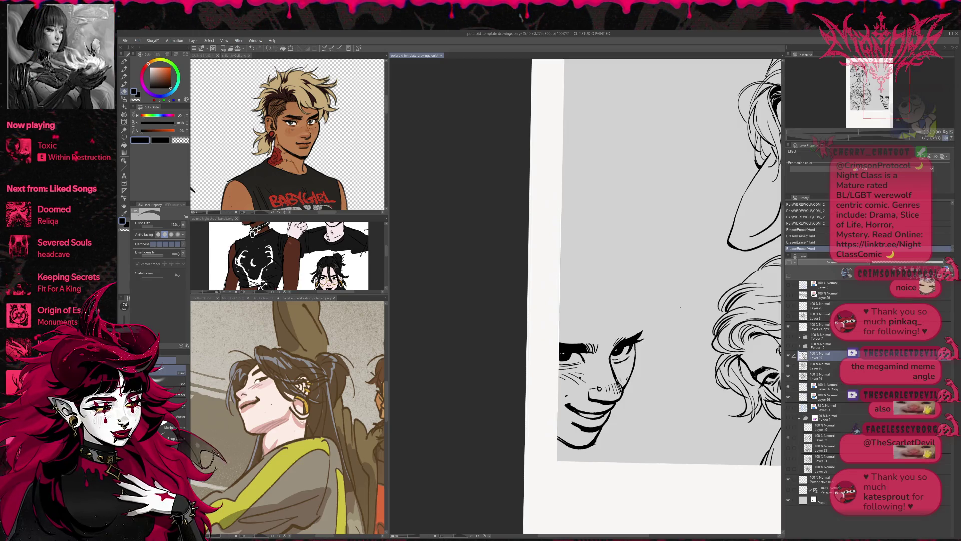
key("p")
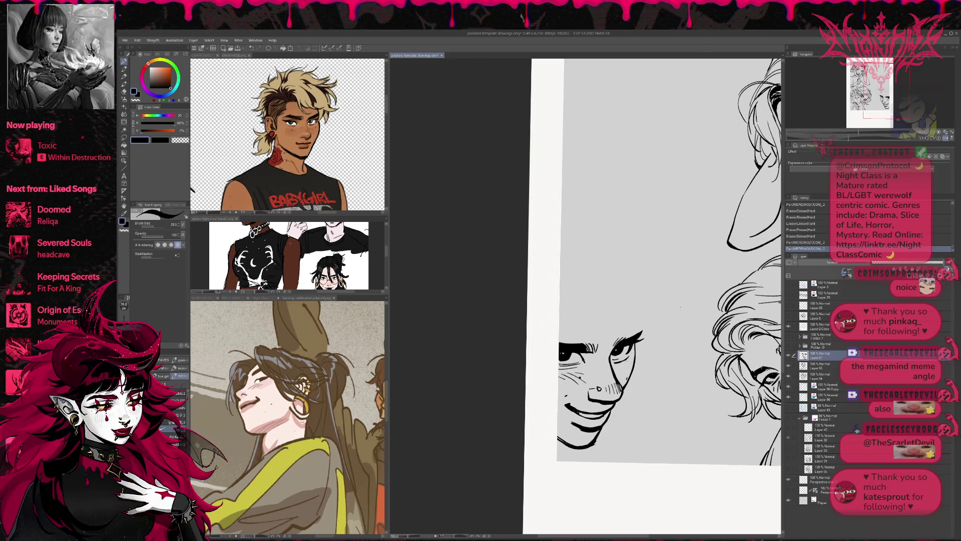
- Tilt the view slightly counter-clockwise and touch up a tiny mark on the page
key("r")
left_click_drag(680, 307, 663, 315)
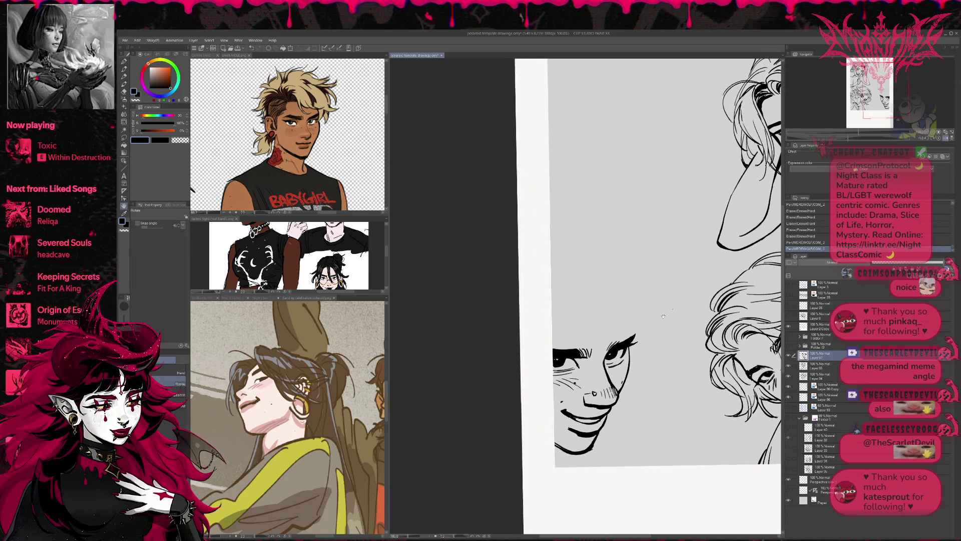
key("e")
left_click(672, 308)
key("p")
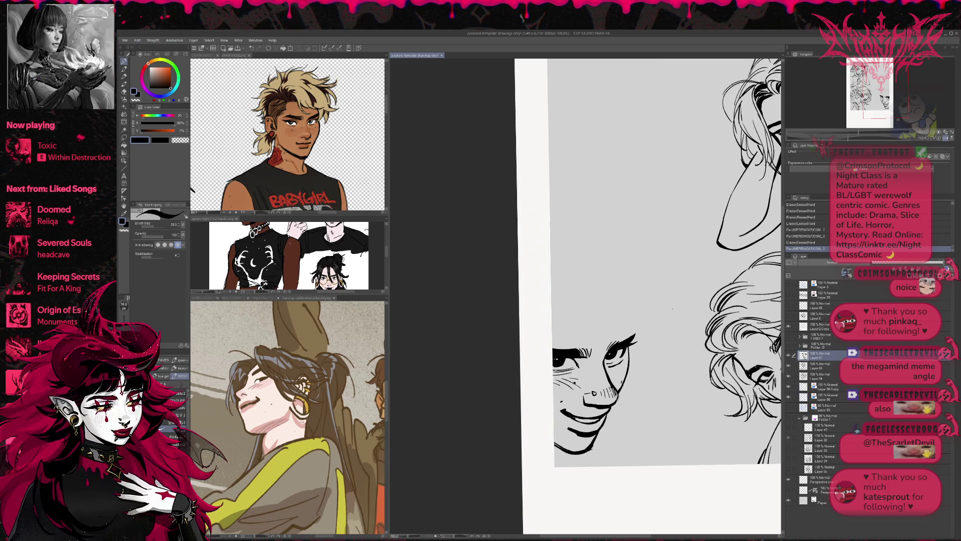
left_click(672, 309)
key("e")
left_click(672, 309)
key("p")
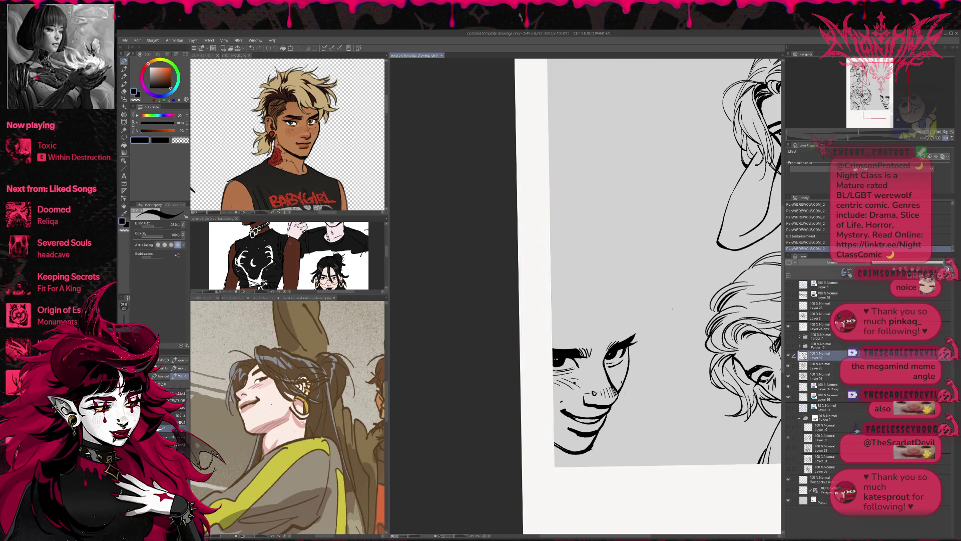
- Erase a stray mark near the mouth, turning the view and back
key("r")
left_click_drag(672, 309, 657, 366)
key("e")
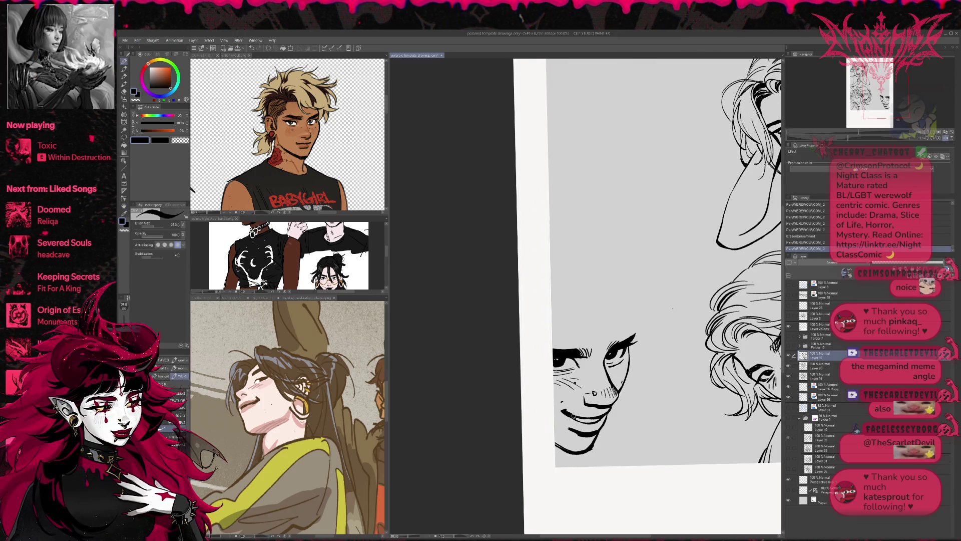
left_click(567, 412)
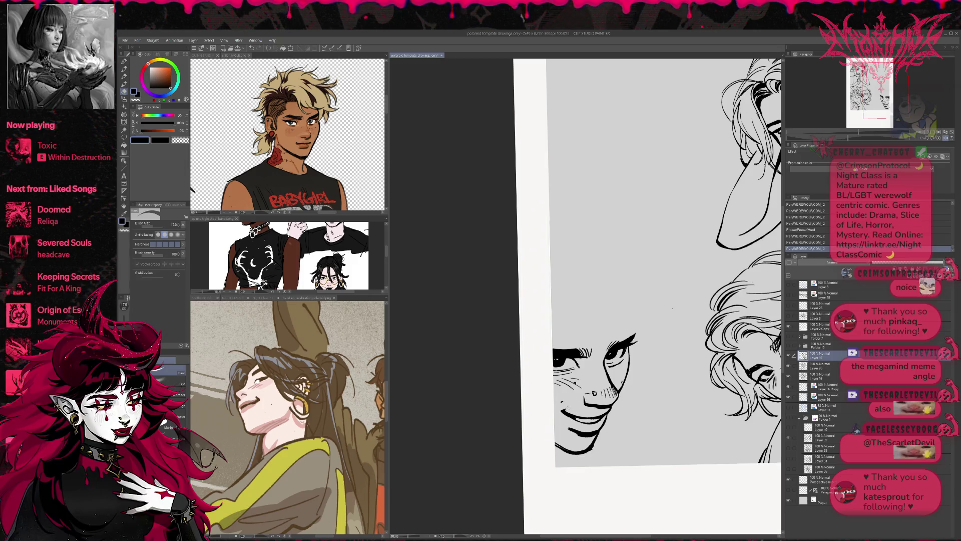
key("r")
left_click_drag(666, 320, 654, 355)
key("p")
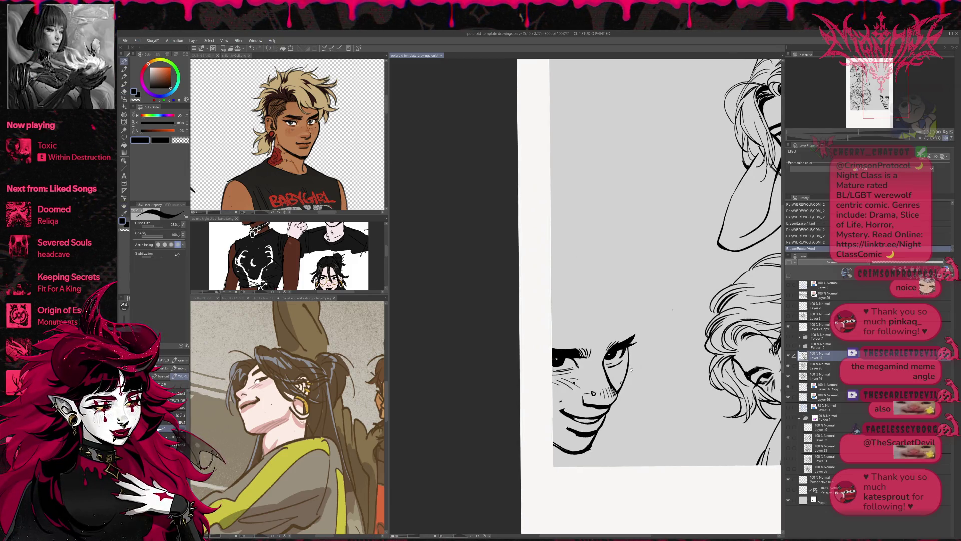
- Erase part of the line near the chin and ink new chin strokes
key("e")
left_click_drag(582, 437, 599, 437)
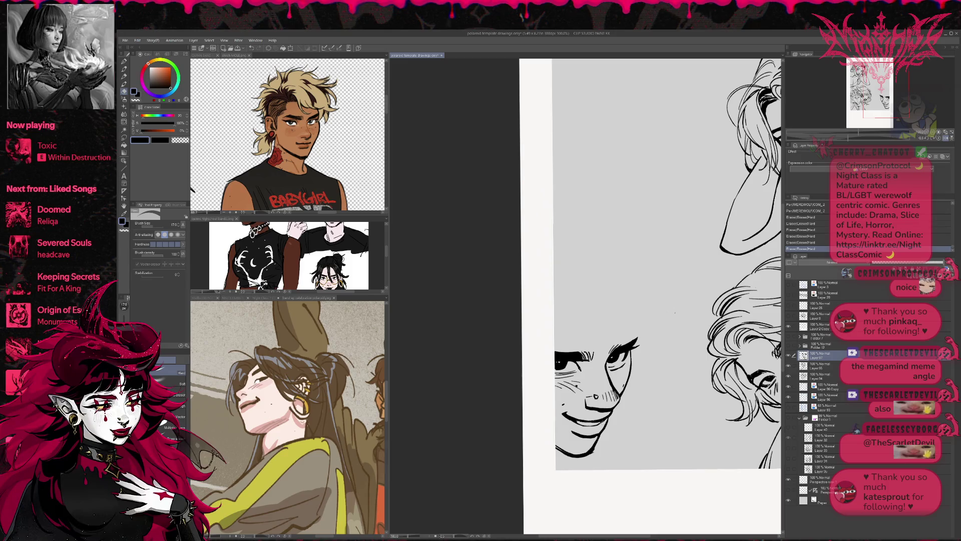
left_click(675, 313)
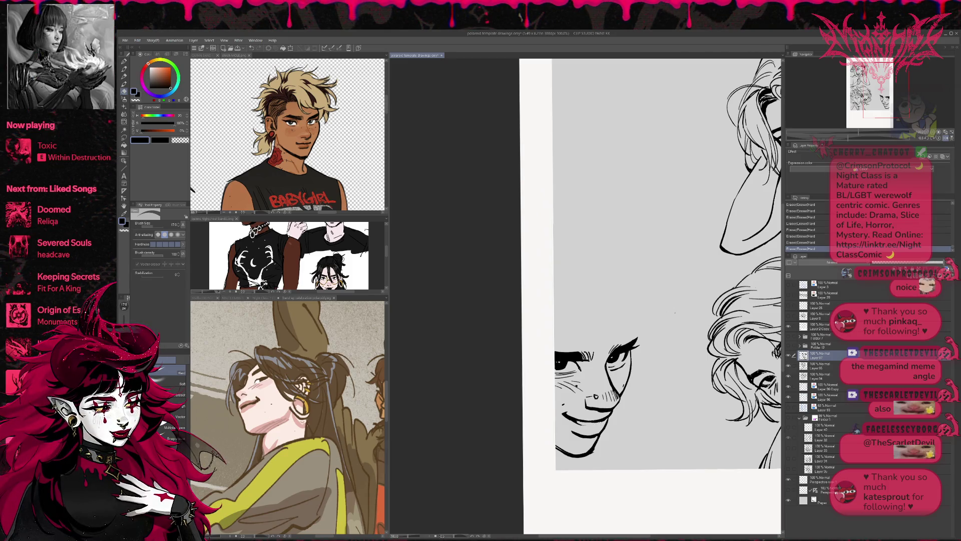
key("p")
left_click_drag(581, 424, 606, 420)
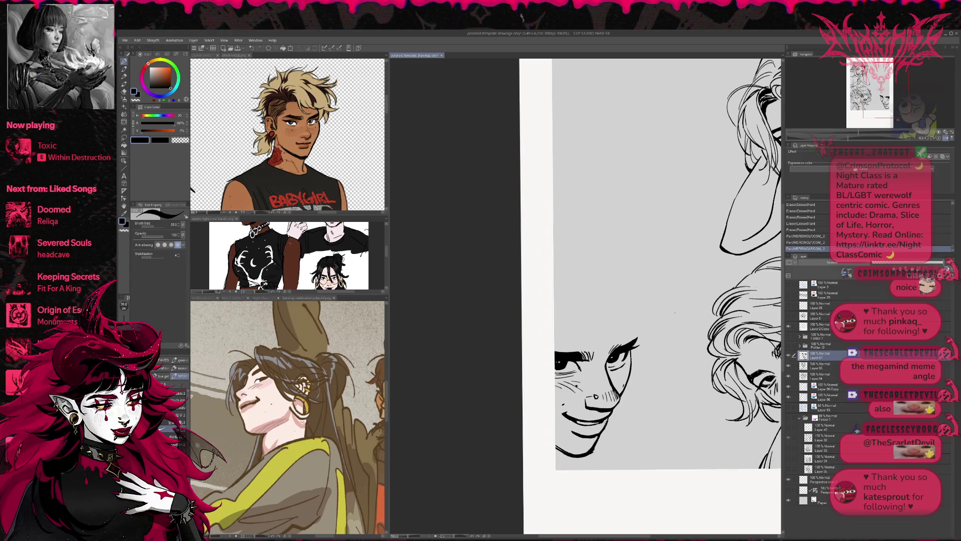
- Mirror the view, trim the chin line, undo the eraser strokes and redraw the chin line
key("r")
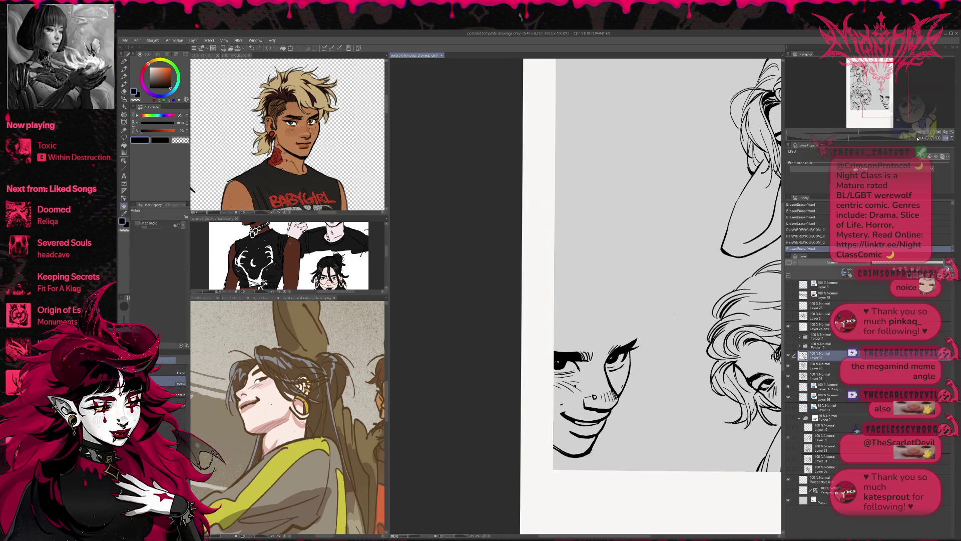
left_click(944, 138)
left_click_drag(731, 294, 727, 306)
key("e")
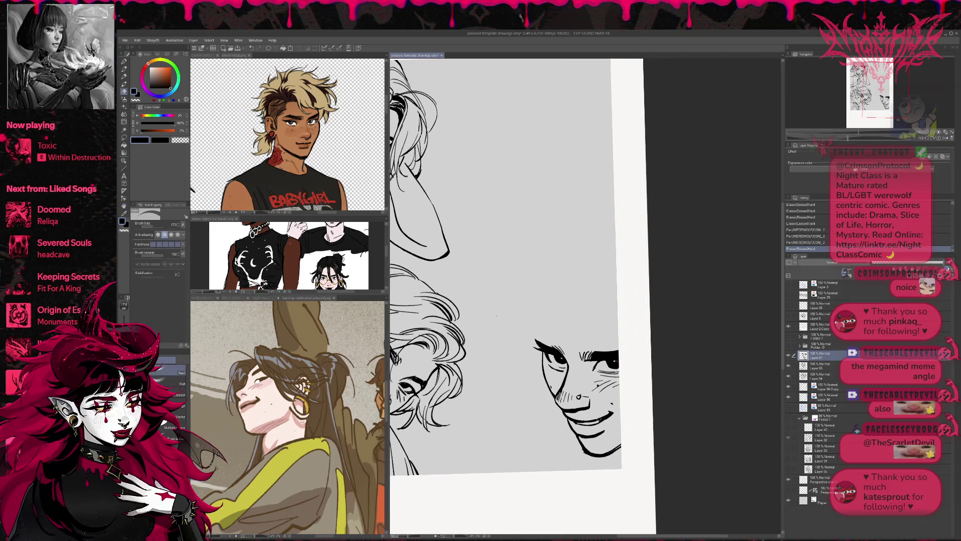
left_click_drag(608, 411, 625, 407)
key("p")
key("e")
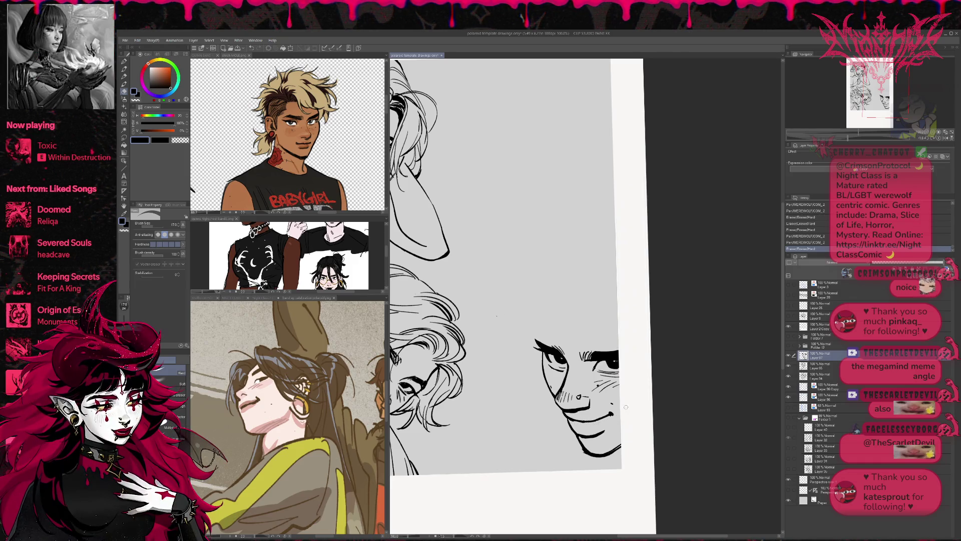
left_click(496, 316)
key("p")
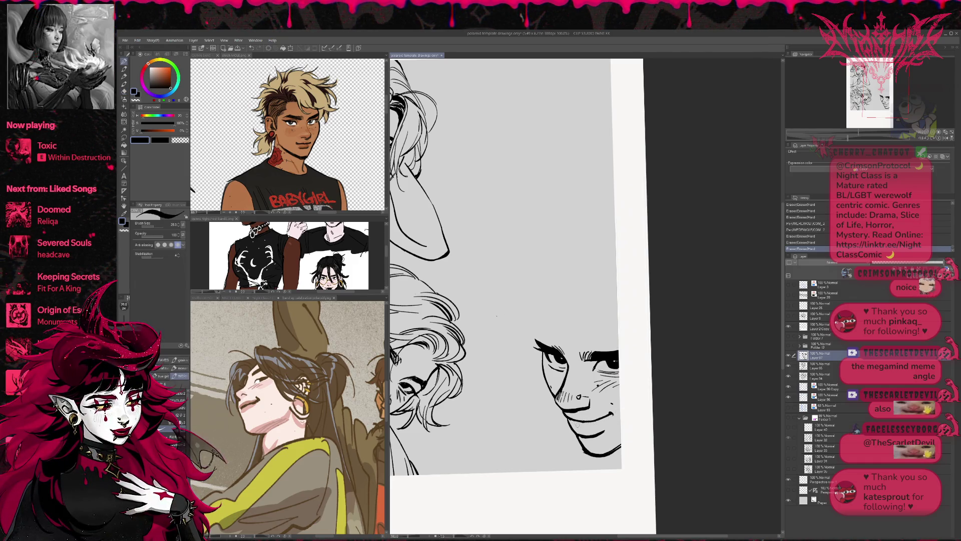
key("ctrl+z")
key("ctrl+z")
left_click_drag(577, 418, 572, 426)
- Re-ink the mouth line with a dimple and add small ink marks at the chin
key("e")
left_click(496, 316)
key("p")
left_click(497, 316)
mouse_move(583, 425)
left_mouse_down()
mouse_move(611, 417)
mouse_move(575, 423)
left_mouse_up()
key("e")
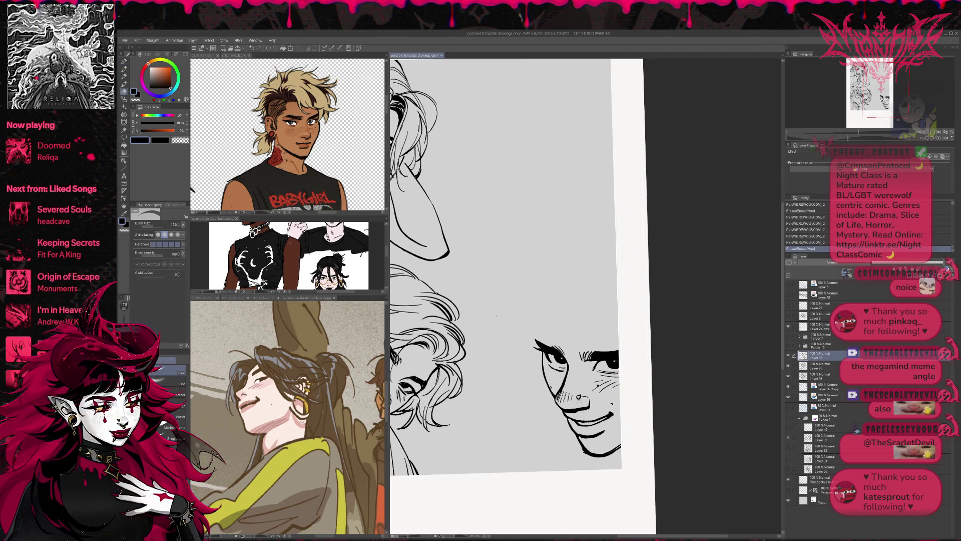
left_click(497, 316)
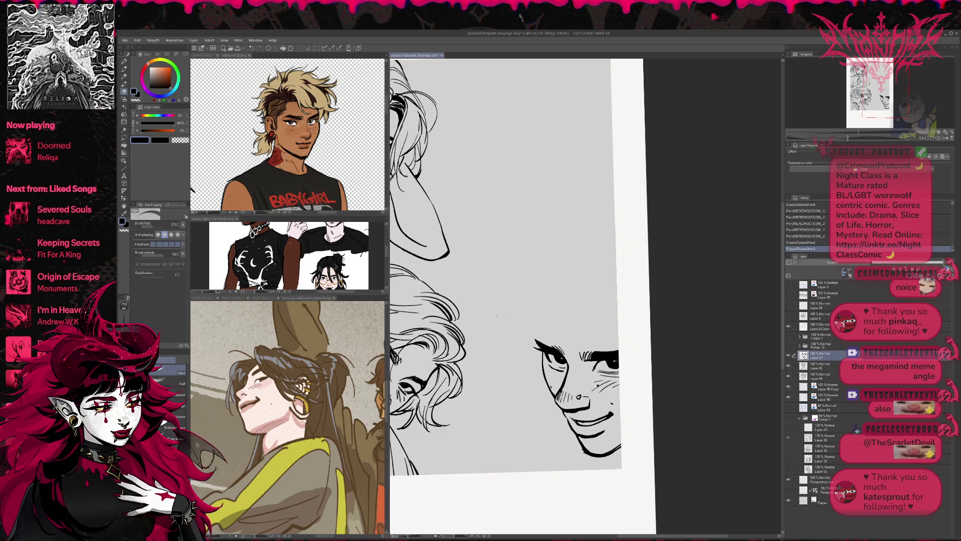
key("p")
left_click(497, 316)
left_click(496, 316)
left_click(496, 316)
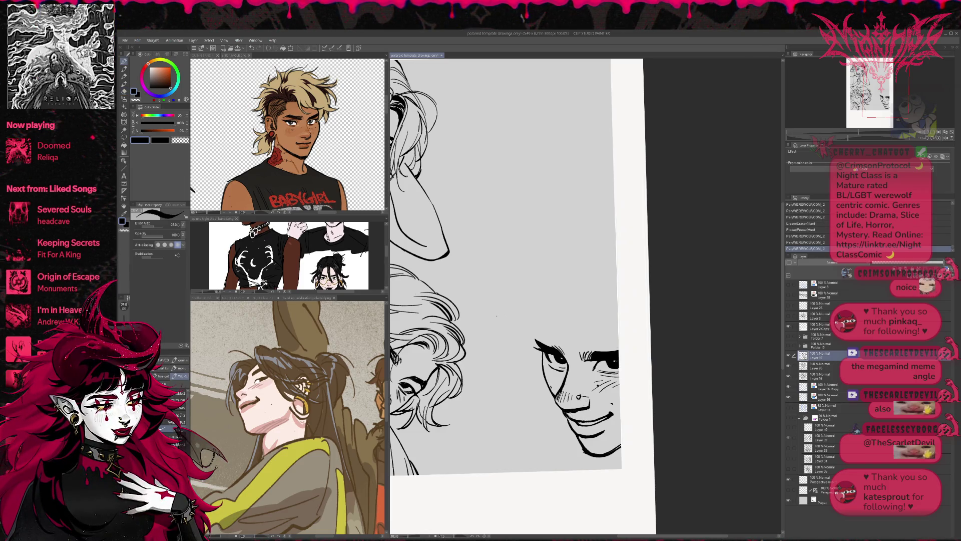
left_click(497, 316)
left_click(586, 407)
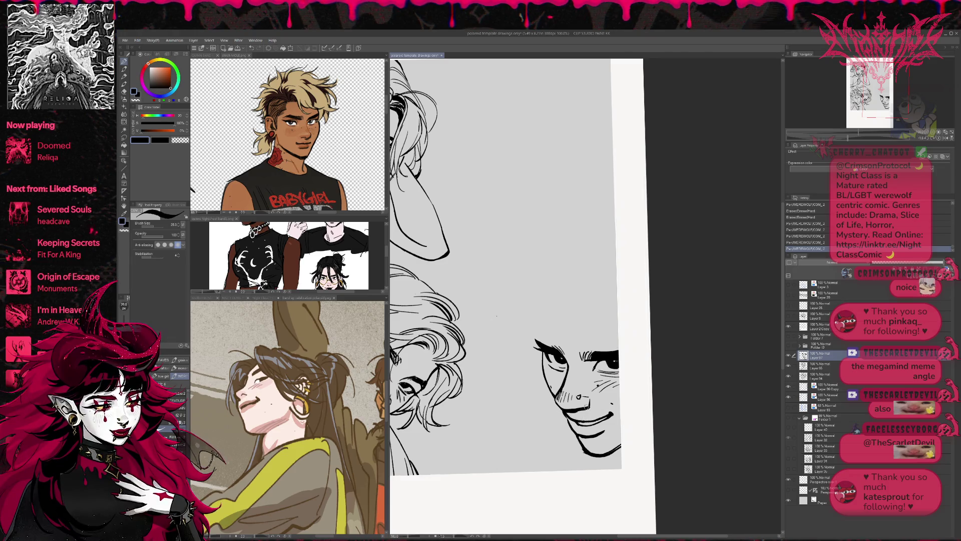
- Erase specks near the chin and add short strokes around and under the chin
key("e")
left_click(572, 427)
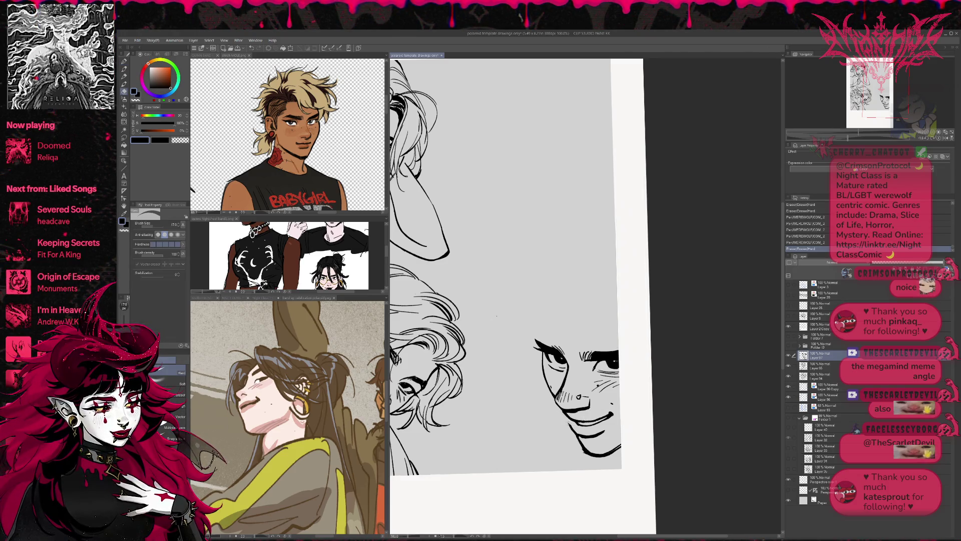
left_click(576, 400)
key("p")
mouse_move(569, 418)
left_mouse_down()
mouse_move(599, 439)
mouse_move(590, 453)
left_mouse_up()
key("e")
left_click(497, 316)
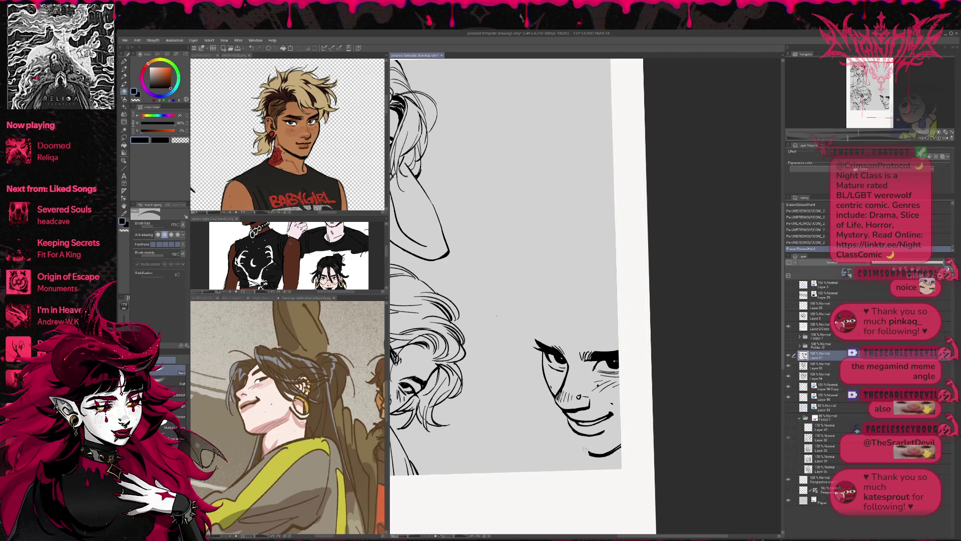
mouse_move(614, 448)
left_mouse_down()
mouse_move(580, 445)
mouse_move(616, 451)
left_mouse_up()
key("p")
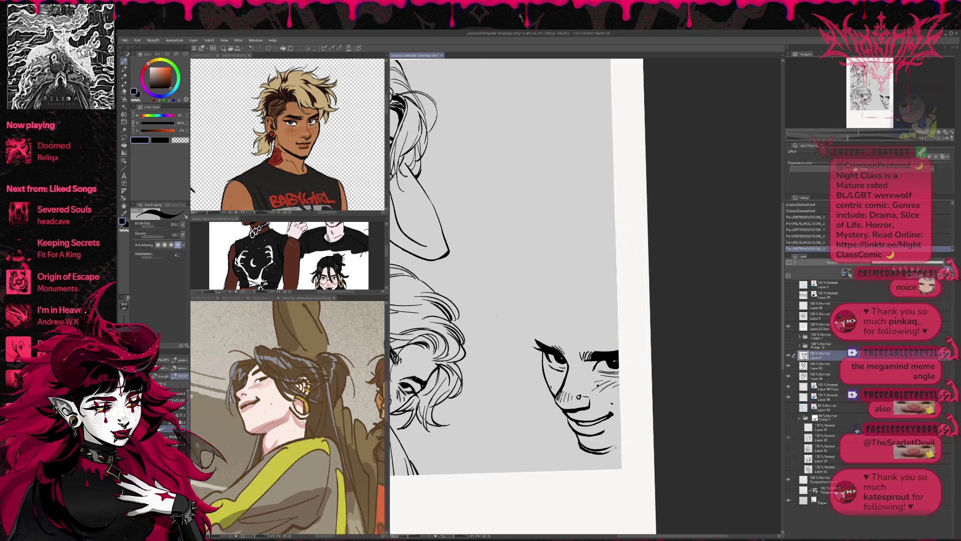
- Show the blue sketch layer and erase part of the black chin line with a size-25 eraser
key("h")
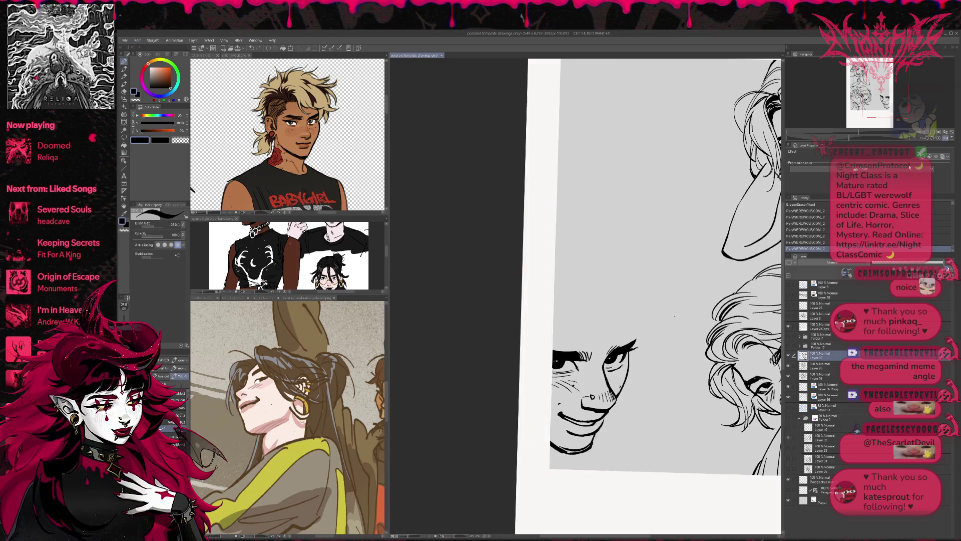
left_click(789, 408)
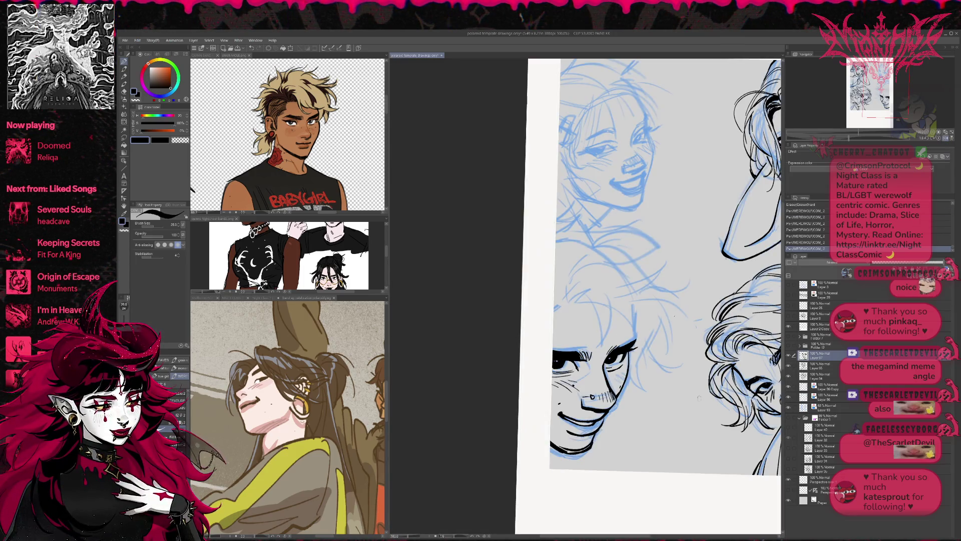
key("e")
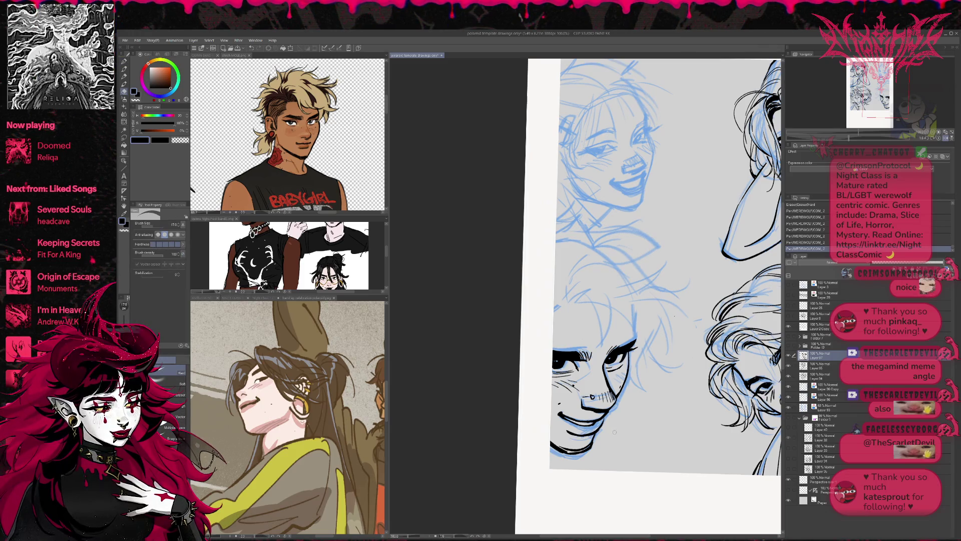
key("bracketright")
key("bracketright")
mouse_move(546, 445)
left_mouse_down()
mouse_move(591, 449)
mouse_move(626, 399)
left_mouse_up()
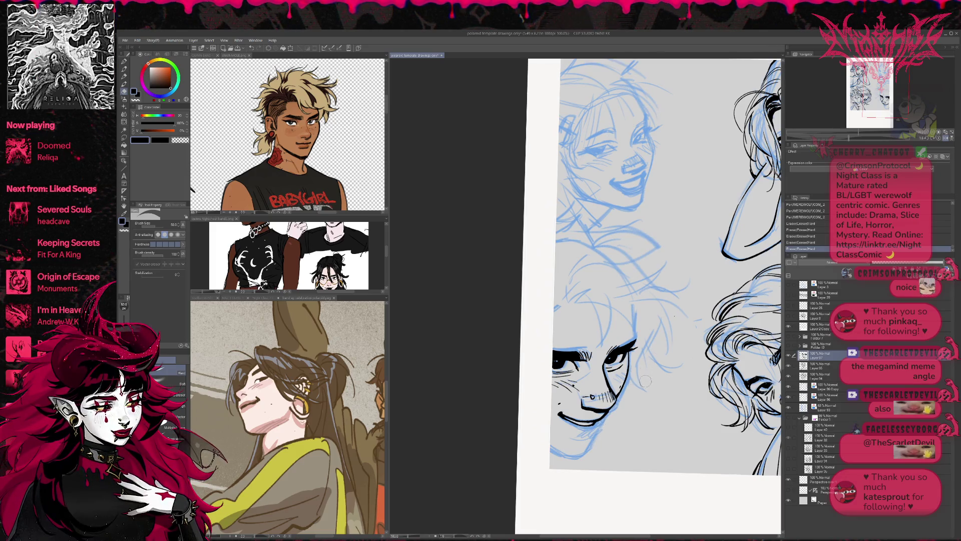
- Push the jaw and chin lines into shape with a size-400 Liquify brush
left_click(124, 121)
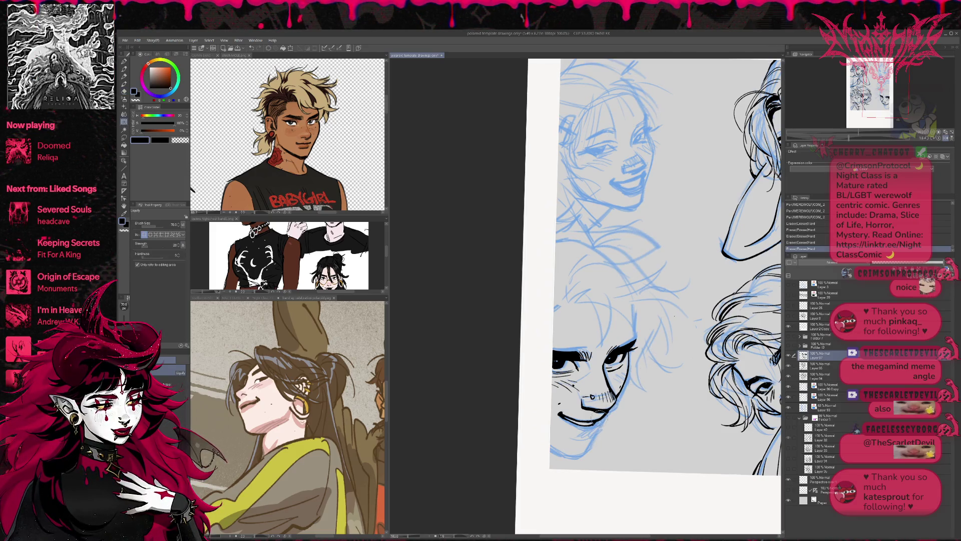
key("bracketright")
key("bracketright")
key("bracketright")
left_click_drag(595, 430, 613, 418)
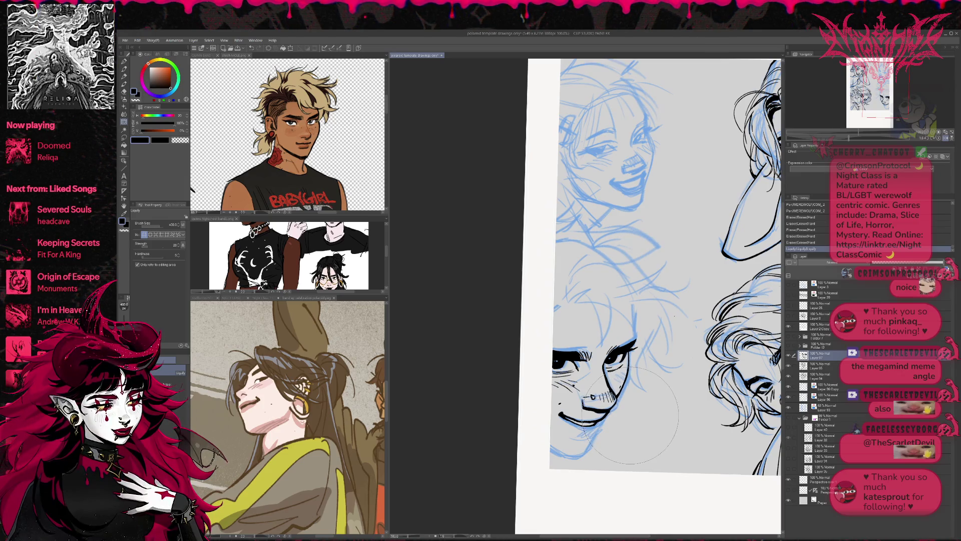
- Hatch the chin and along the lower chin with the Pen
left_click(125, 62)
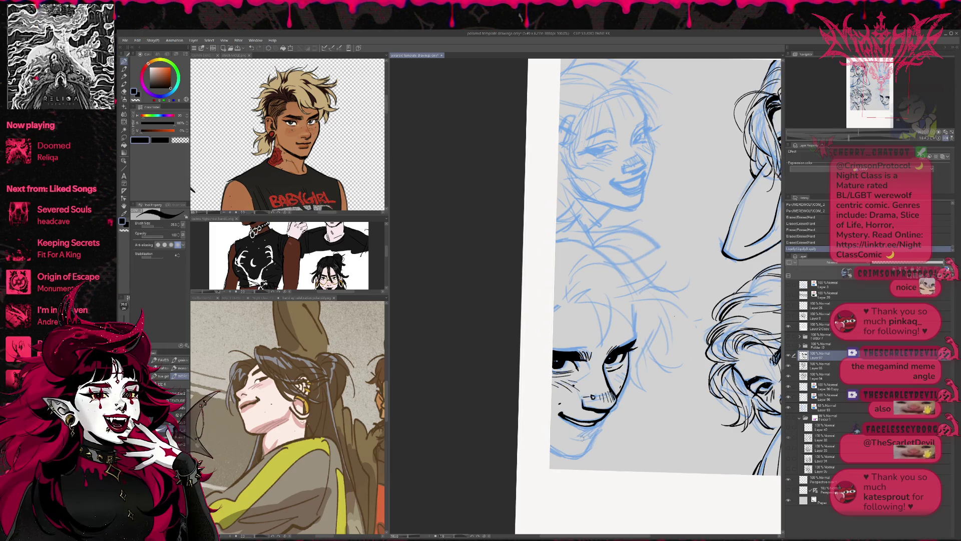
left_click_drag(607, 415, 595, 433)
left_click_drag(602, 429, 589, 444)
mouse_move(592, 438)
left_mouse_down()
mouse_move(583, 454)
mouse_move(553, 457)
left_mouse_up()
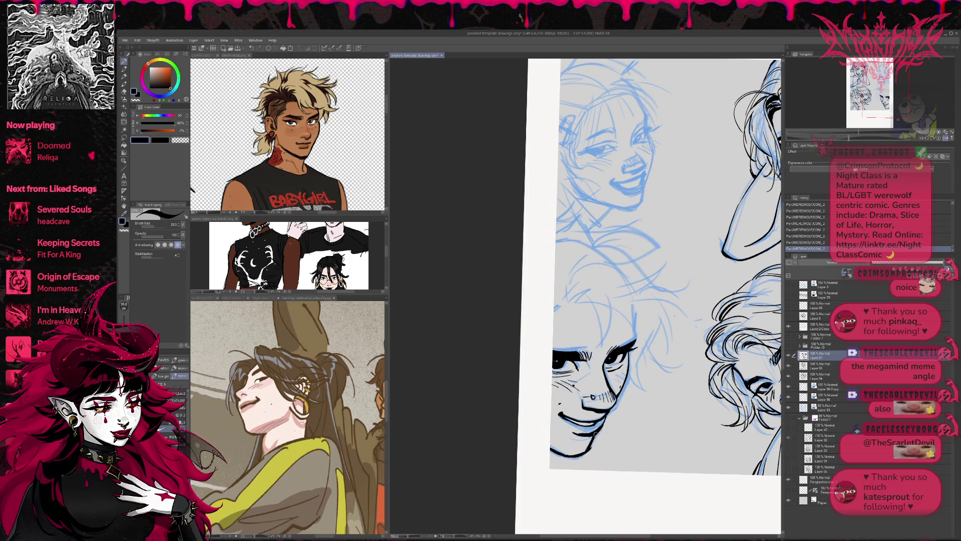
- Erase the sketch lines under the chin, then hide the blue sketch and show the pink sketch layers
left_click(945, 138)
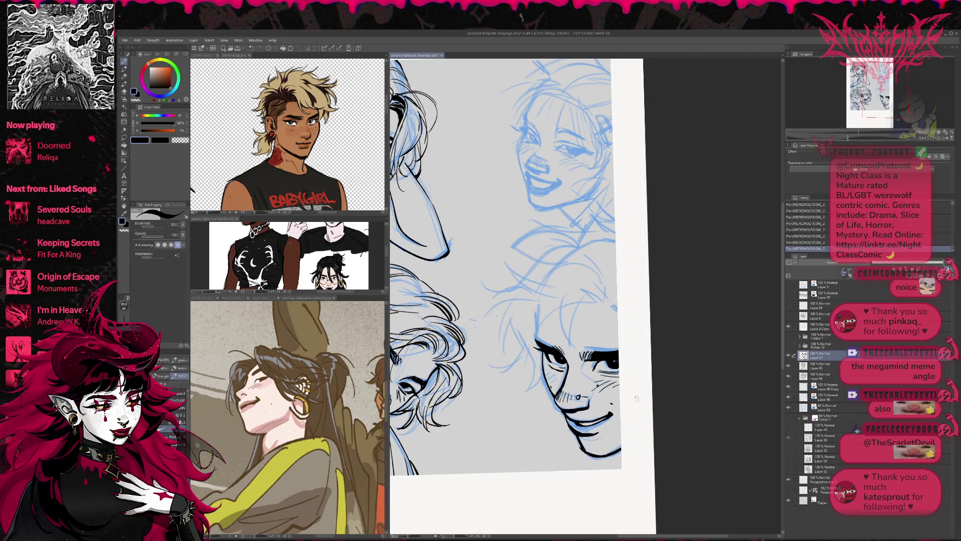
key("e")
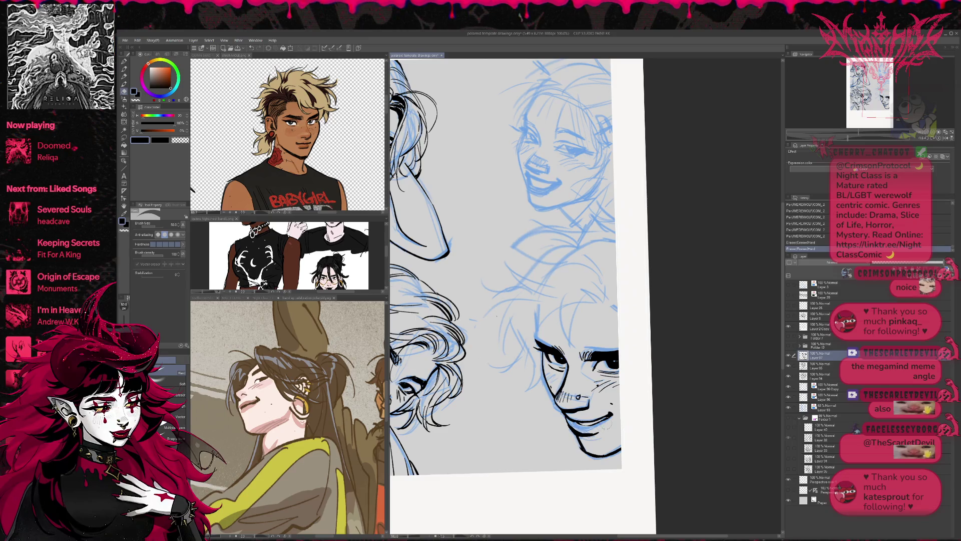
left_click_drag(573, 430, 597, 432)
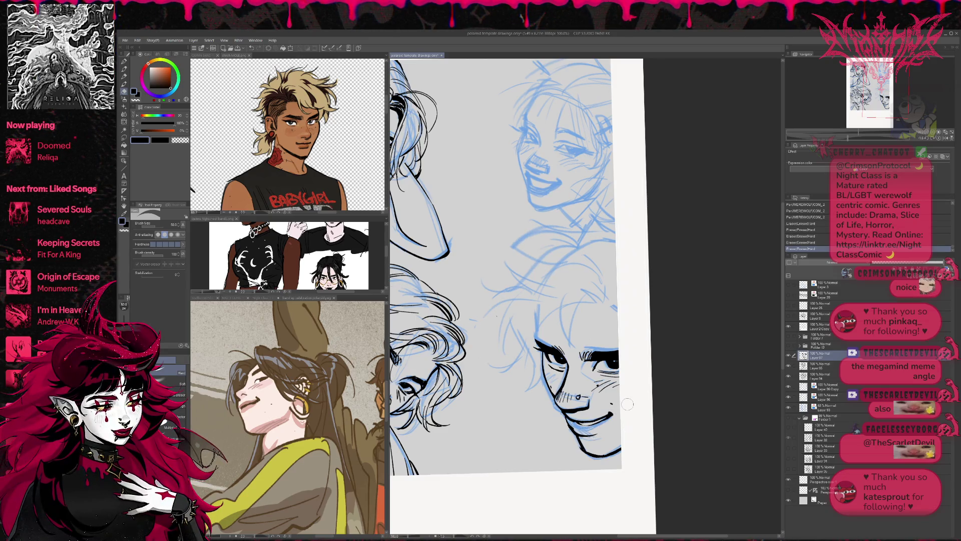
left_click(789, 397)
left_click(789, 418)
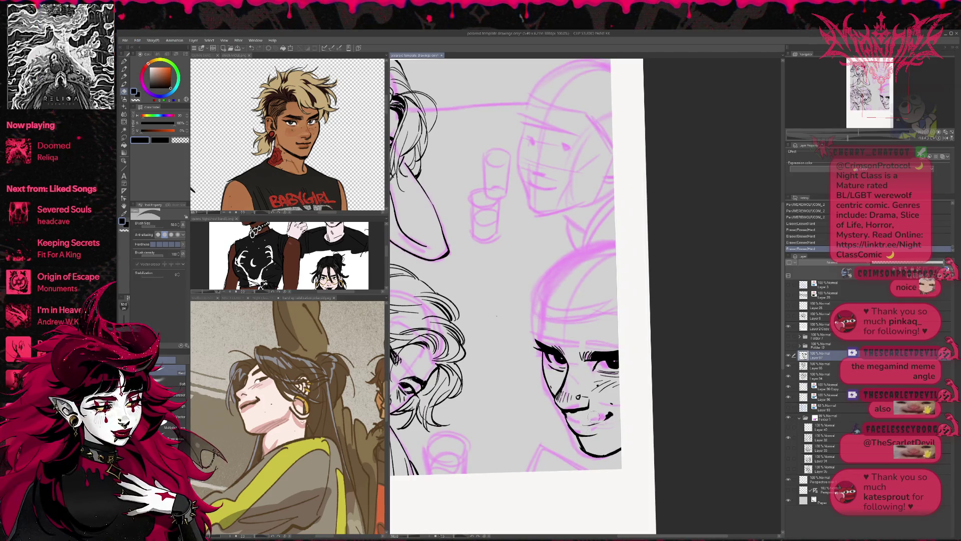
- Erase the black lower jaw line and scale the inked face down to 97% with Ctrl+T
left_click_drag(497, 315, 496, 315)
mouse_move(559, 406)
left_mouse_down()
mouse_move(573, 429)
mouse_move(618, 452)
mouse_move(628, 436)
left_mouse_up()
key("ctrl+t")
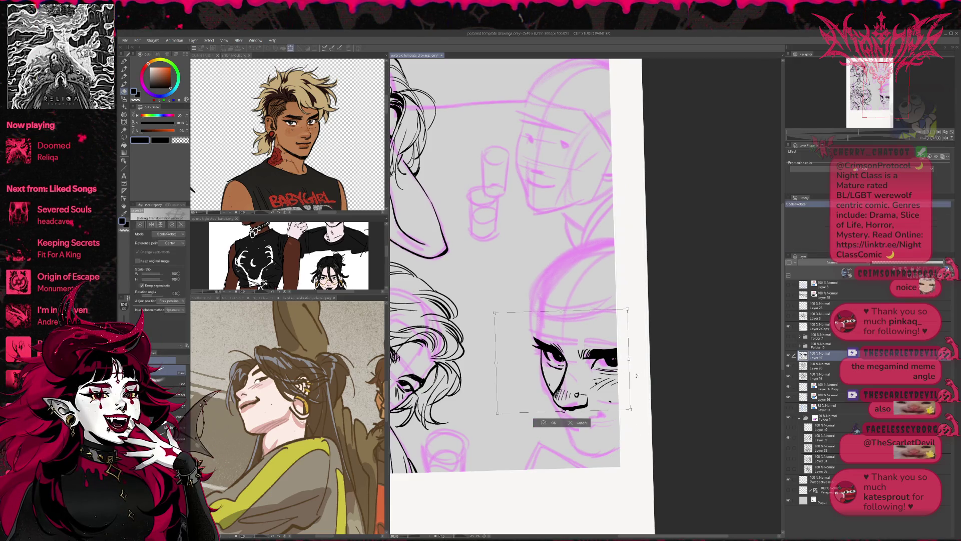
mouse_move(641, 374)
left_mouse_down()
mouse_move(610, 383)
mouse_move(618, 394)
mouse_move(621, 381)
left_mouse_up()
key("ctrl+z")
key("ctrl+z")
key("ctrl+z")
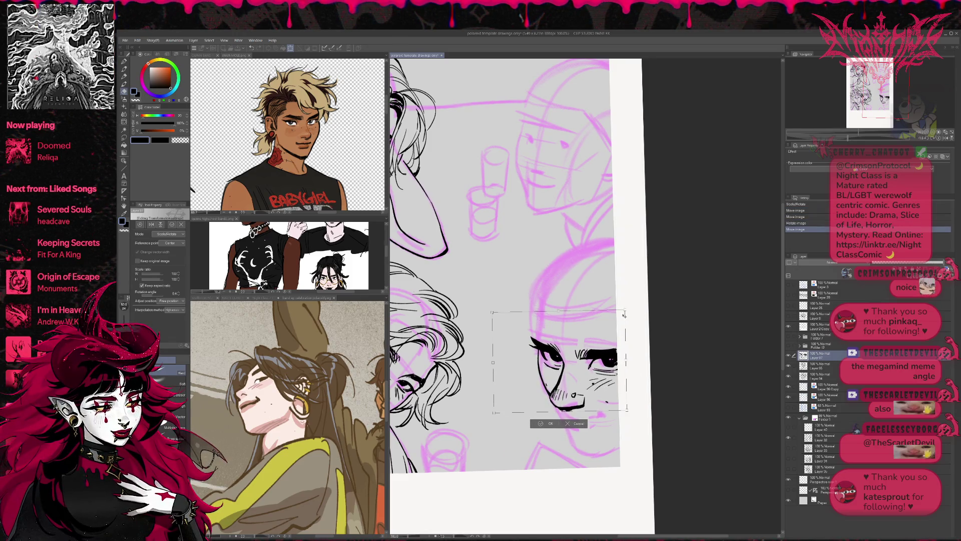
mouse_move(622, 313)
left_mouse_down()
mouse_move(611, 345)
mouse_move(644, 360)
left_mouse_up()
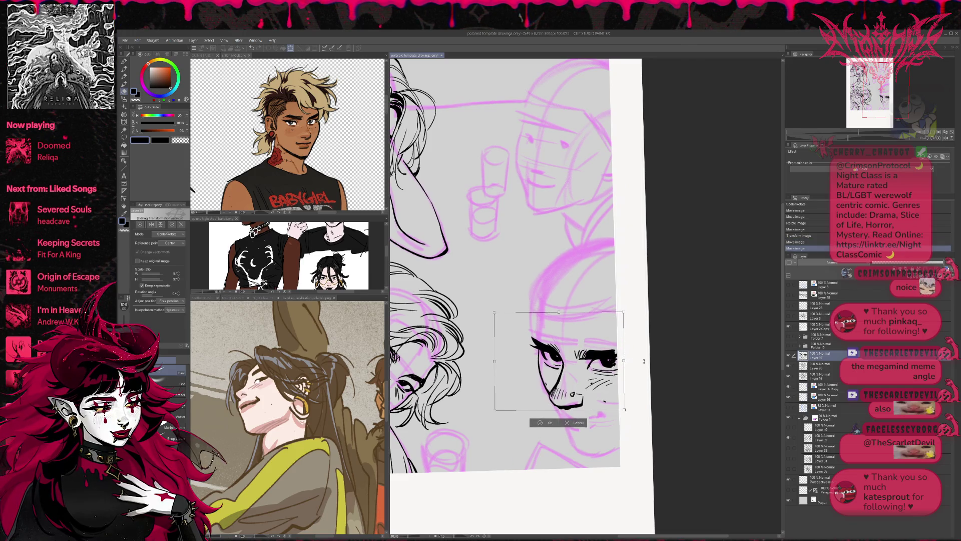
key("Return")
key("r")
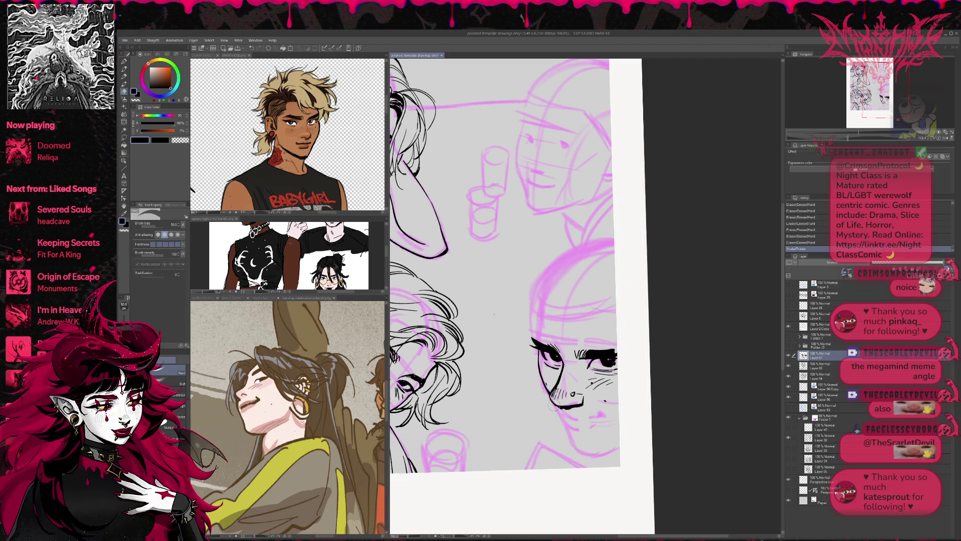
key("e")
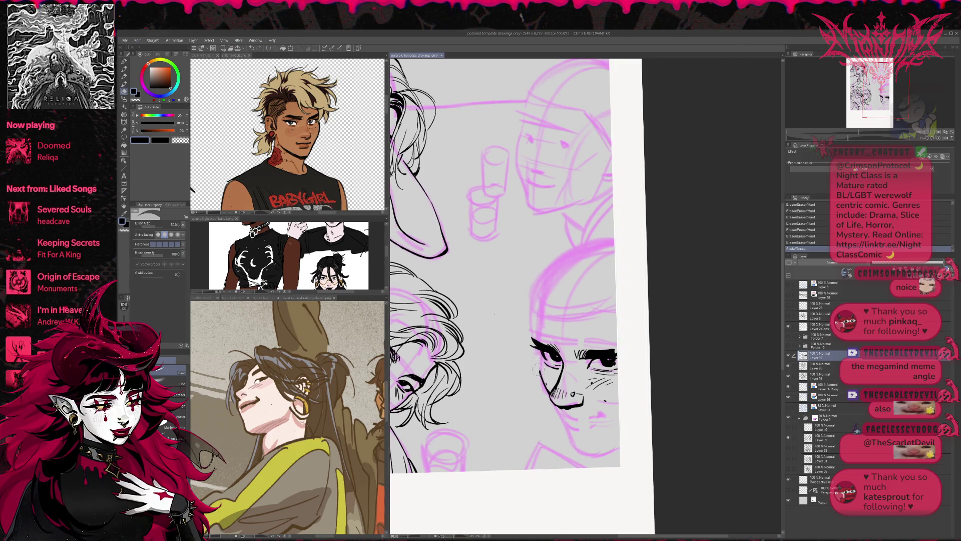
- Erase part of the face linework, then draw and thicken the chin line
left_click_drag(550, 390, 577, 328)
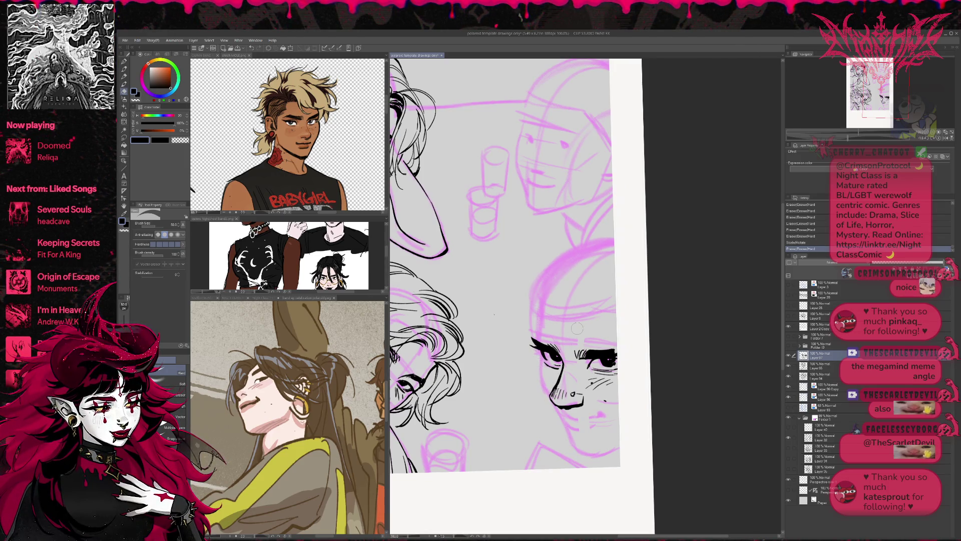
key("p")
mouse_move(551, 393)
left_mouse_down()
mouse_move(564, 415)
mouse_move(601, 415)
left_mouse_up()
left_click_drag(581, 420, 606, 413)
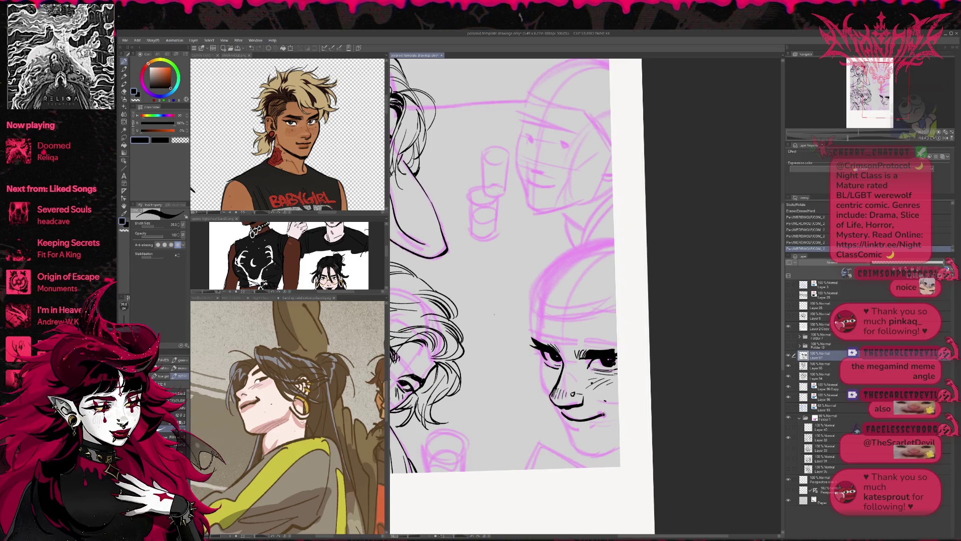
- In a mirrored, tilted view, trim the right end of the mouth line and extend the jaw down to the chin
left_click(945, 139)
key("r")
left_click_drag(651, 401, 696, 390)
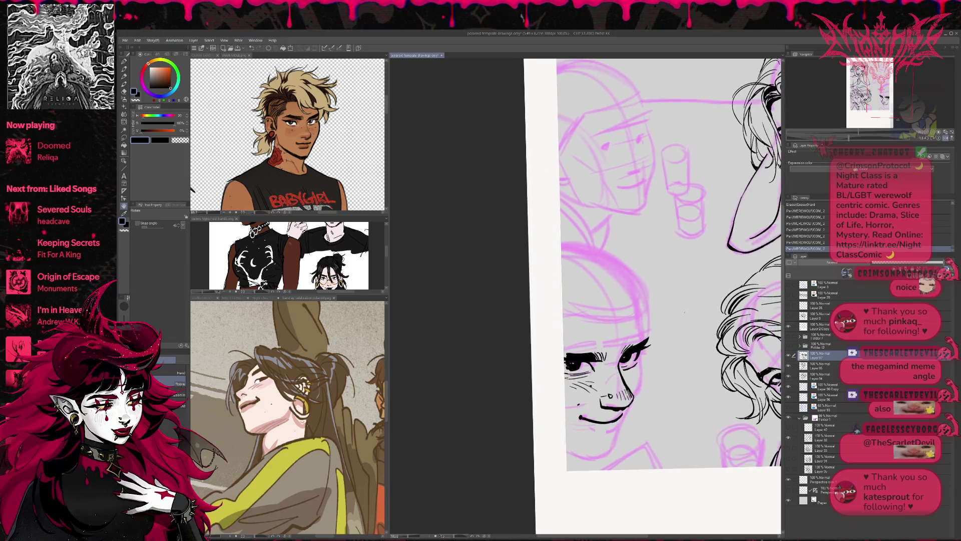
key("p")
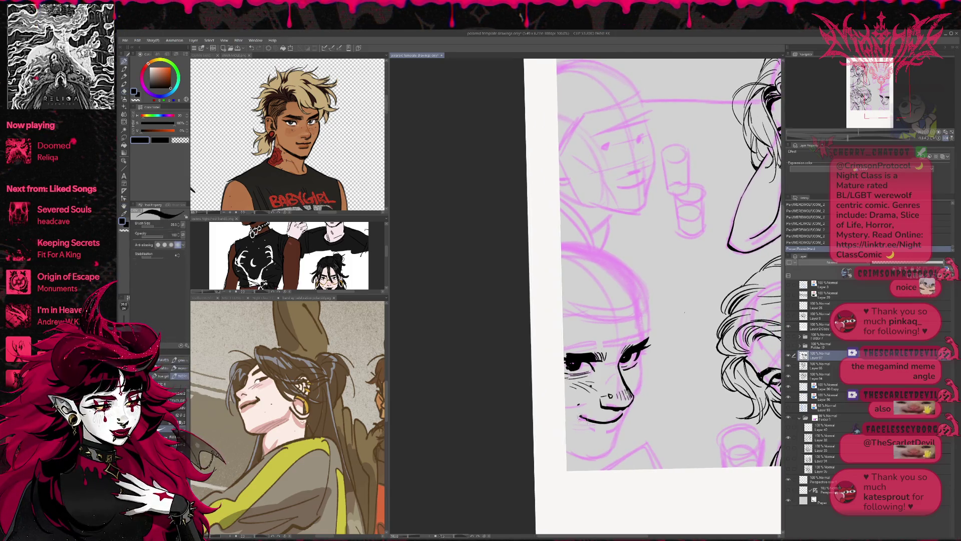
mouse_move(624, 418)
left_mouse_down()
mouse_move(591, 426)
mouse_move(626, 410)
mouse_move(602, 430)
mouse_move(626, 429)
left_mouse_up()
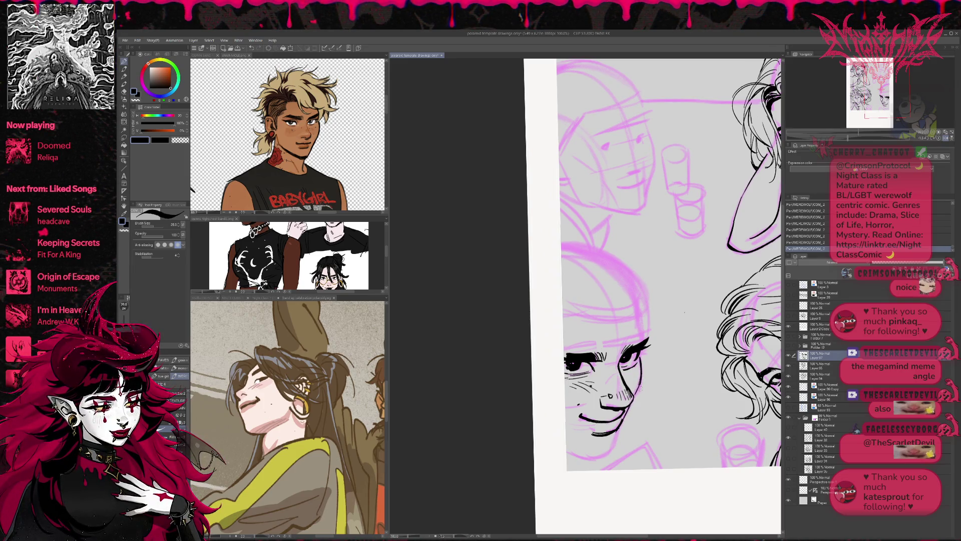
mouse_move(619, 428)
left_mouse_down()
mouse_move(593, 458)
mouse_move(611, 450)
mouse_move(566, 450)
mouse_move(598, 453)
left_mouse_up()
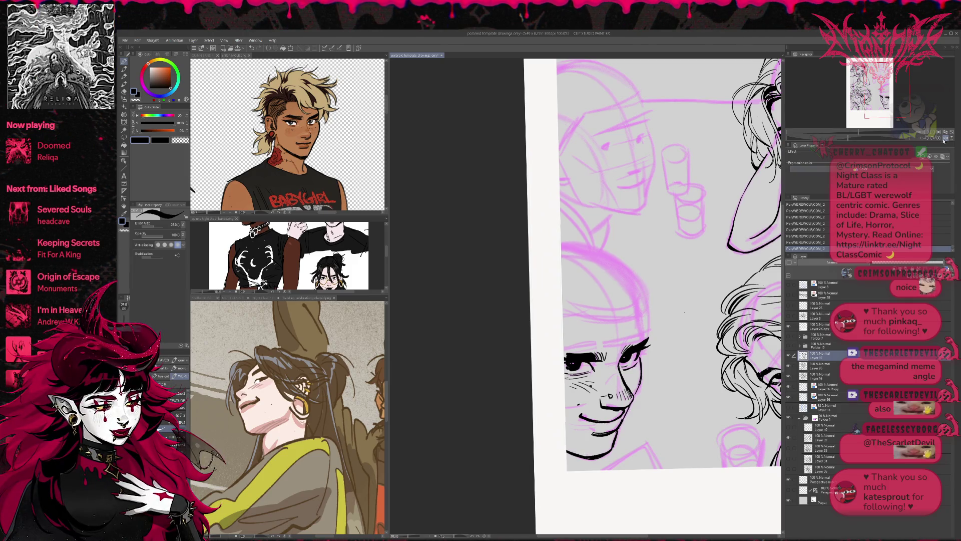
- Erase a small bit near the mouth, undo a stray chin mark and mirror the view to check
left_click(943, 140)
key("e")
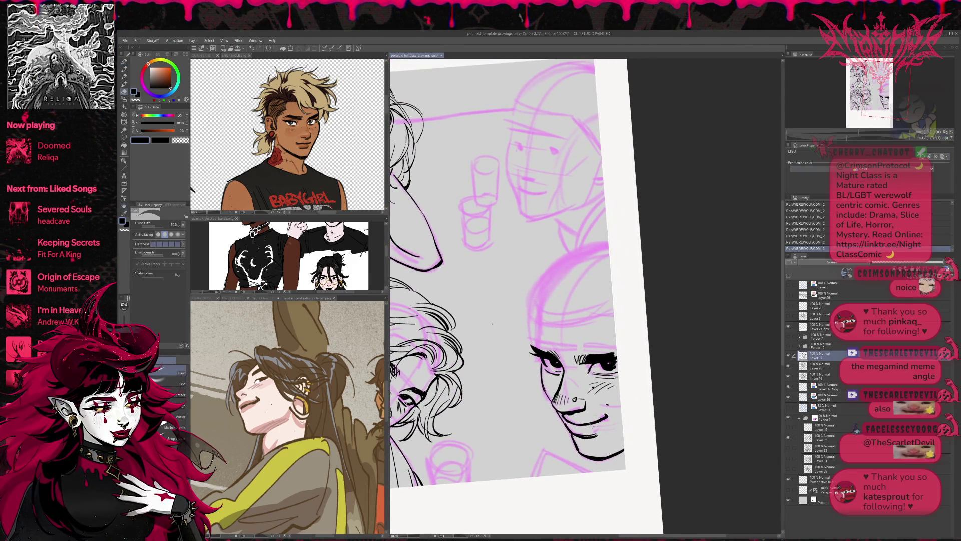
left_click_drag(603, 416, 606, 413)
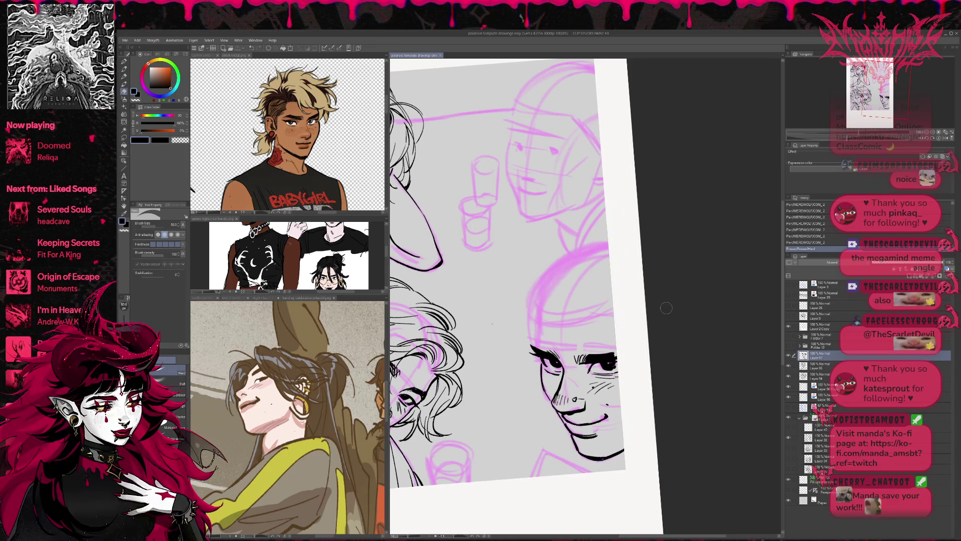
left_click_drag(673, 299, 680, 301)
mouse_move(561, 423)
left_mouse_down()
mouse_move(576, 430)
mouse_move(598, 417)
left_mouse_up()
key("ctrl+z")
key("e")
key("p")
key("e")
key("p")
key("e")
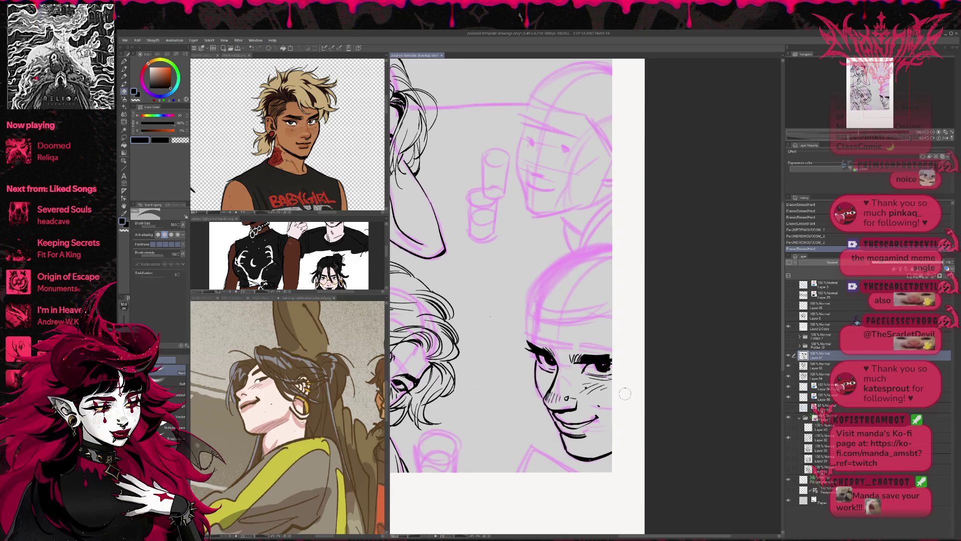
left_click(945, 140)
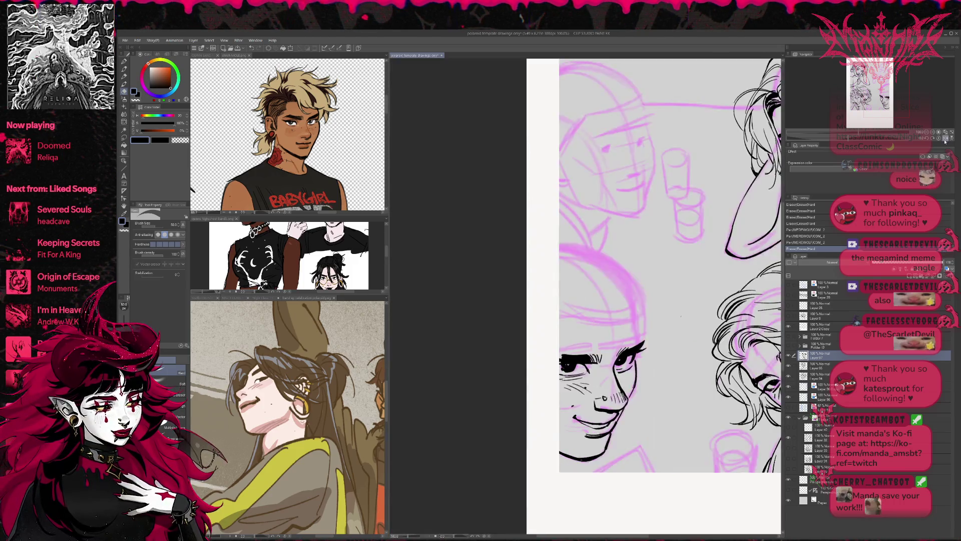
- Add small ink strokes near the chin of the right-hand face
key("p")
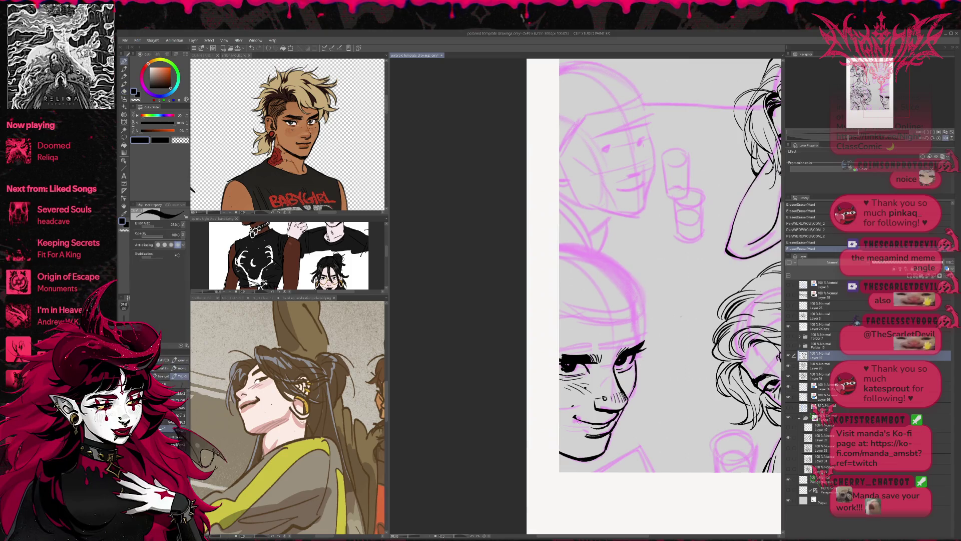
left_click_drag(574, 419, 581, 422)
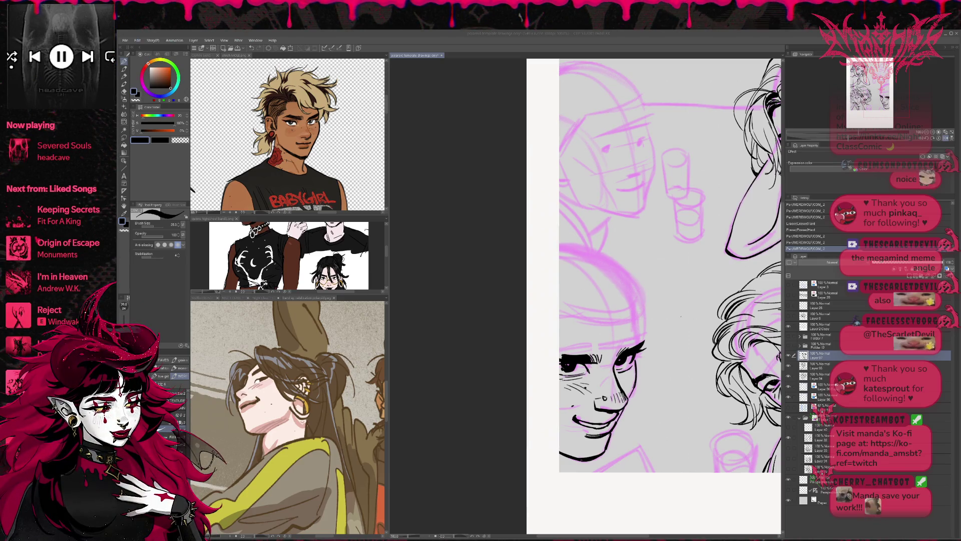
mouse_move(572, 413)
left_mouse_down()
mouse_move(592, 426)
mouse_move(611, 423)
mouse_move(600, 423)
left_mouse_up()
- Erase stray ink marks near the mouth
key("e")
key("p")
key("e")
key("p")
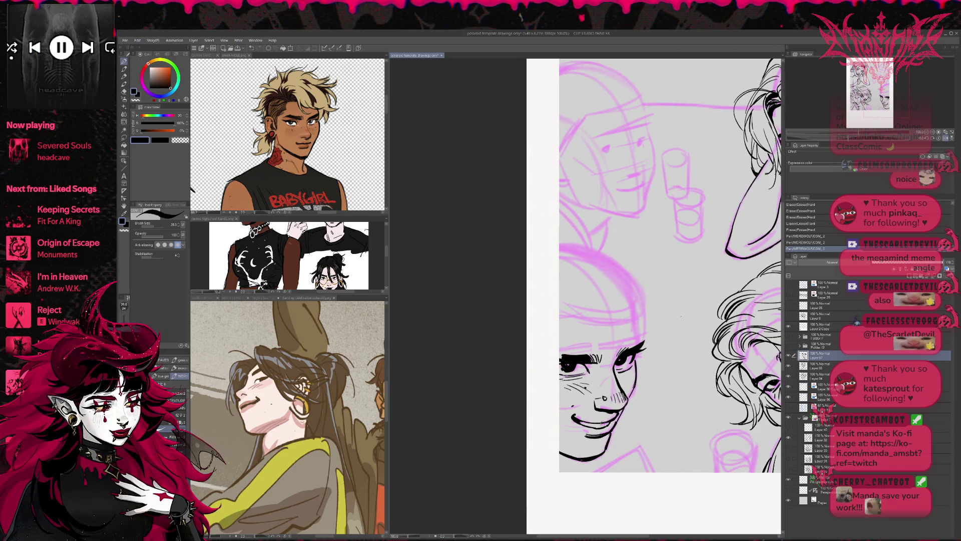
key("e")
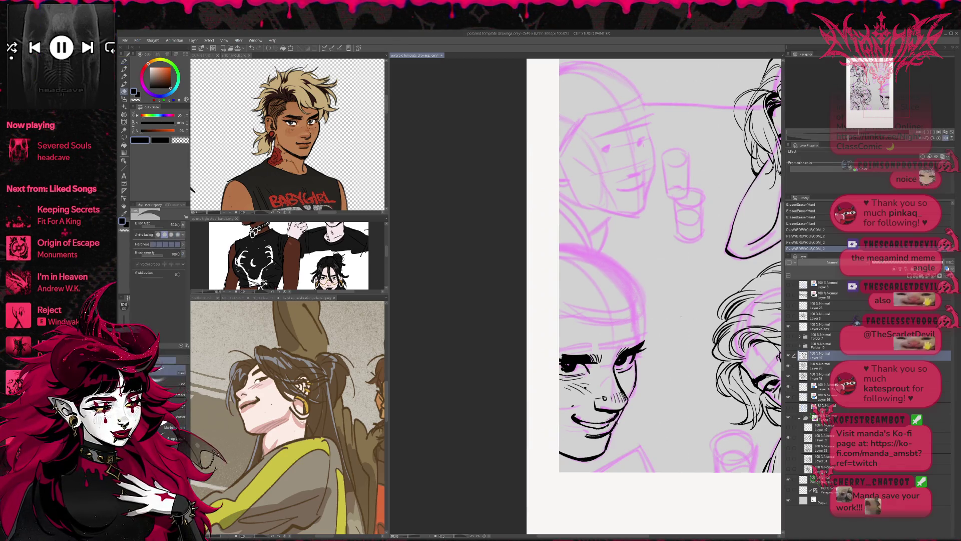
mouse_move(596, 423)
left_mouse_down()
mouse_move(606, 424)
mouse_move(597, 427)
left_mouse_up()
- Trim the ink line at the mouth corner, with the view unmirrored and tilted counter-clockwise
key("p")
key("e")
key("p")
key("e")
key("p")
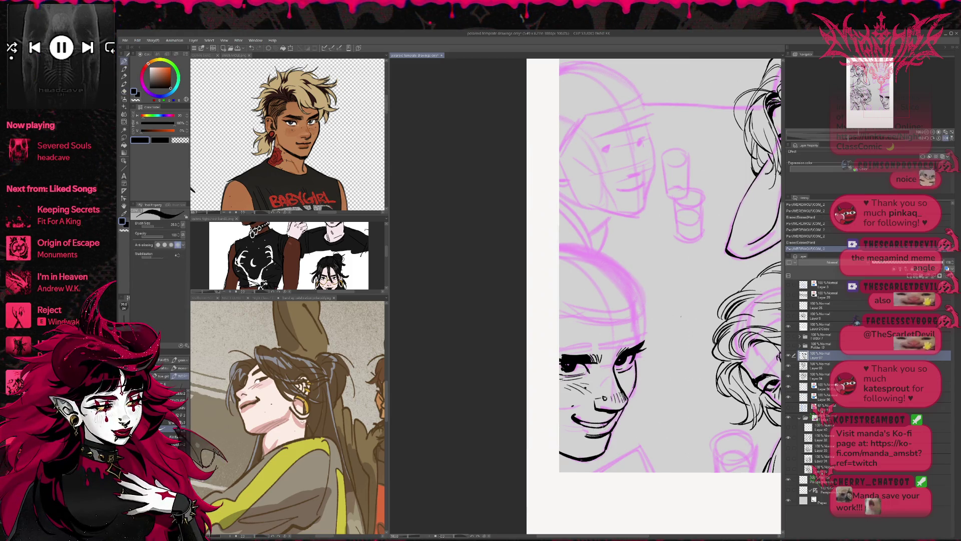
key("e")
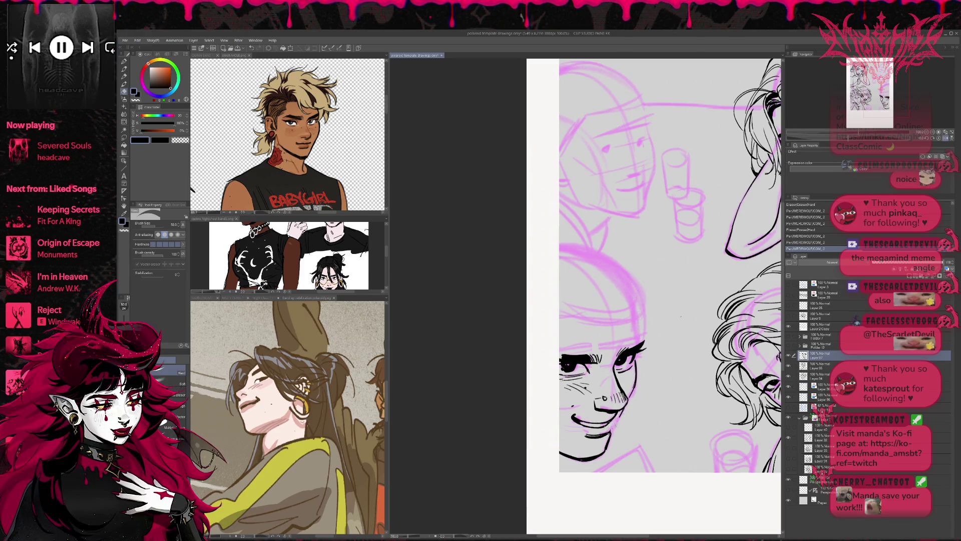
left_click_drag(626, 408, 640, 411)
key("h")
left_click_drag(681, 316, 492, 326)
left_click_drag(604, 415, 619, 412)
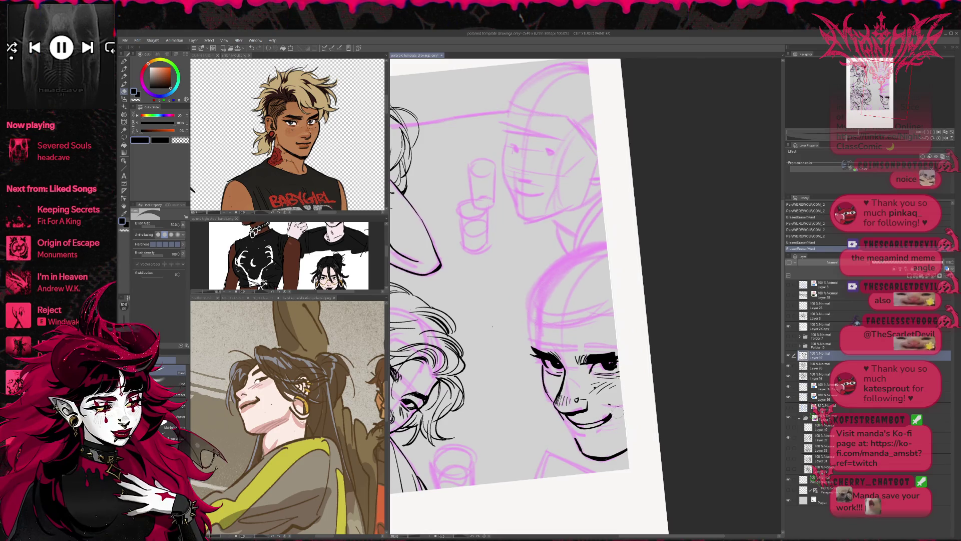
- Ink a short stroke at the mouth corner and short strokes along the chin
key("p")
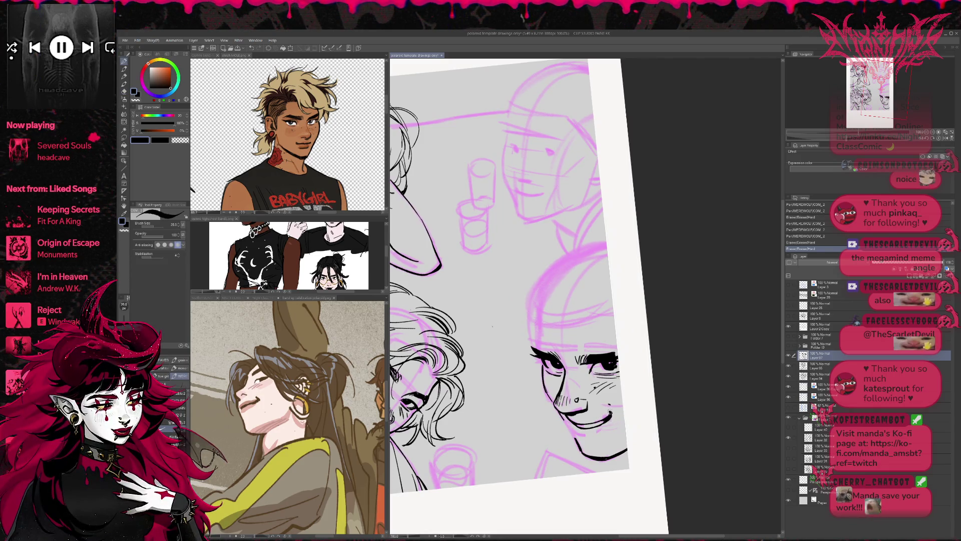
left_click_drag(611, 414, 613, 410)
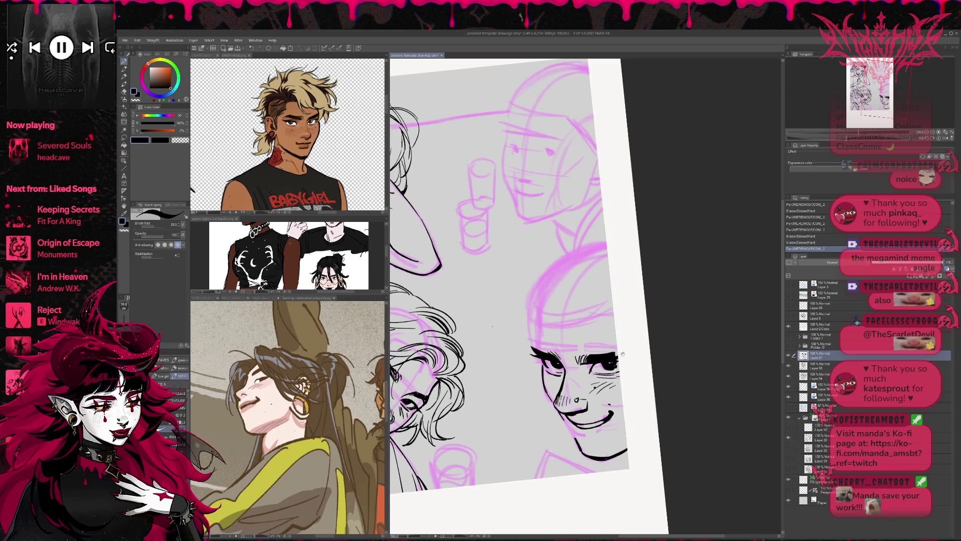
left_click_drag(622, 354, 617, 351)
left_click_drag(566, 427, 597, 438)
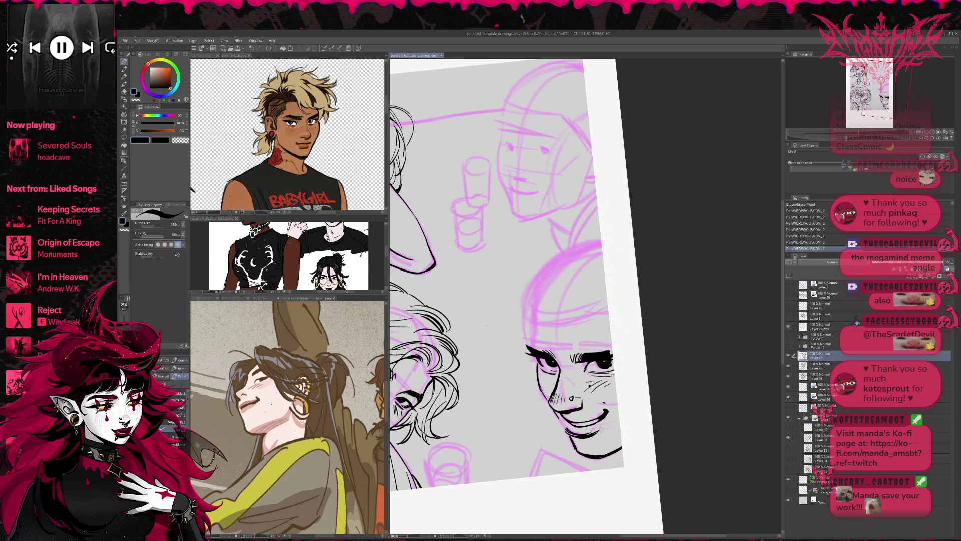
key("e")
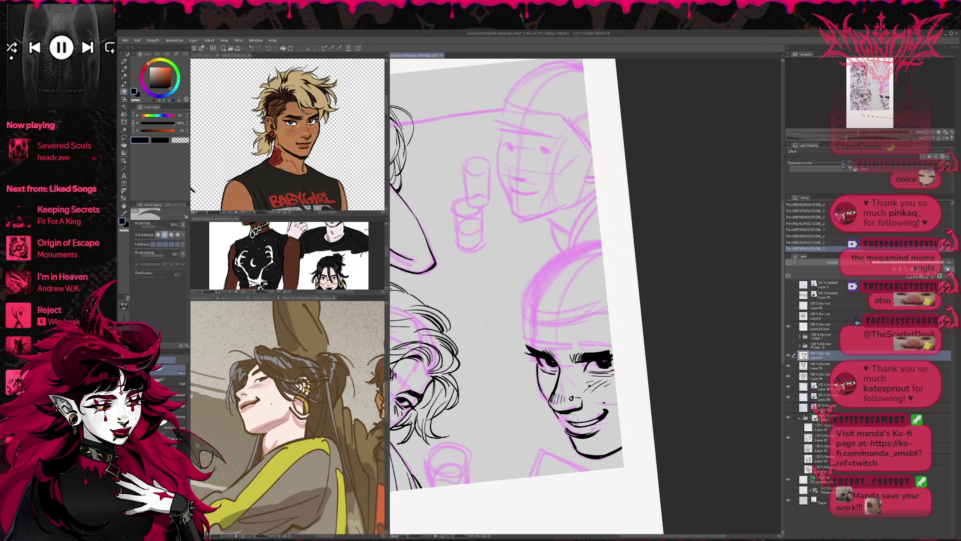
key("p")
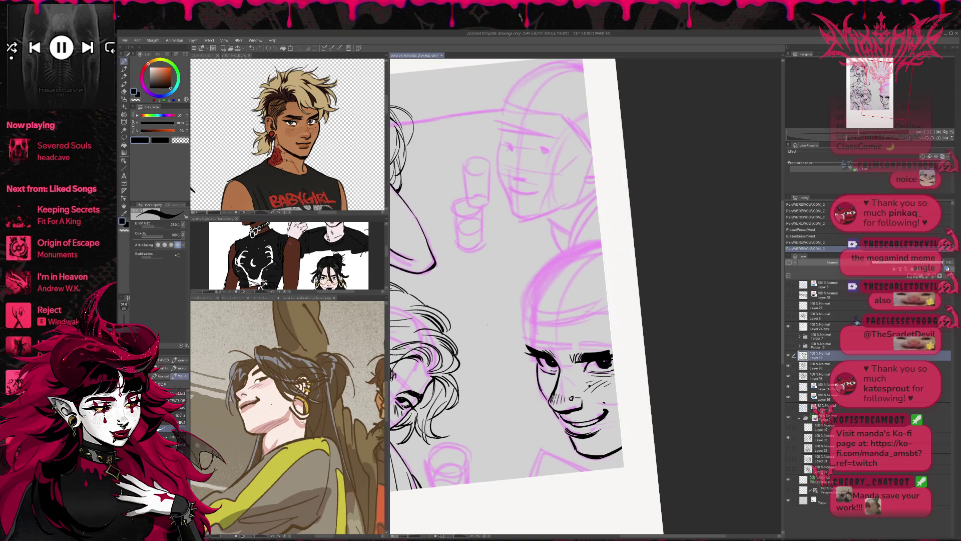
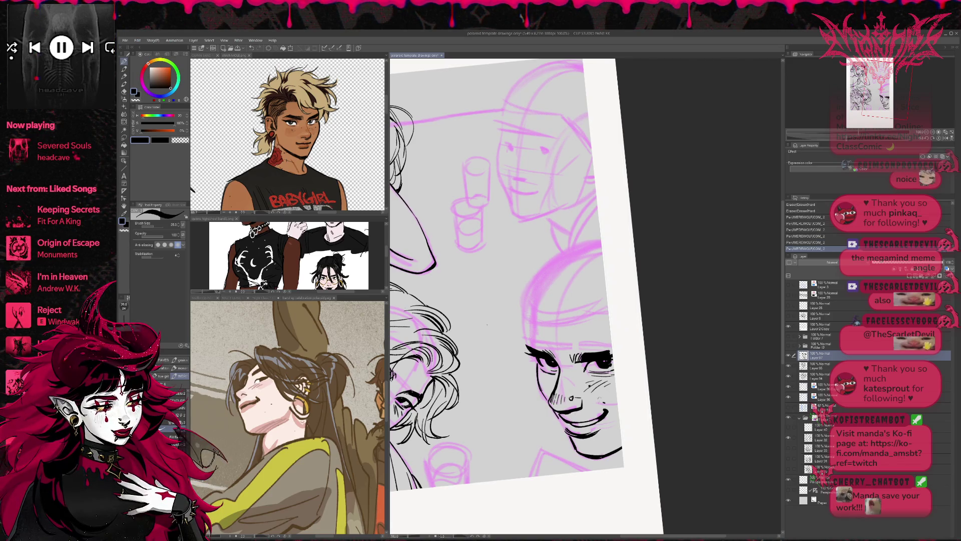
- Ink short strokes near the grinning mouth and below the smile
left_click_drag(590, 416, 594, 417)
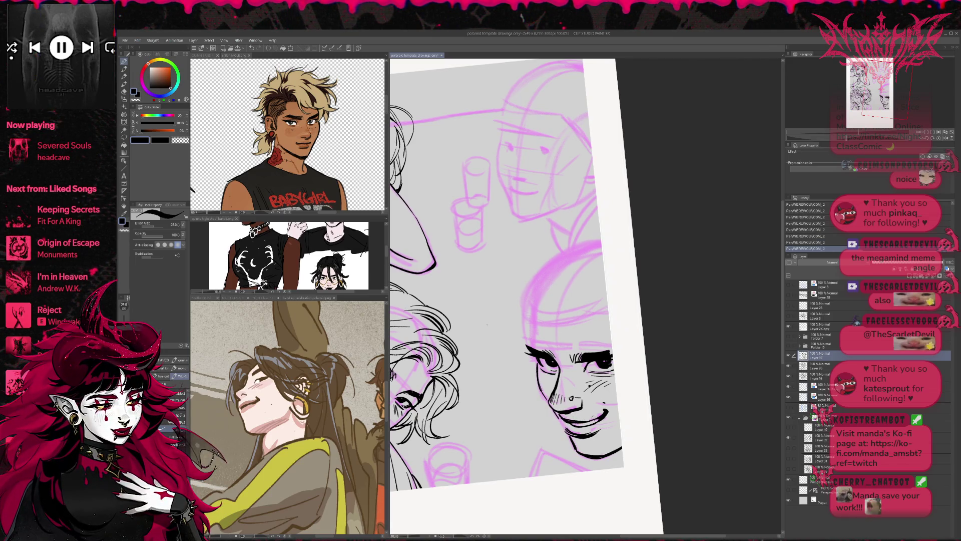
left_click_drag(568, 433, 580, 437)
key("r")
left_click_drag(616, 394, 621, 352)
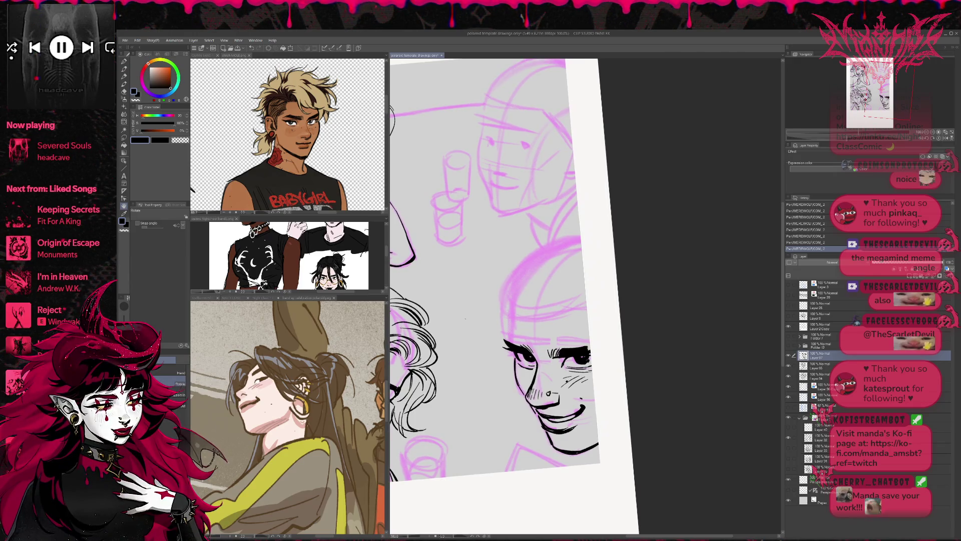
key("p")
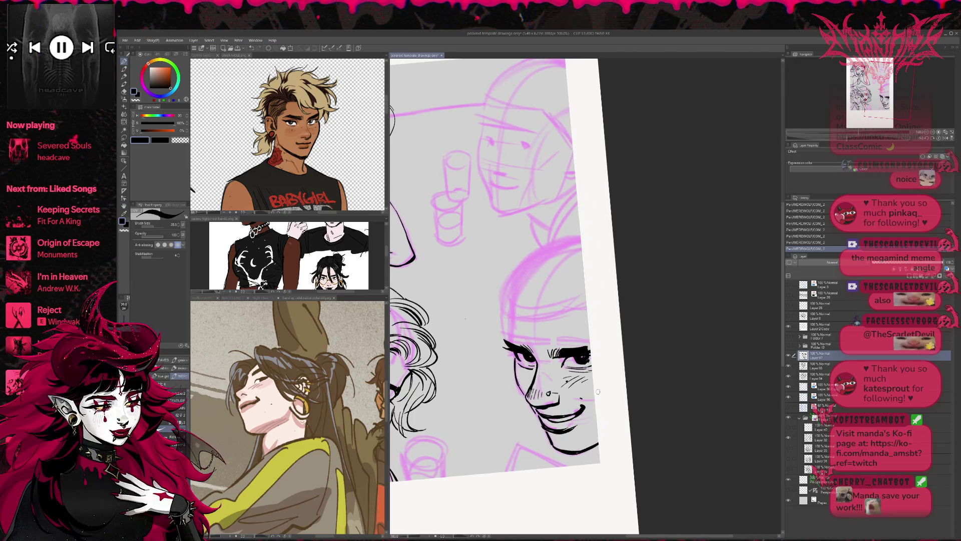
- Erase and redraw the mouth corner stroke, then hide the pink sketch folder
key("e")
left_click(581, 408)
left_click(582, 408)
key("p")
left_click_drag(582, 409, 583, 411)
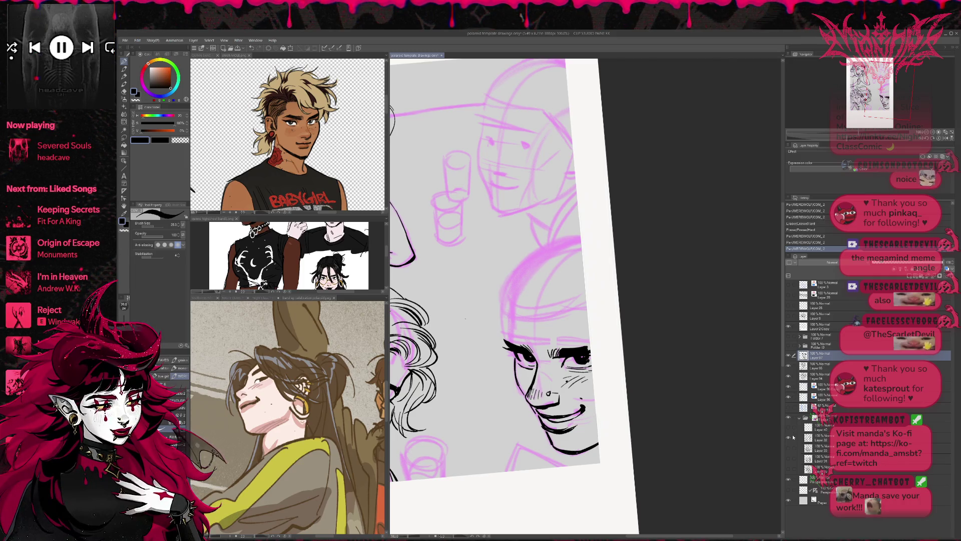
left_click(790, 417)
- Erase stray marks at the mouth corner and mirror the view to check proportions
key("e")
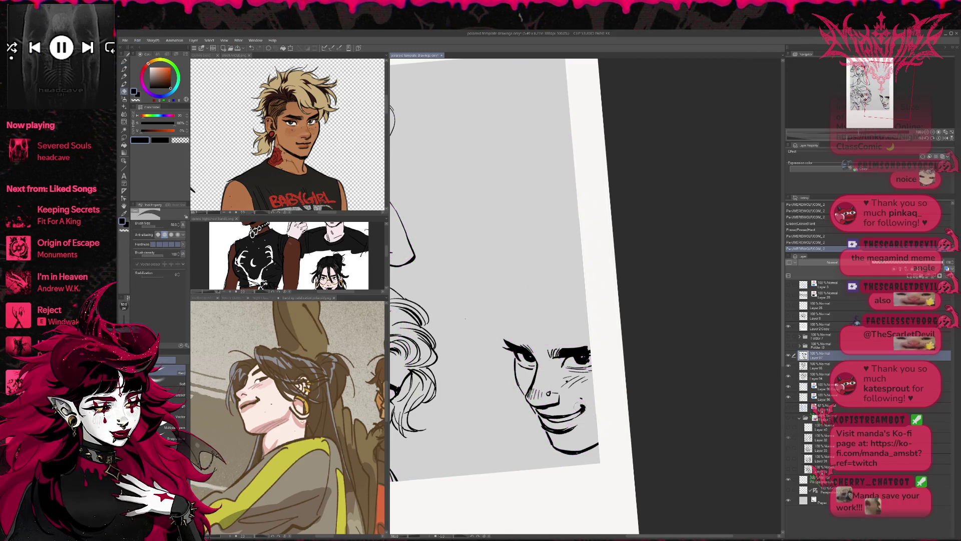
left_click_drag(585, 409, 581, 412)
key("p")
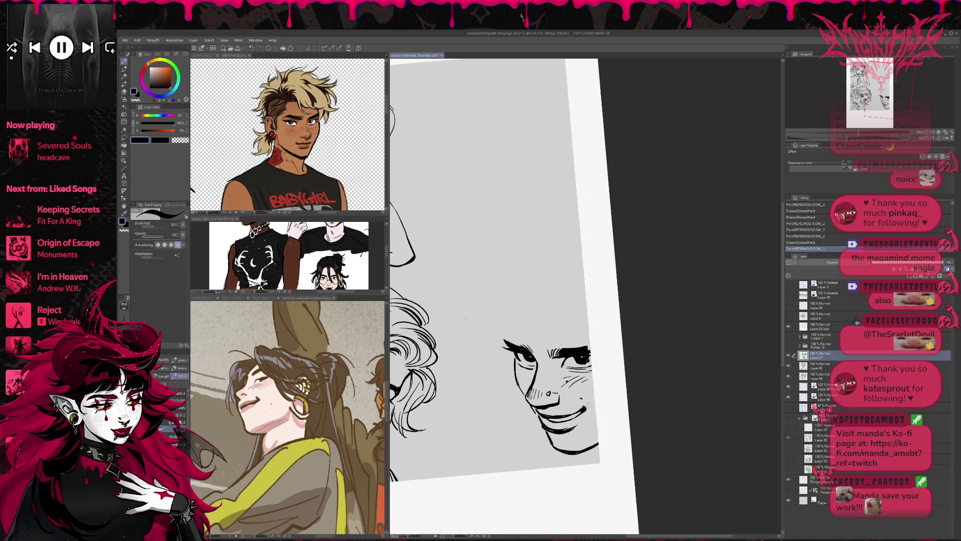
key("h")
key("r")
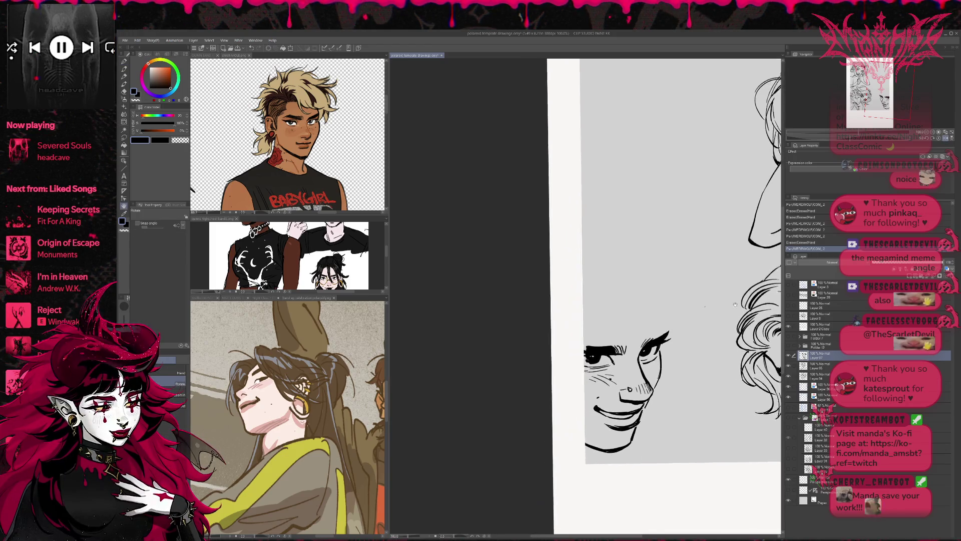
key("e")
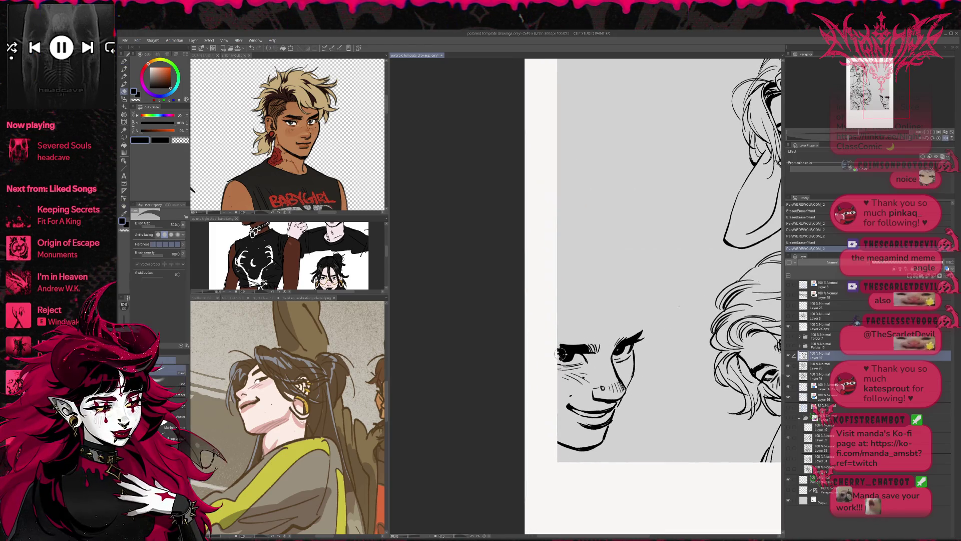
key("p")
- Touch up the eyebrow line and erase small strokes near the left eyebrow
left_click_drag(561, 352, 596, 344)
key("e")
key("p")
key("e")
key("p")
key("r")
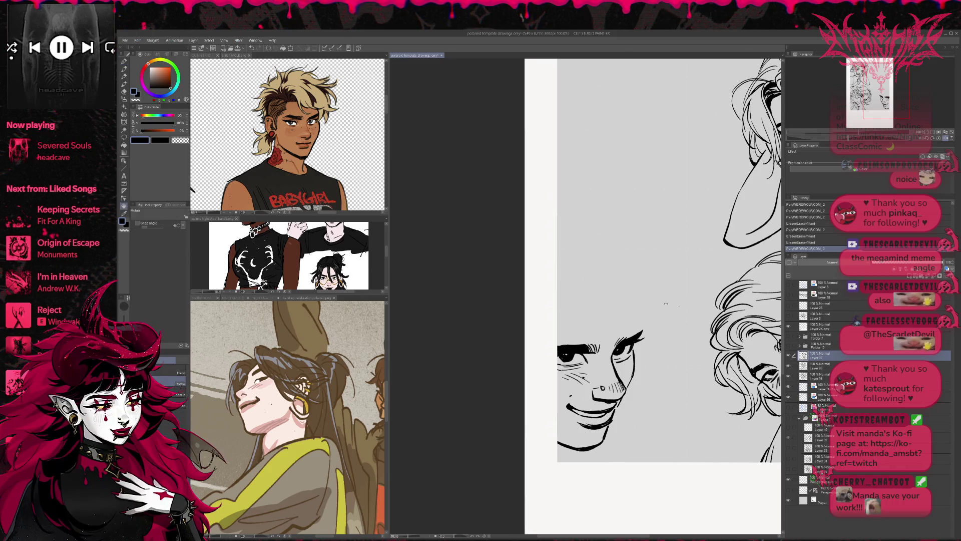
left_click_drag(663, 298, 670, 305)
key("e")
left_click_drag(585, 348, 583, 353)
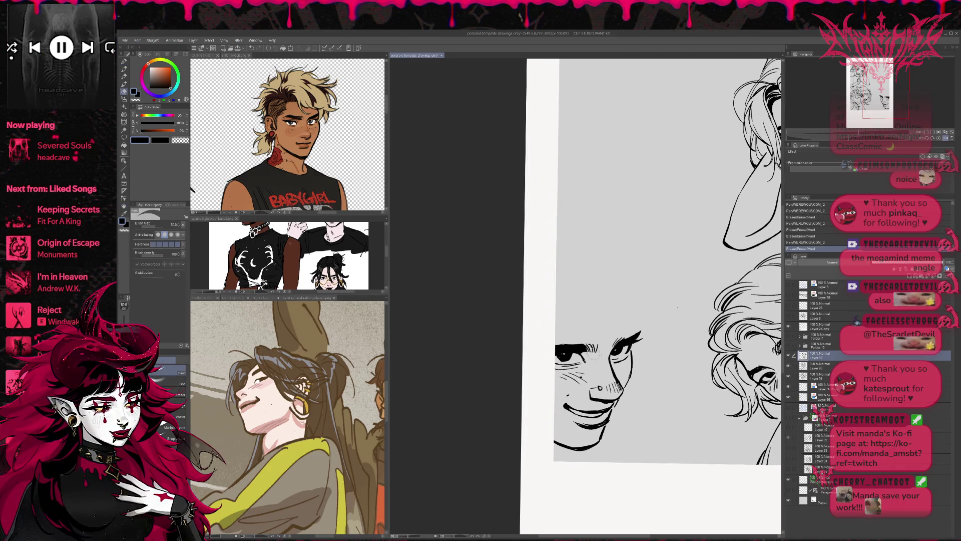
- Erase small marks on the cheek and near the chin
mouse_move(578, 404)
left_mouse_down()
mouse_move(581, 390)
mouse_move(601, 413)
mouse_move(572, 411)
left_mouse_up()
key("p")
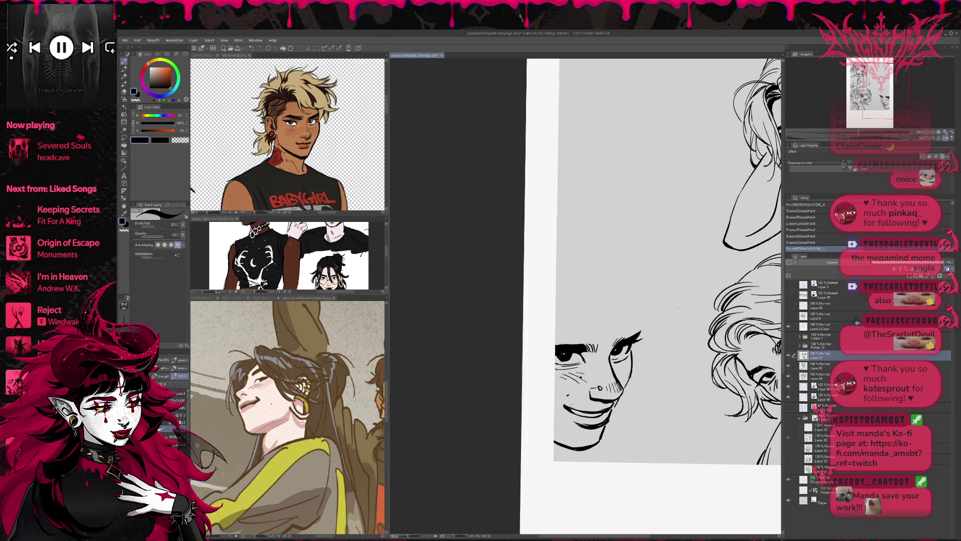
key("e")
left_click_drag(629, 393, 634, 398)
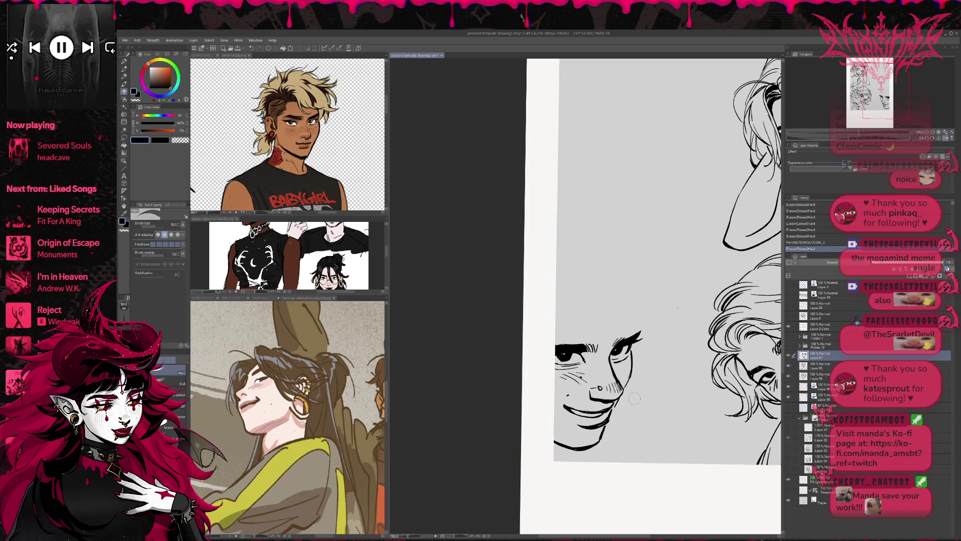
mouse_move(577, 424)
left_mouse_down()
mouse_move(605, 429)
mouse_move(580, 429)
mouse_move(595, 429)
mouse_move(608, 414)
mouse_move(604, 427)
mouse_move(581, 429)
mouse_move(593, 429)
left_mouse_up()
key("p")
key("e")
key("p")
key("e")
key("p")
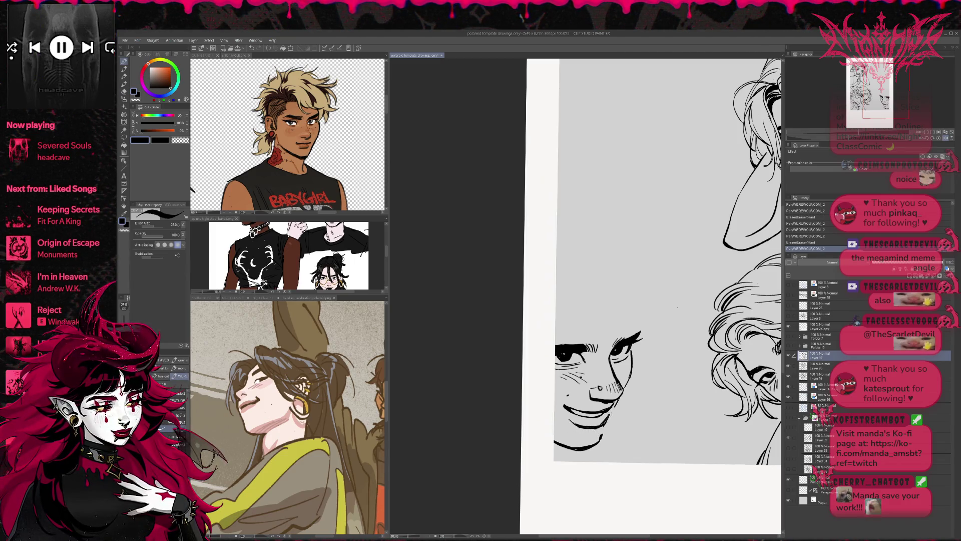
- Erase small marks near the mouth from a mirrored, rotated view
left_click_drag(618, 398, 643, 380)
left_click(944, 139)
mouse_move(676, 276)
left_mouse_down()
mouse_move(590, 272)
mouse_move(696, 292)
mouse_move(631, 313)
left_mouse_up()
key("e")
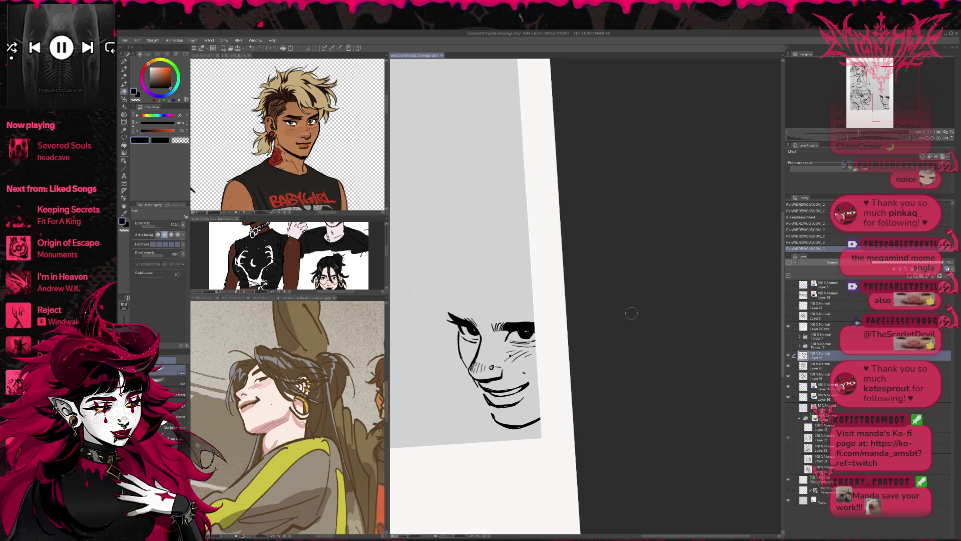
mouse_move(491, 405)
left_mouse_down()
mouse_move(507, 409)
mouse_move(527, 395)
left_mouse_up()
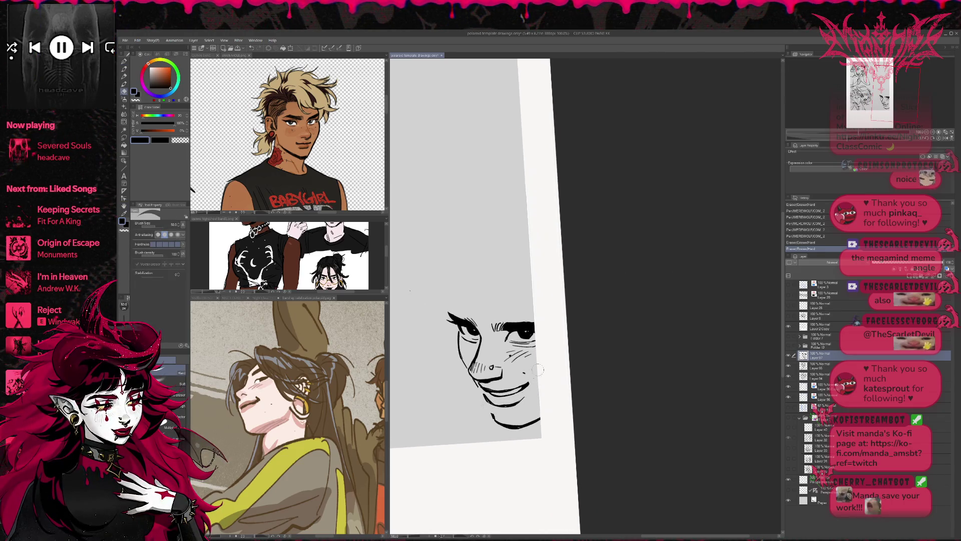
- Bring the lower-left face into view and ink a first stroke on it
key("h")
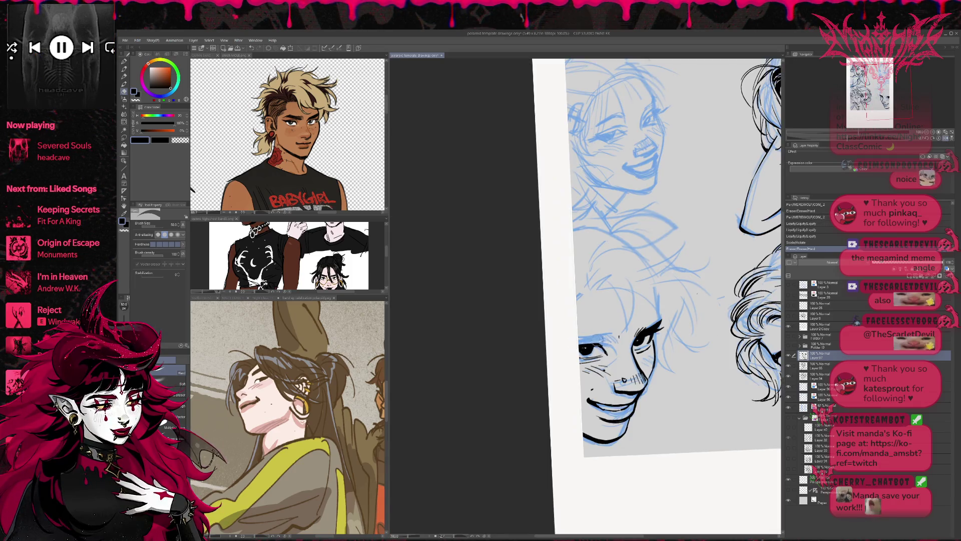
key("r")
left_click_drag(651, 251, 628, 280)
key("e")
left_click_drag(651, 250, 638, 245)
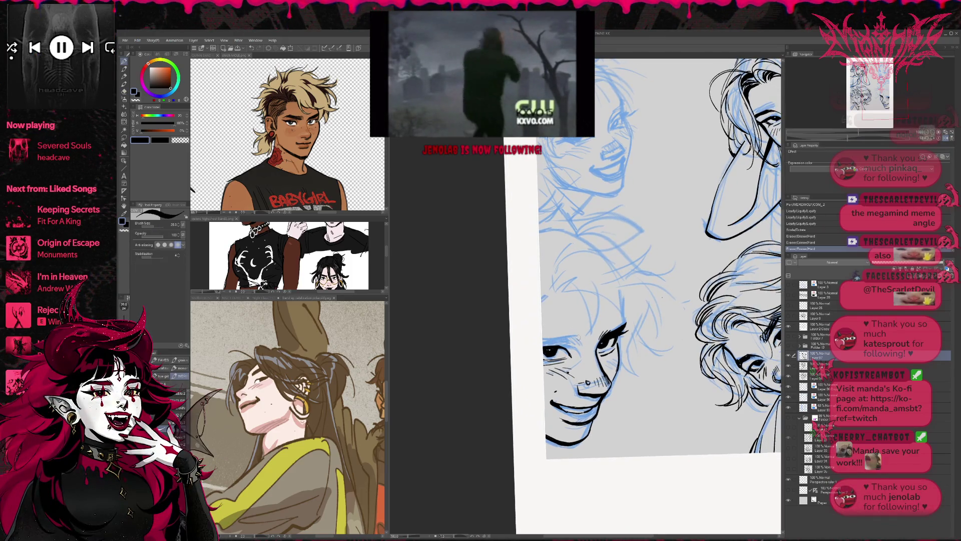
left_click_drag(565, 135, 588, 131)
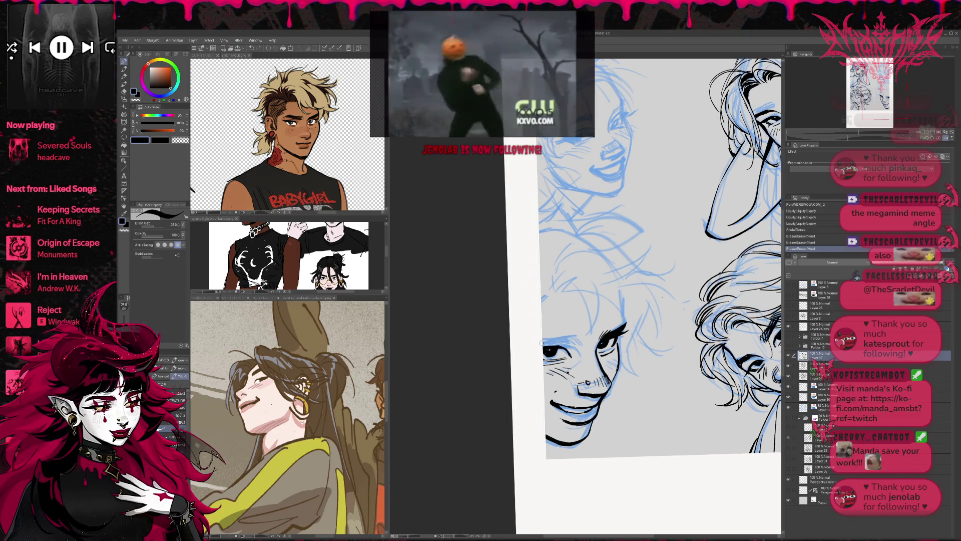
- Draw eyelash strokes at the eye's outer corner, comparing them with undo/redo
left_click_drag(569, 335, 581, 344)
mouse_move(576, 333)
left_mouse_down()
mouse_move(584, 345)
mouse_move(624, 321)
left_mouse_up()
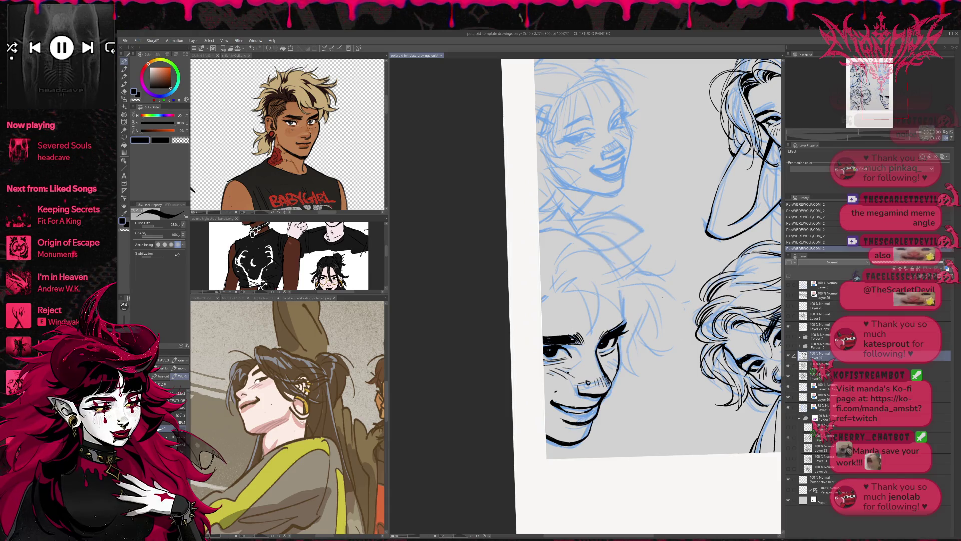
left_click_drag(563, 342, 576, 352)
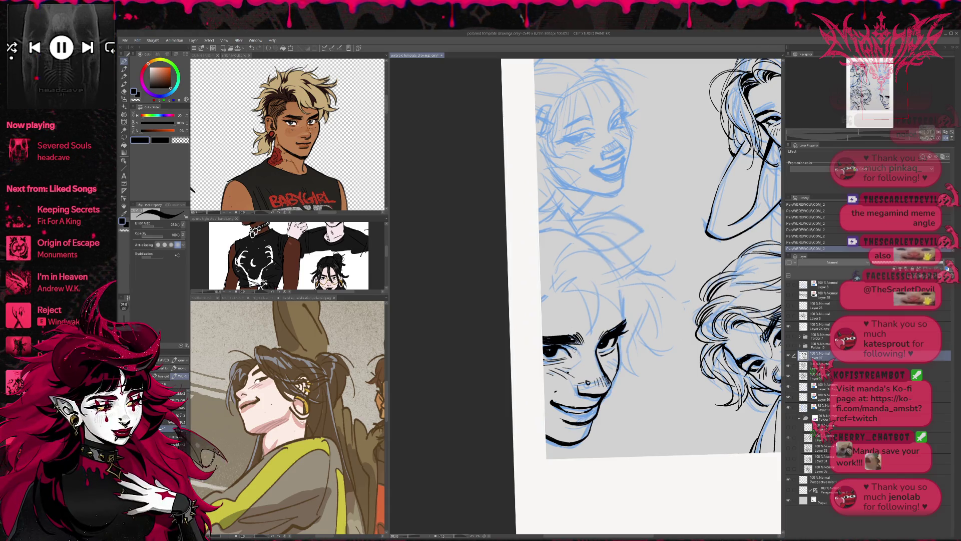
key("ctrl+z")
key("ctrl+z")
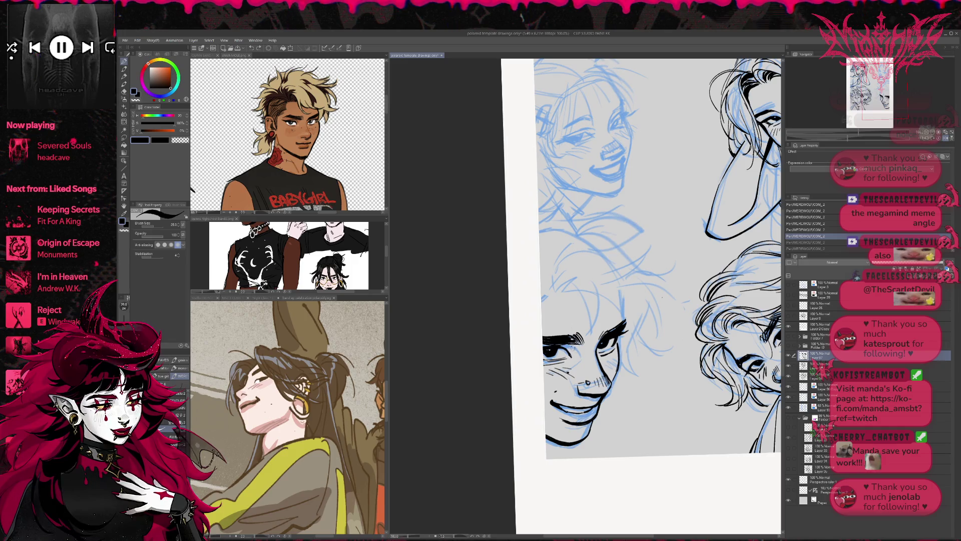
key("ctrl+y")
key("ctrl+y")
key("ctrl+z")
key("ctrl+z")
key("ctrl+z")
key("ctrl+y")
key("ctrl+y")
key("ctrl+y")
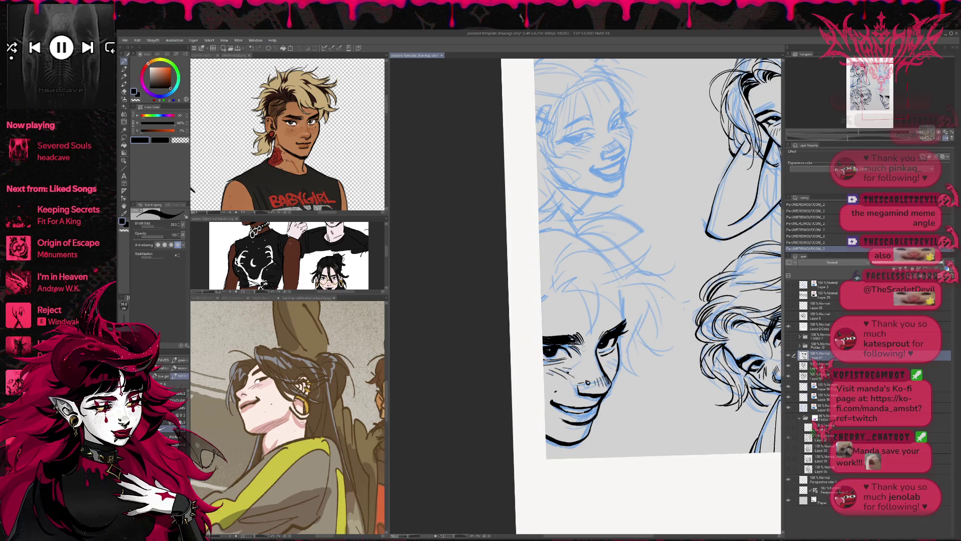
- Check the inks without the blue sketch, then erase and re-ink small lines by the eye
left_click(789, 408)
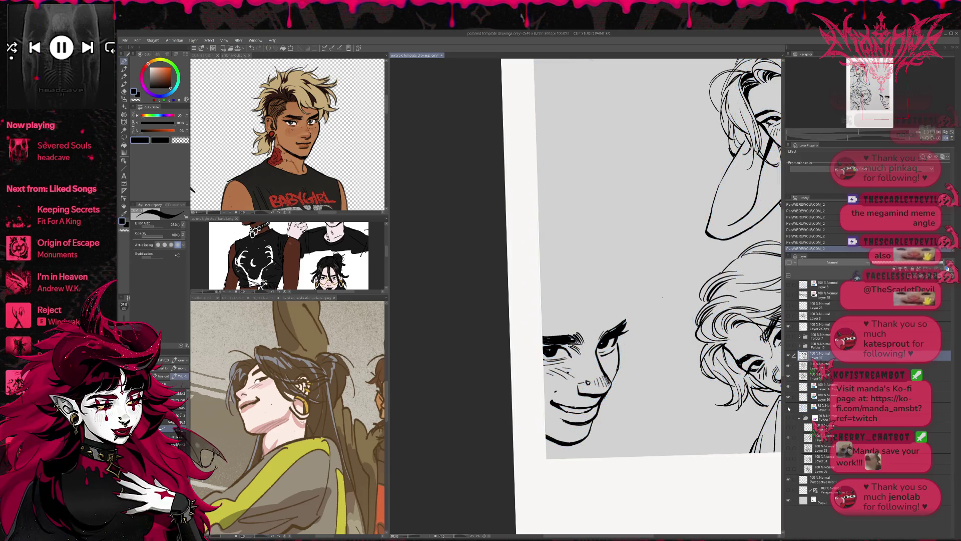
left_click(789, 407)
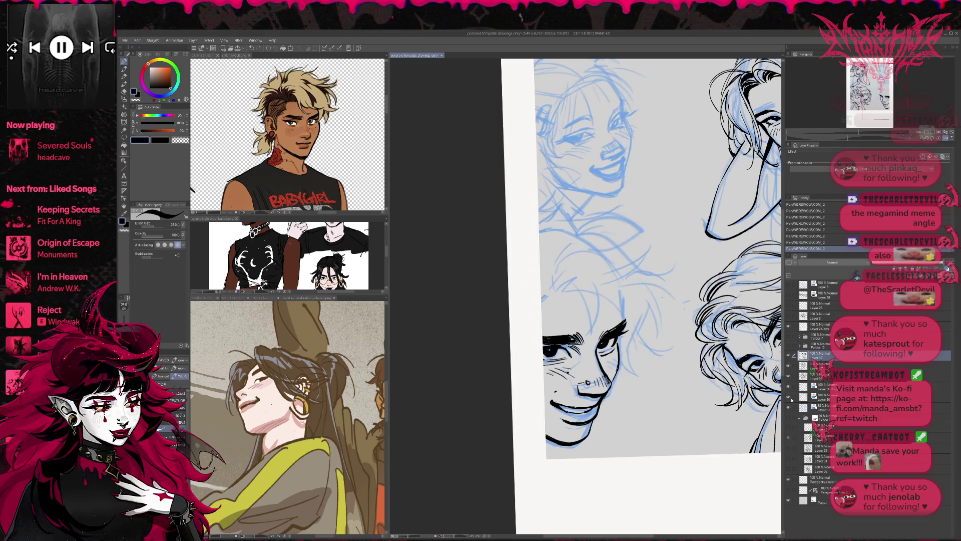
key("e")
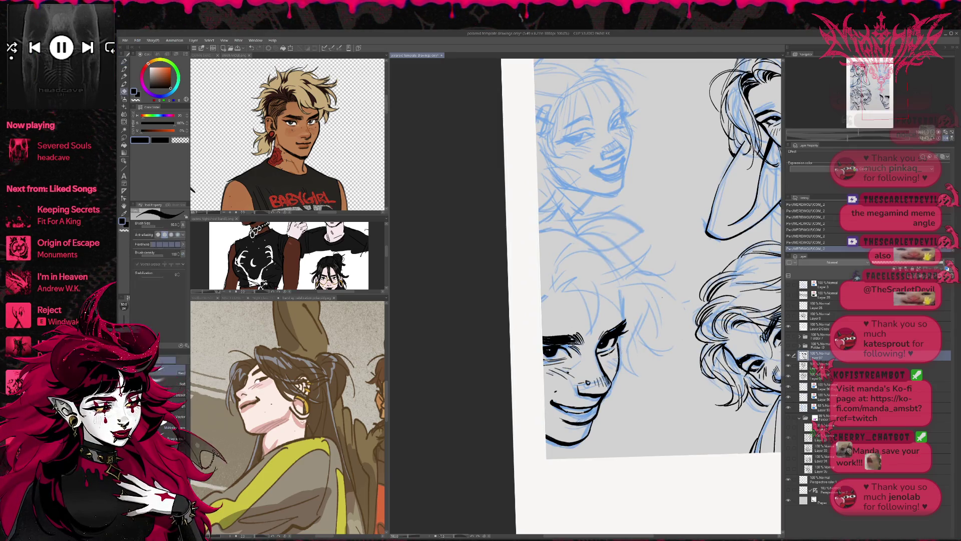
left_click_drag(603, 356, 612, 347)
key("p")
mouse_move(602, 353)
left_mouse_down()
mouse_move(703, 321)
mouse_move(711, 295)
left_mouse_up()
key("e")
- Ink a short eyebrow stroke, turn the page upright and erase marks near the nose
key("p")
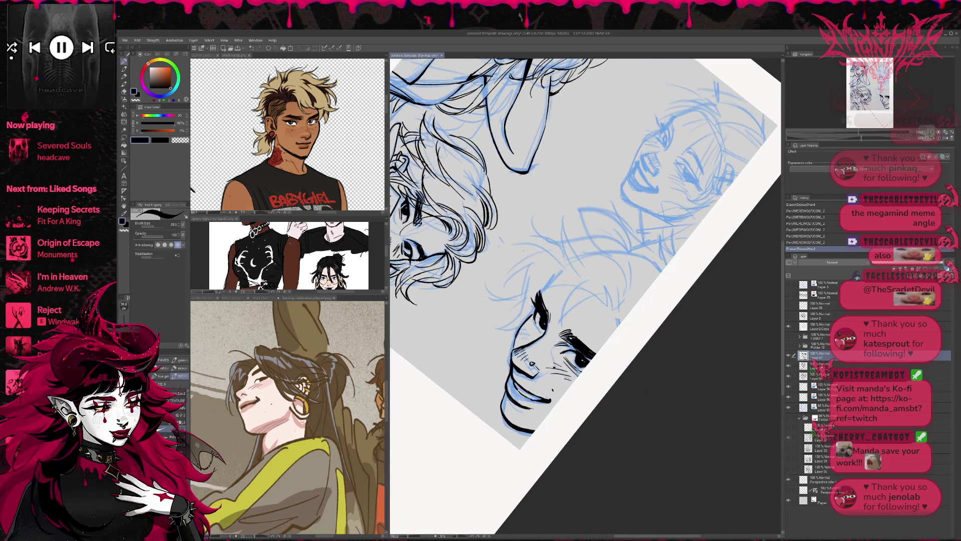
left_click_drag(534, 320, 538, 329)
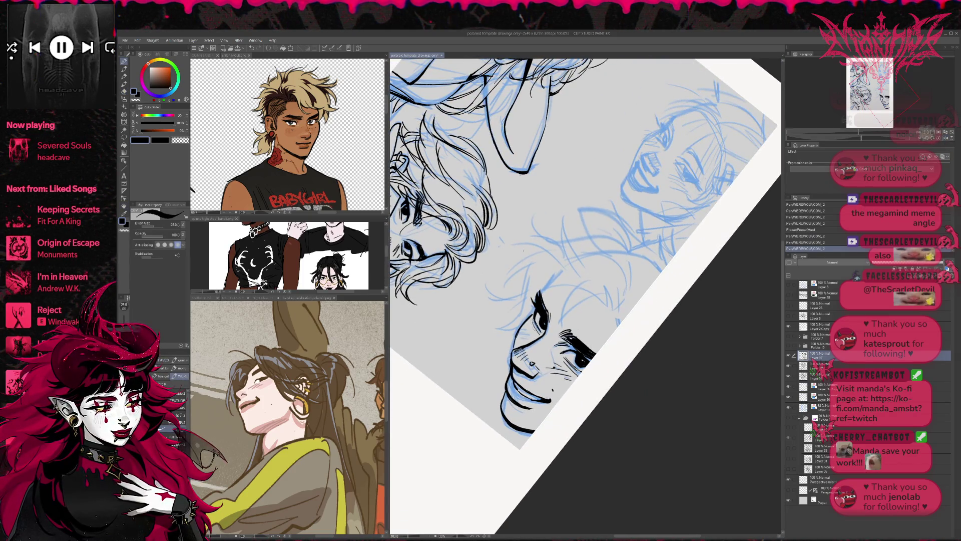
key("r")
left_click_drag(671, 281, 689, 322)
key("e")
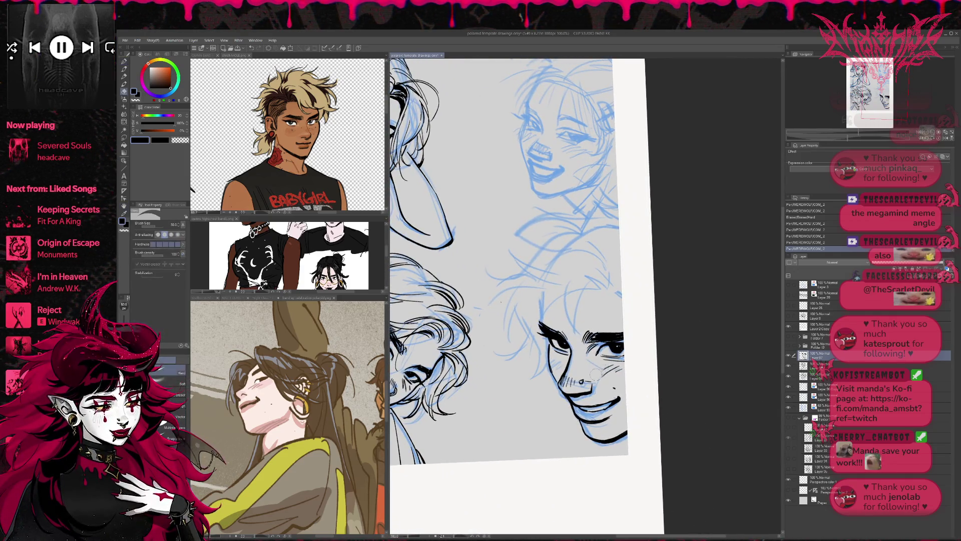
left_click_drag(608, 370, 591, 393)
- Redraw short ink lines around the cheek, nose and mouth corner, removing a tiny nose mark
key("p")
left_click_drag(607, 360, 610, 364)
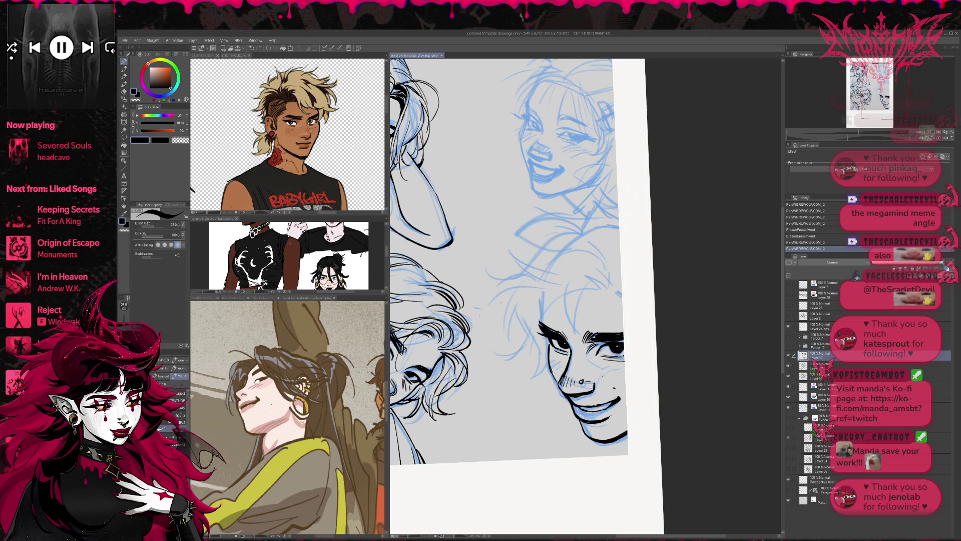
left_click_drag(577, 396, 587, 399)
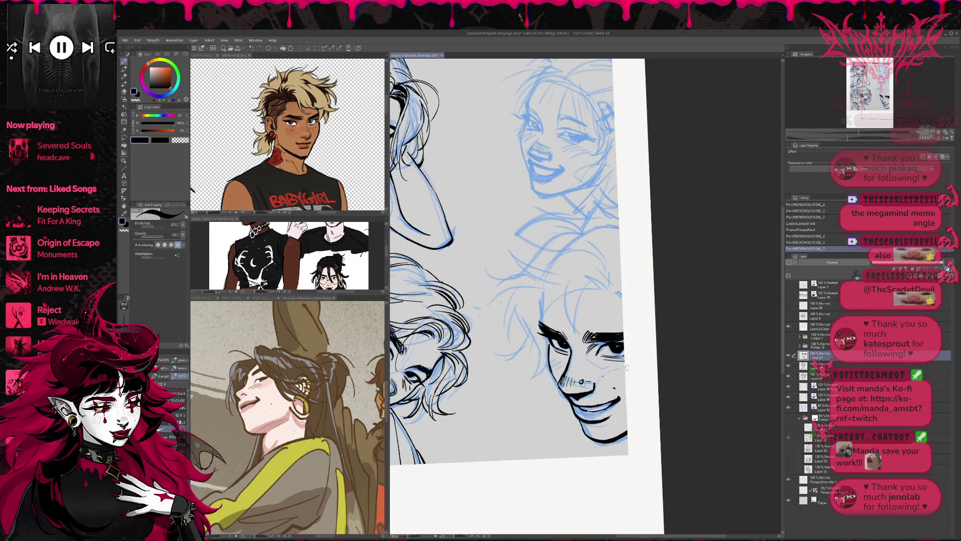
key("ctrl+z")
left_click_drag(558, 387, 591, 397)
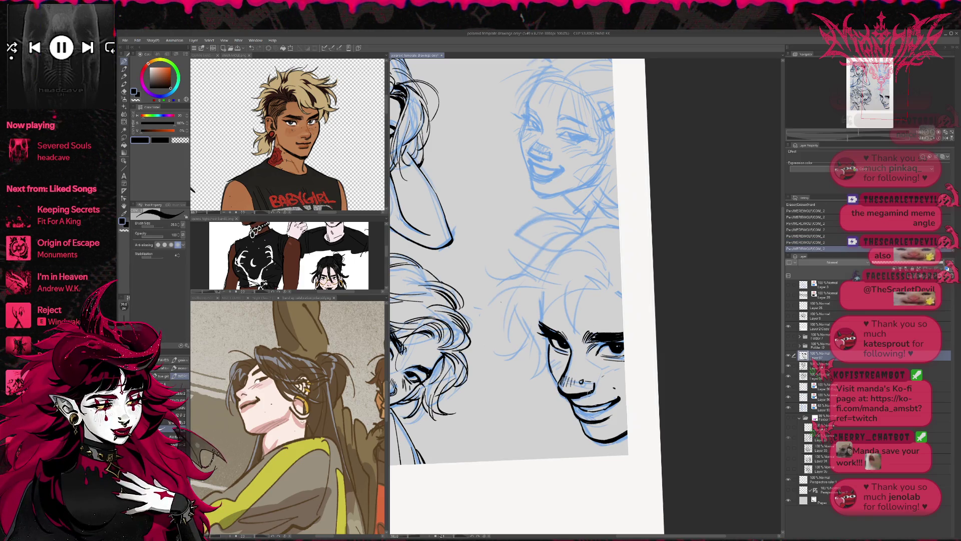
key("e")
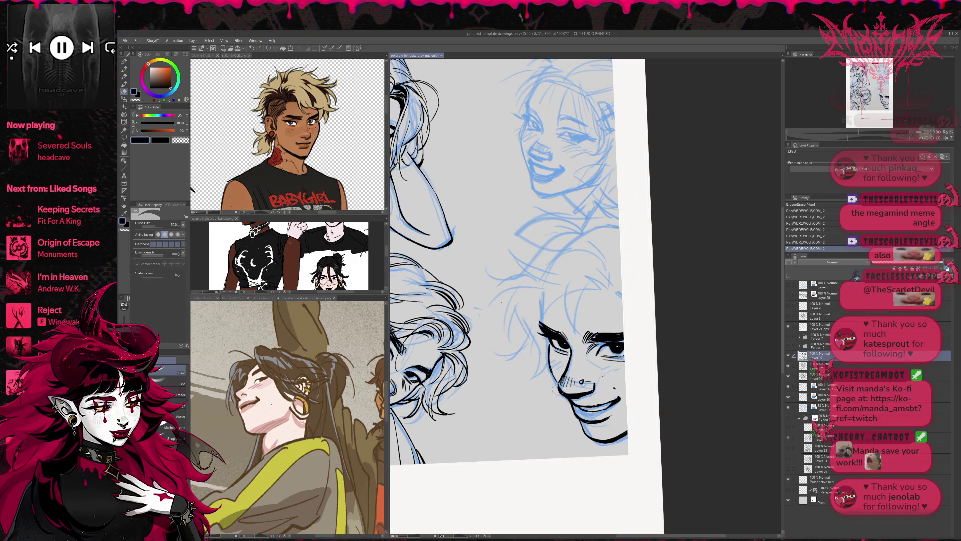
left_click(559, 387)
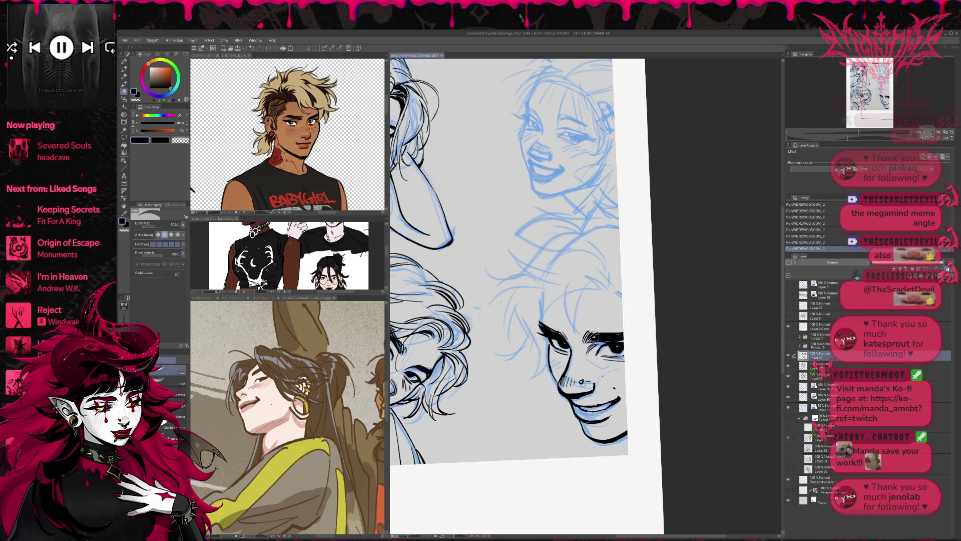
- Mirror and level the view, then hide the blue sketch layer
left_click(945, 139)
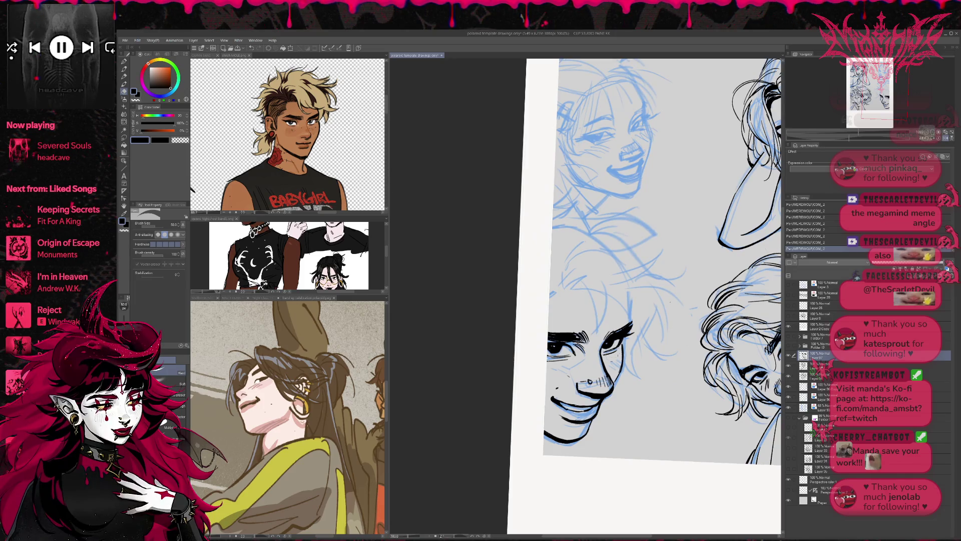
key("r")
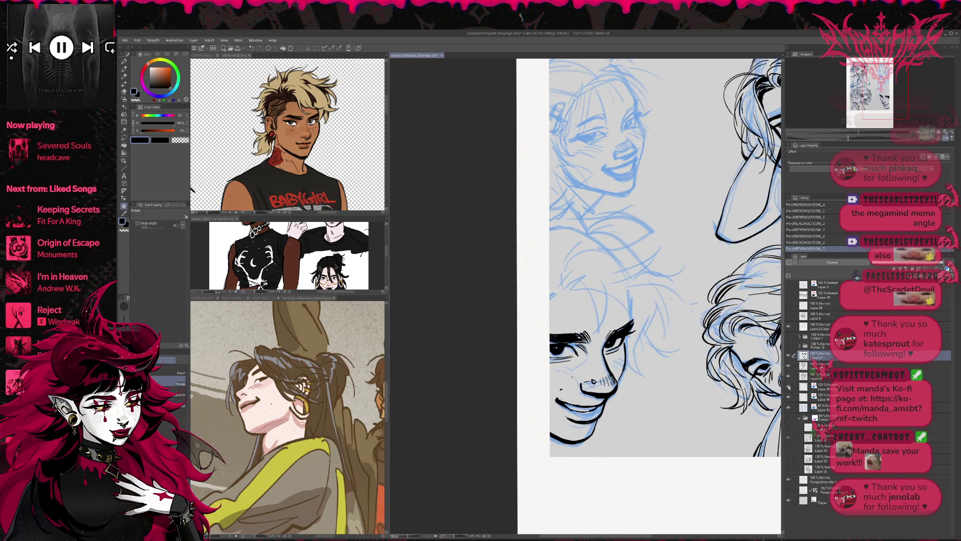
left_click(789, 387)
- Add an ink stroke near the eye and erase a stray line by the cheek
key("e")
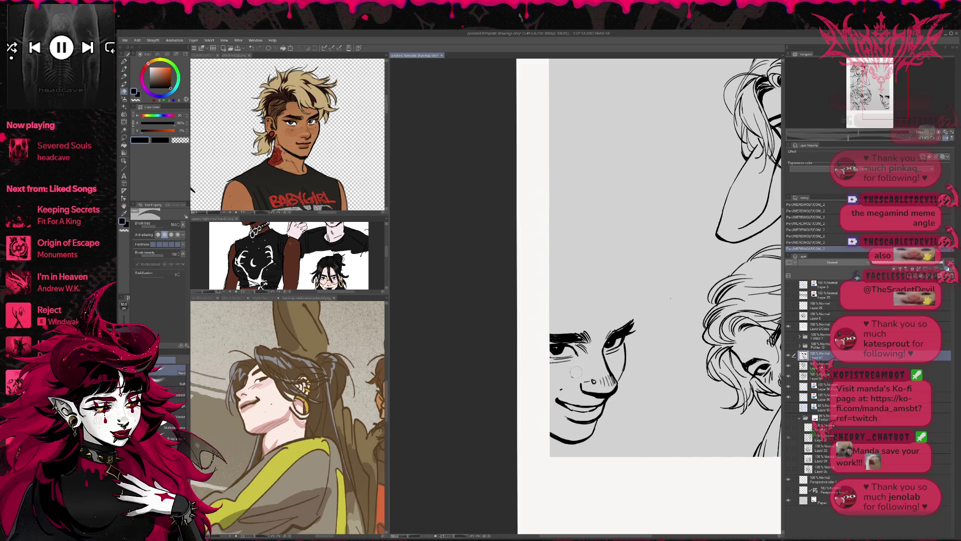
key("p")
left_click_drag(573, 364, 588, 354)
key("e")
left_click_drag(556, 389, 564, 384)
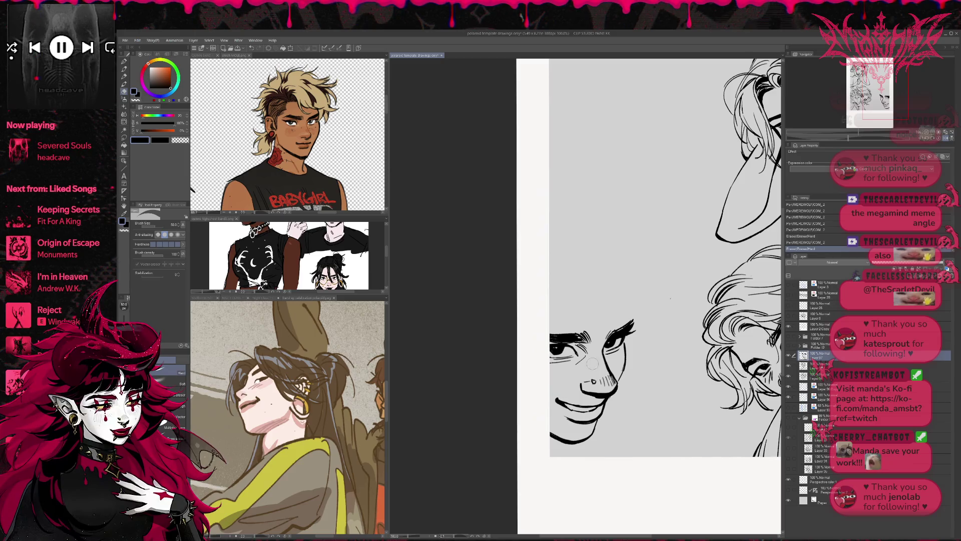
key("r")
left_click_drag(666, 321, 673, 333)
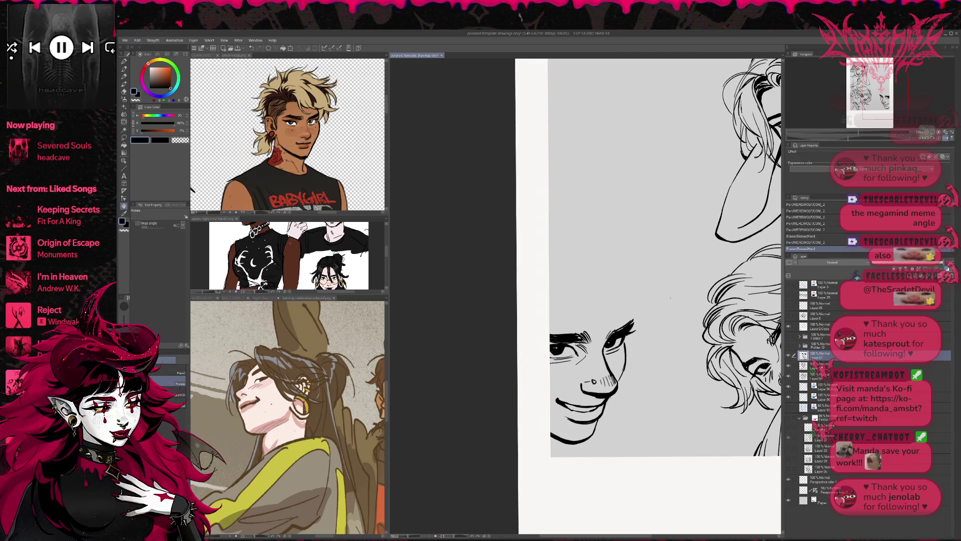
- Touch up the left eye's lash and lid lines and darken the left eyebrow
key("p")
left_click_drag(552, 350, 559, 352)
left_click_drag(554, 347, 567, 343)
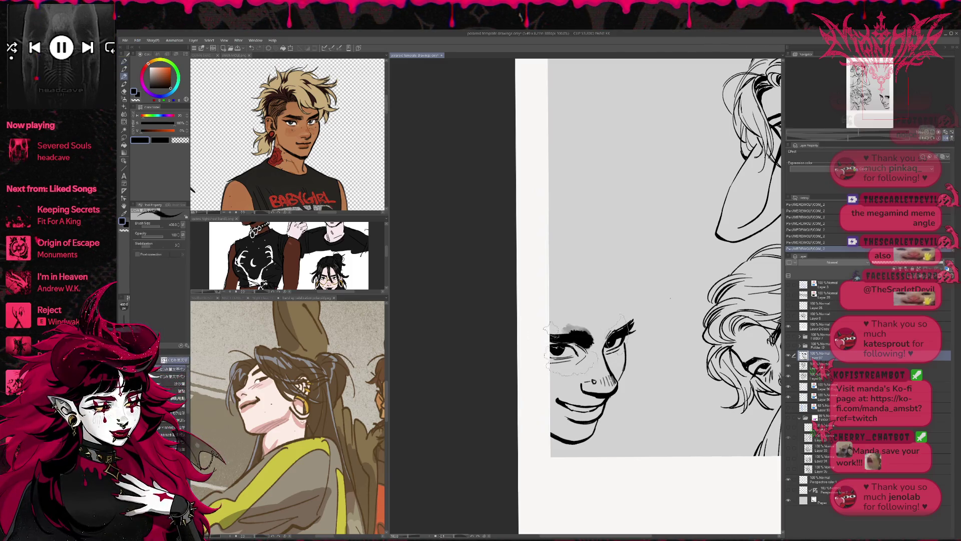
key("ctrl+z")
left_click_drag(573, 342, 576, 341)
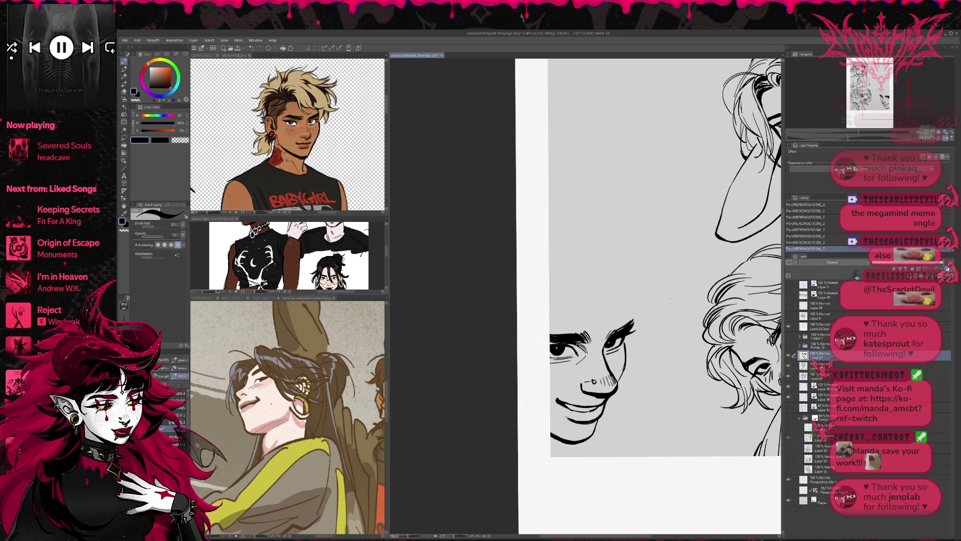
left_click_drag(634, 312, 653, 302)
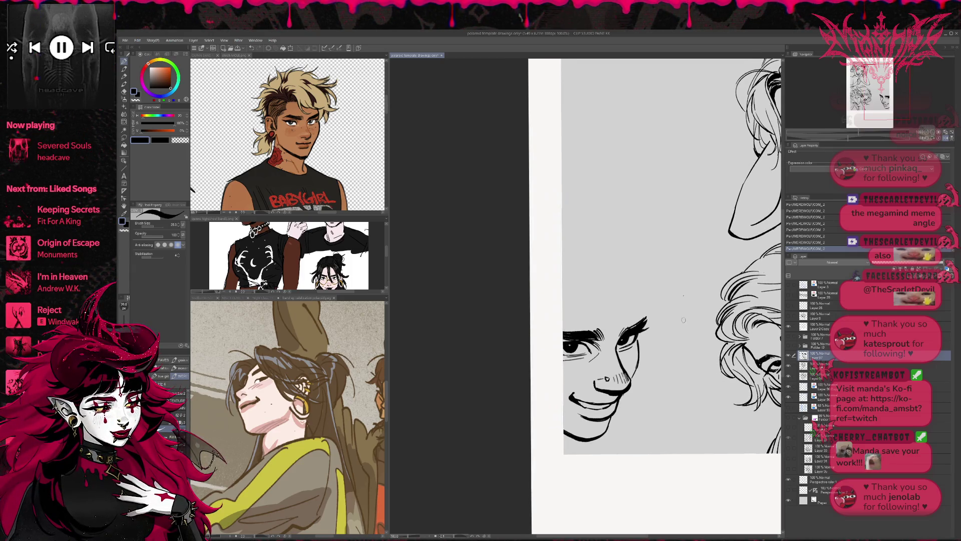
- Erase stray strokes at the mouth's left corner, checking it in a mirrored view
key("e")
mouse_move(569, 405)
left_mouse_down()
mouse_move(571, 393)
mouse_move(581, 401)
left_mouse_up()
key("p")
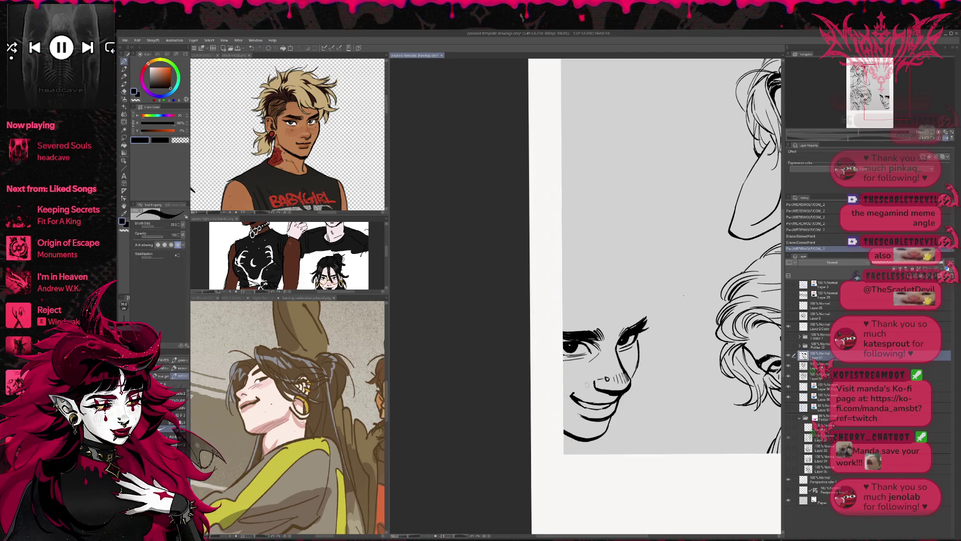
key("ctrl+z")
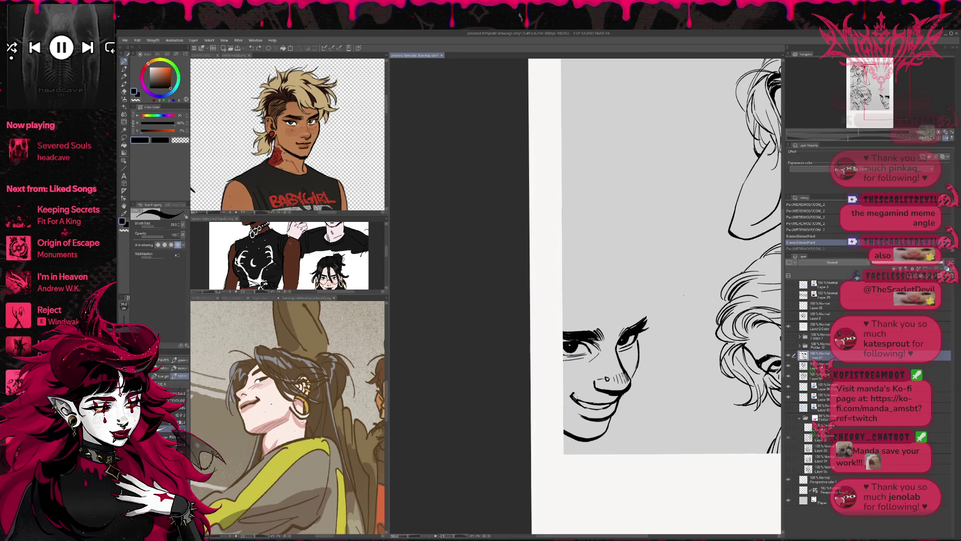
key("ctrl+y")
key("r")
left_click_drag(577, 398, 601, 365)
key("e")
mouse_move(573, 400)
left_mouse_down()
mouse_move(567, 392)
mouse_move(574, 401)
left_mouse_up()
key("e")
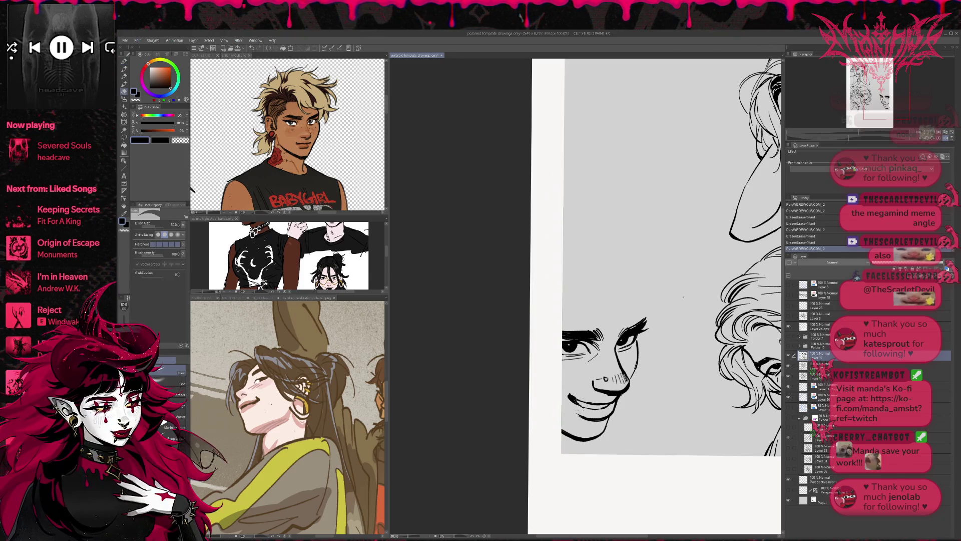
left_click_drag(567, 397, 592, 392)
left_click(946, 138)
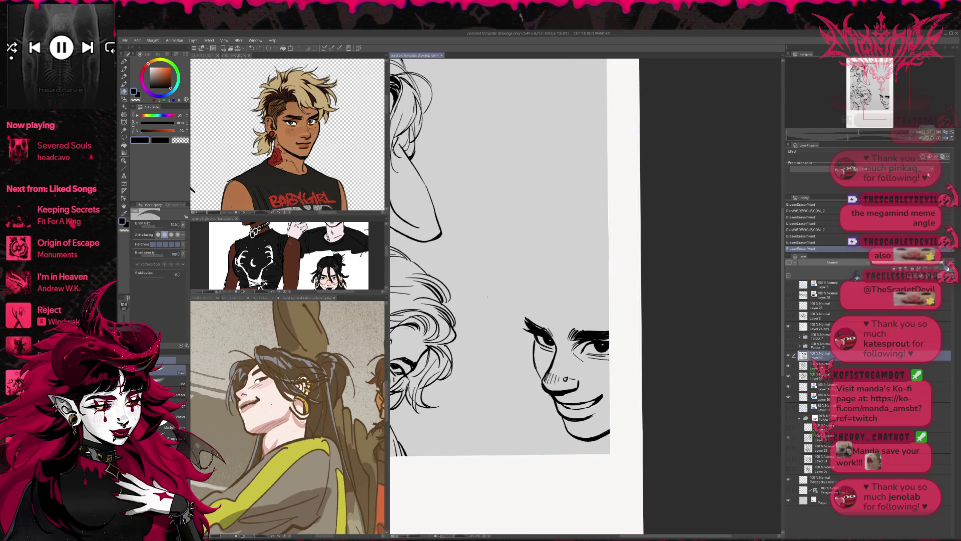
- Try ink strokes at the smile's right corner, undoing the unwanted ones
key("p")
left_click_drag(595, 401, 628, 377)
key("ctrl+z")
key("e")
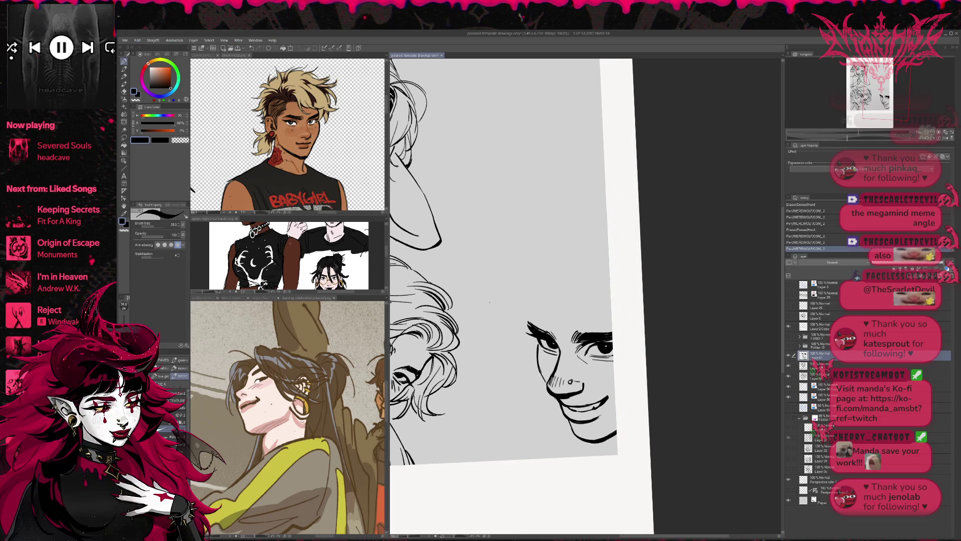
left_click_drag(567, 409, 590, 406)
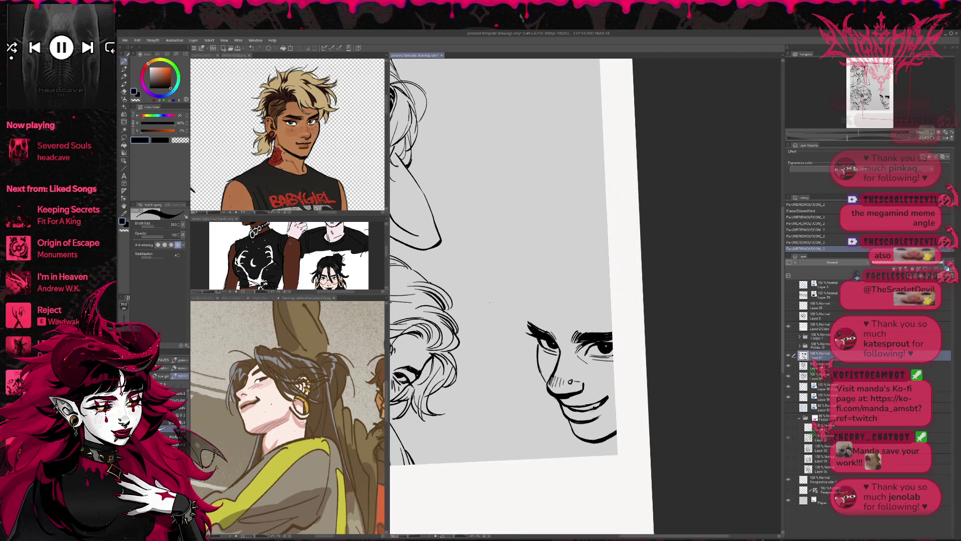
key("e")
key("ctrl+z")
key("ctrl+z")
key("ctrl+z")
key("ctrl+z")
key("ctrl+z")
key("ctrl+z")
key("ctrl+z")
key("ctrl+z")
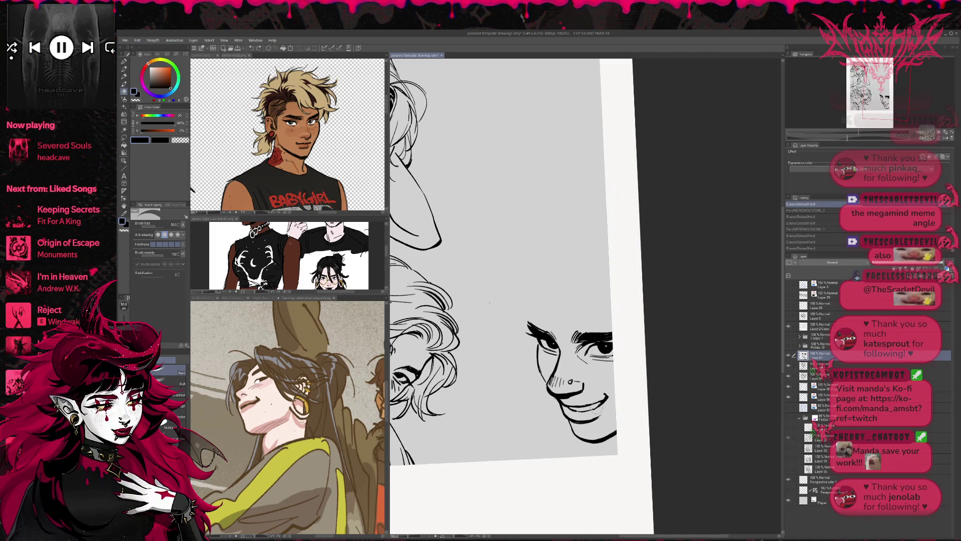
- Add short strokes at the smile's corner and erase a mark beside it
key("p")
left_click_drag(604, 396, 607, 401)
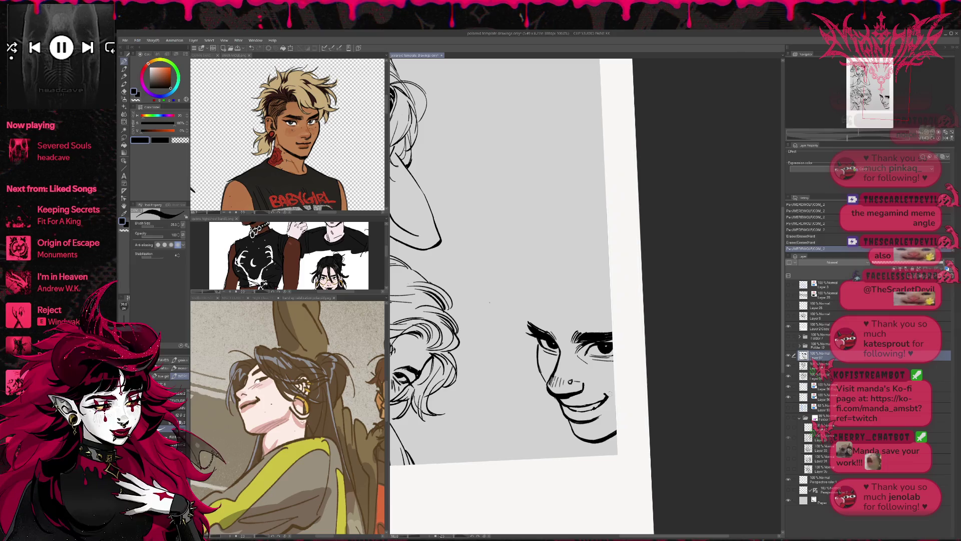
key("ctrl+z")
key("ctrl+y")
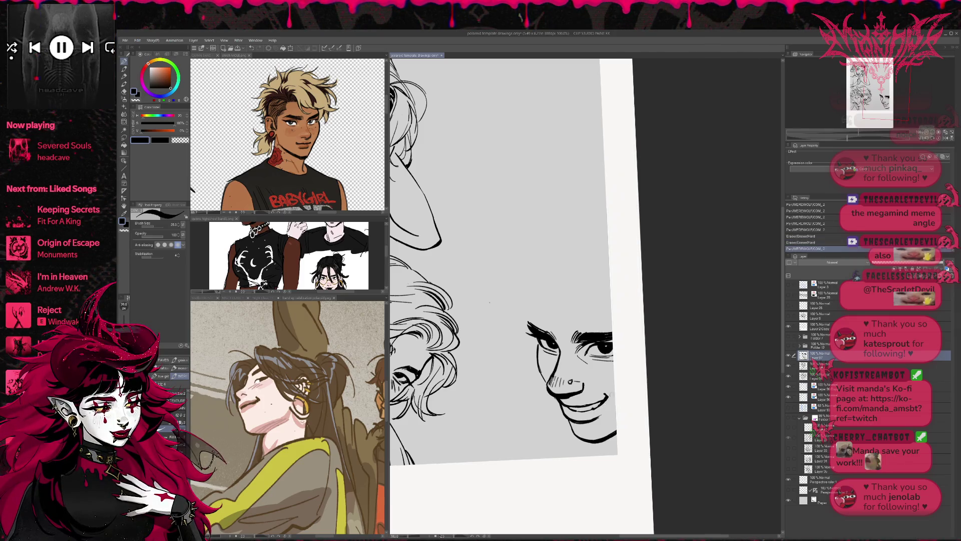
key("e")
left_click_drag(597, 406, 599, 408)
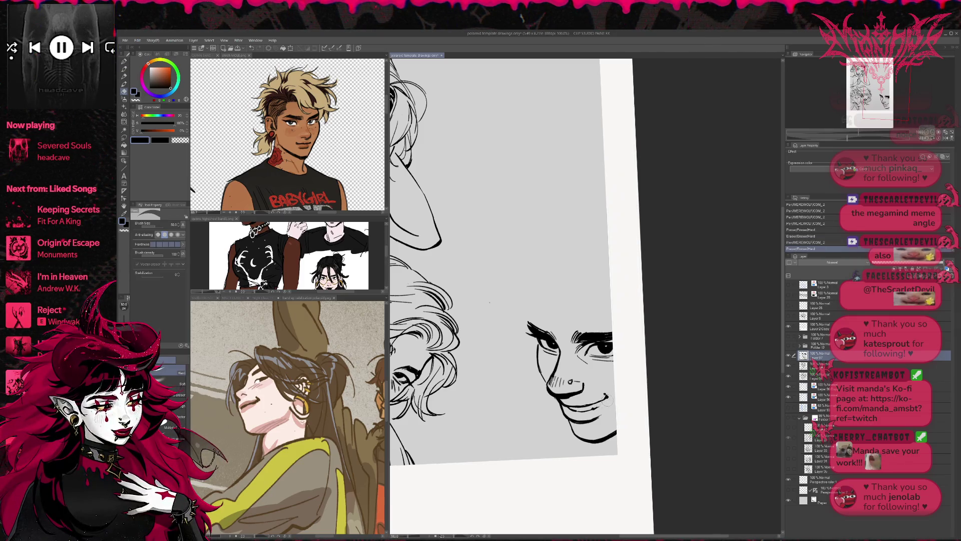
key("p")
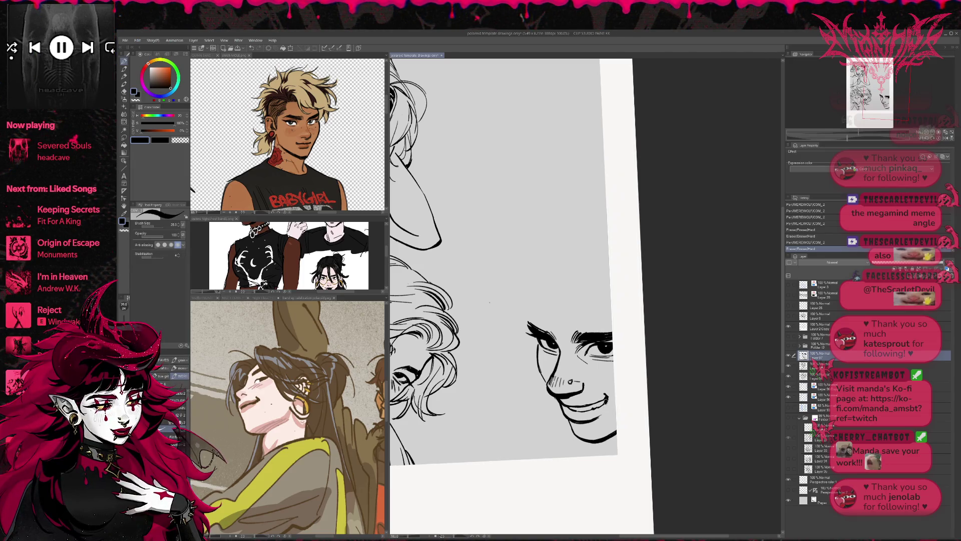
mouse_move(602, 402)
left_mouse_down()
mouse_move(653, 374)
mouse_move(656, 354)
left_mouse_up()
key("e")
- Level the view and erase stray lines near the right eye and eyebrow
key("r")
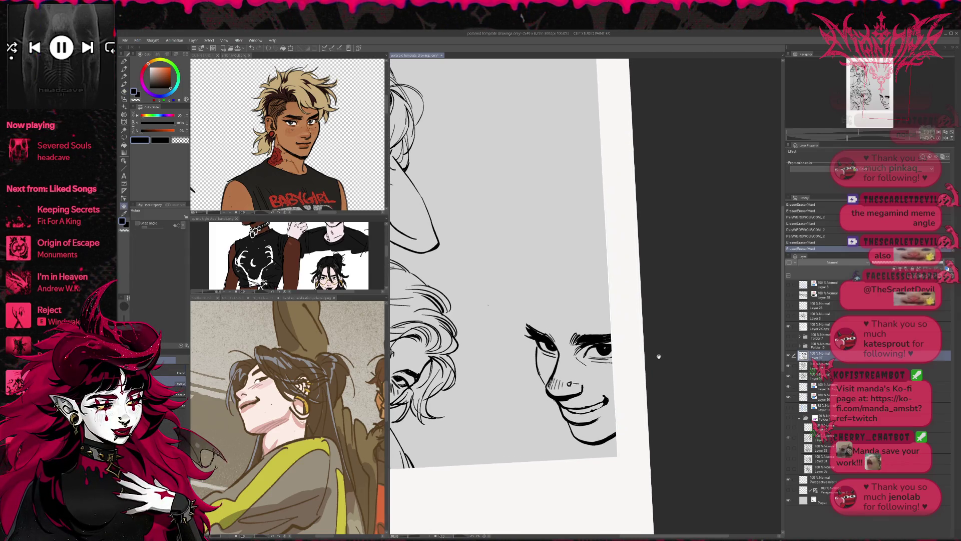
key("e")
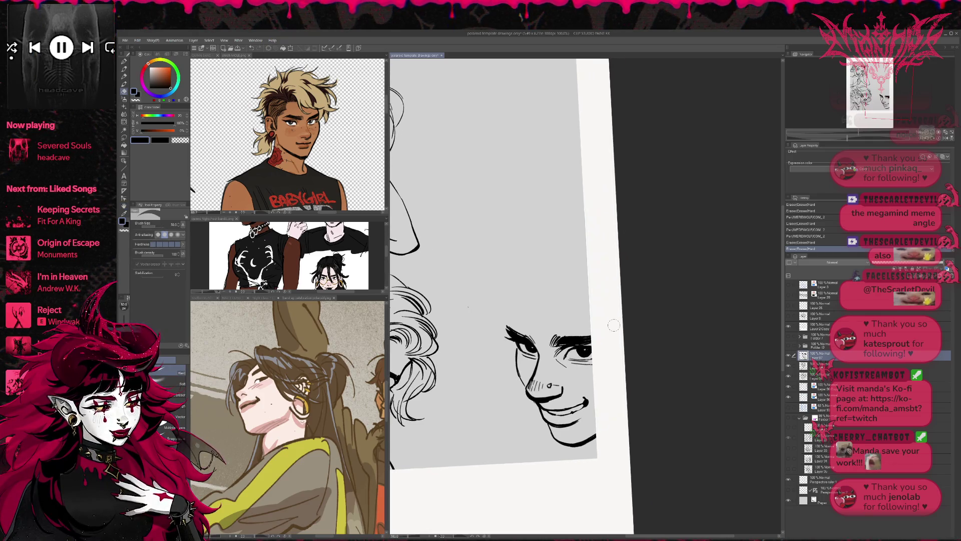
key("r")
left_click_drag(619, 344, 627, 273)
key("e")
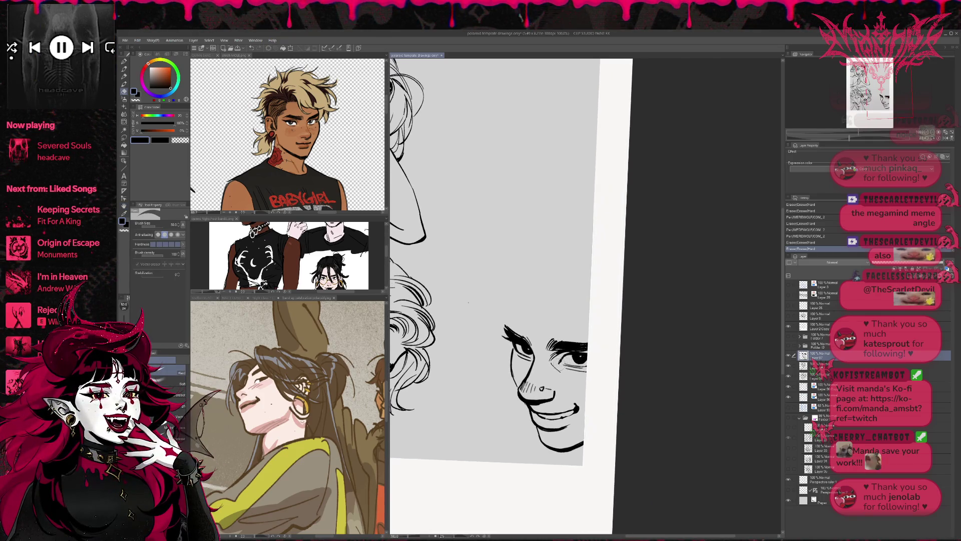
left_click_drag(563, 351, 583, 345)
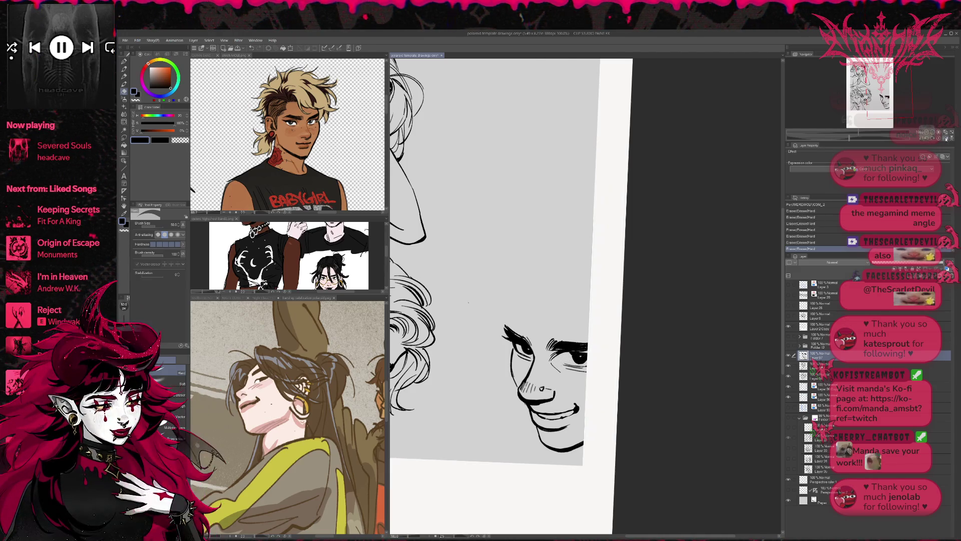
left_click(945, 138)
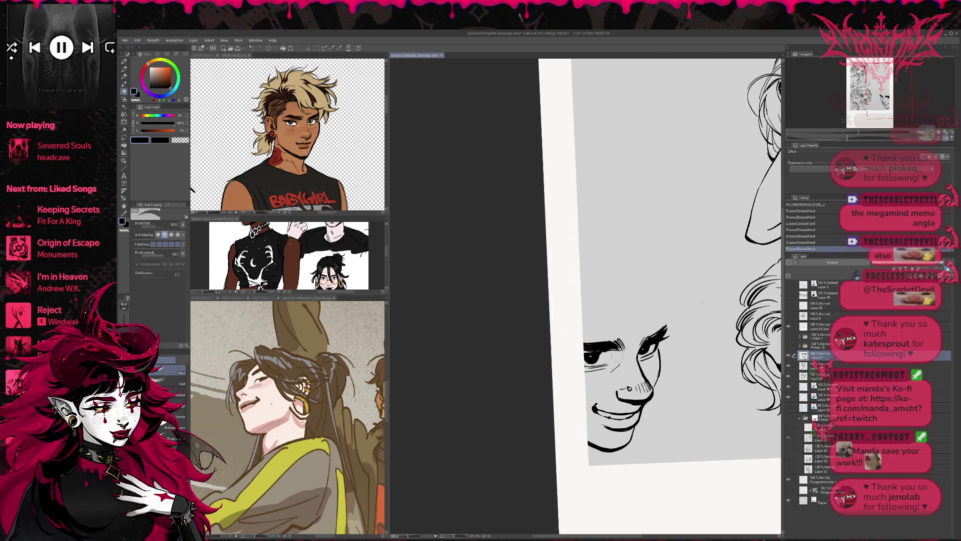
- Touch up the grinning face by adding one small ink mark and erasing another
key("p")
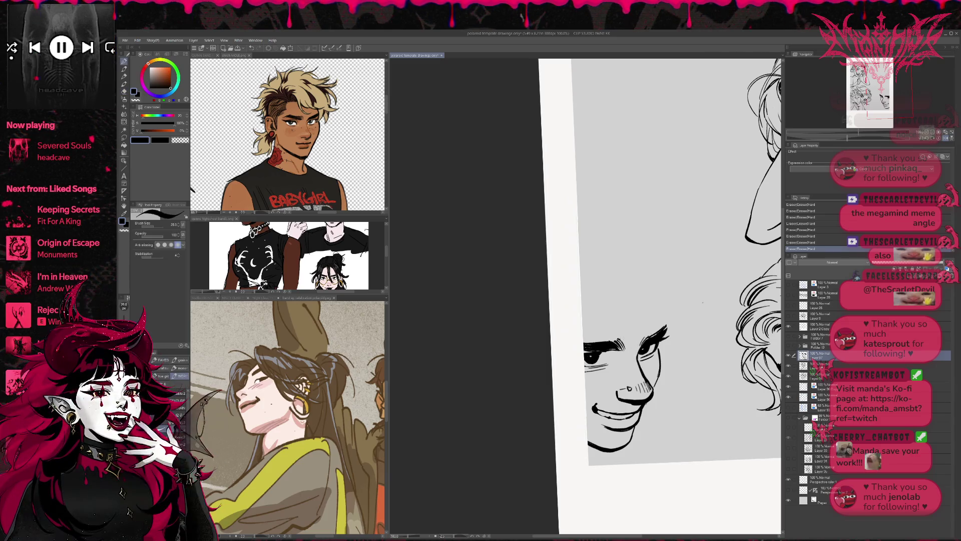
key("b")
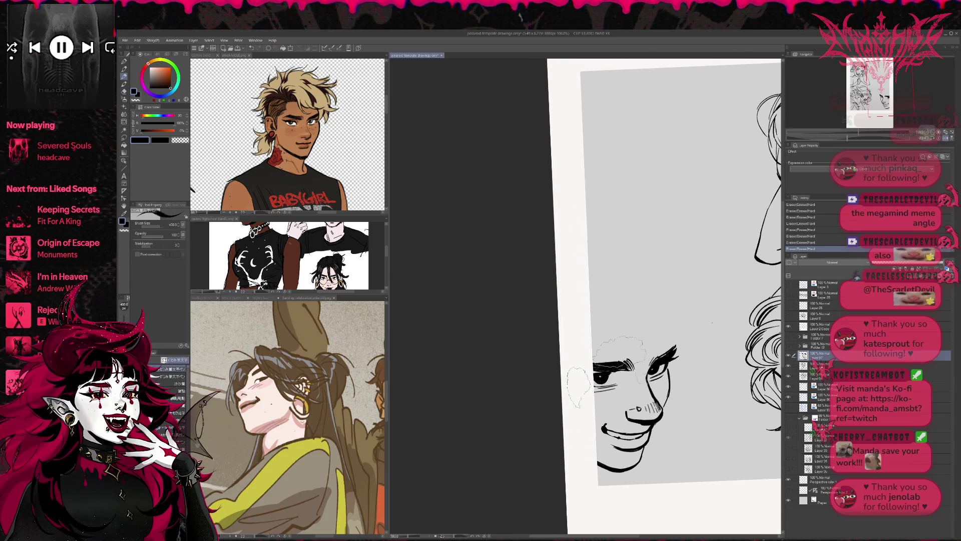
key("p")
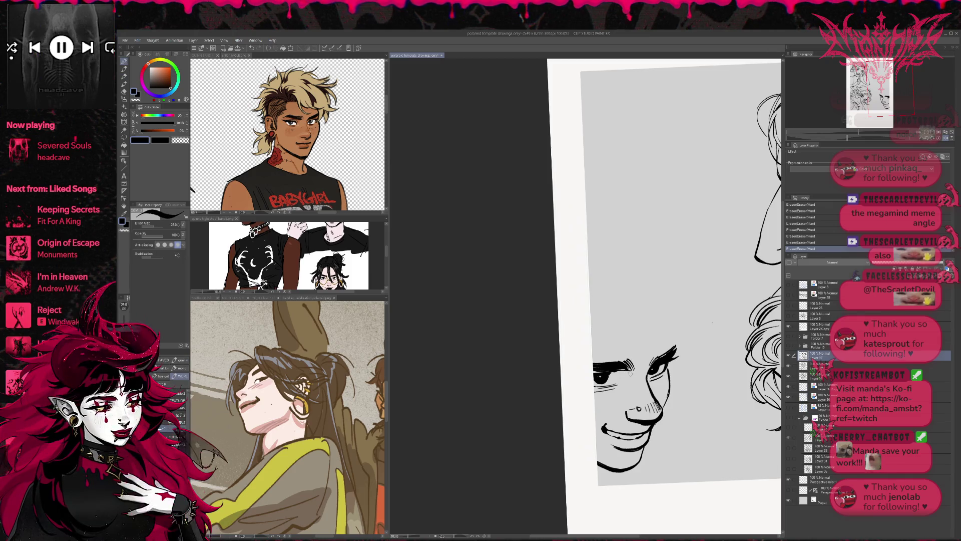
left_click(677, 371)
key("e")
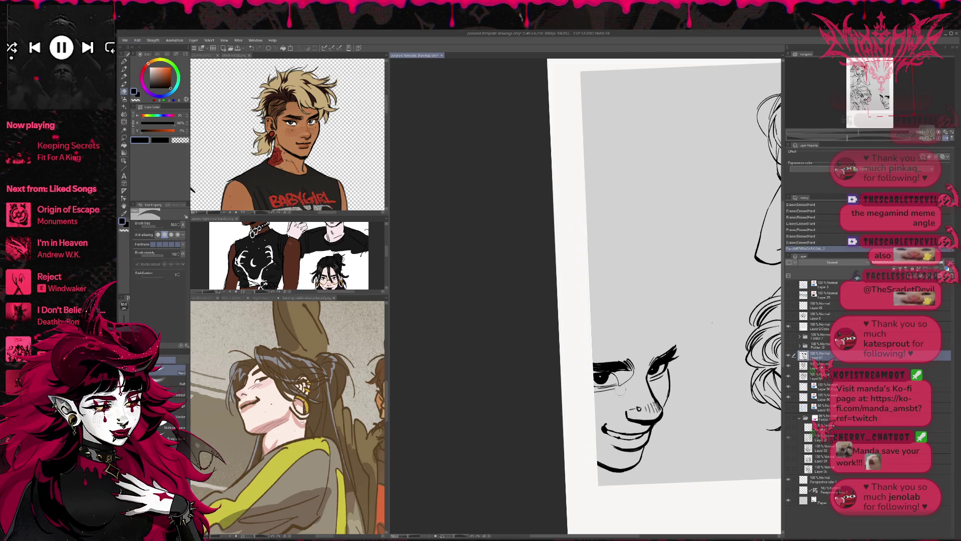
left_click(644, 355)
- Ink a small stroke near the eye, undo and redo it, then erase a nearby mark
key("p")
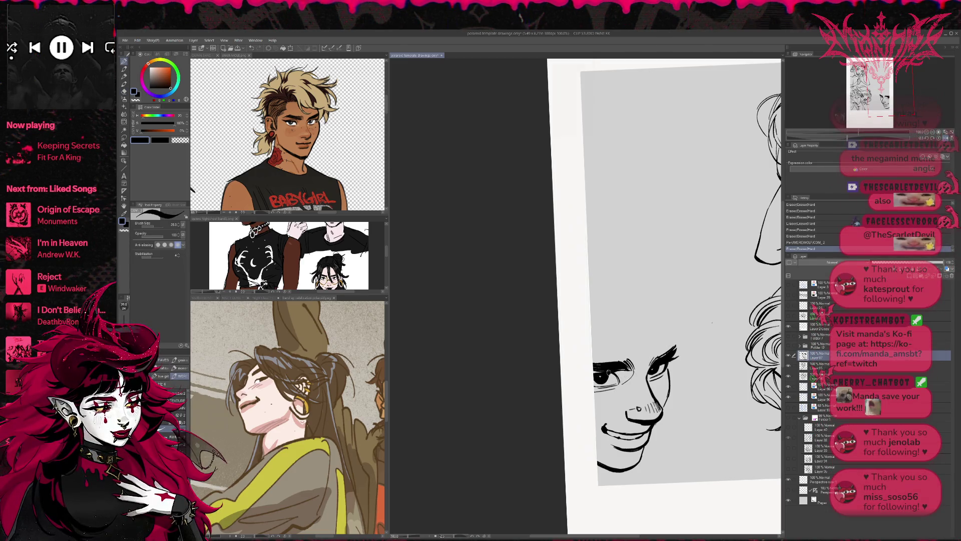
key("e")
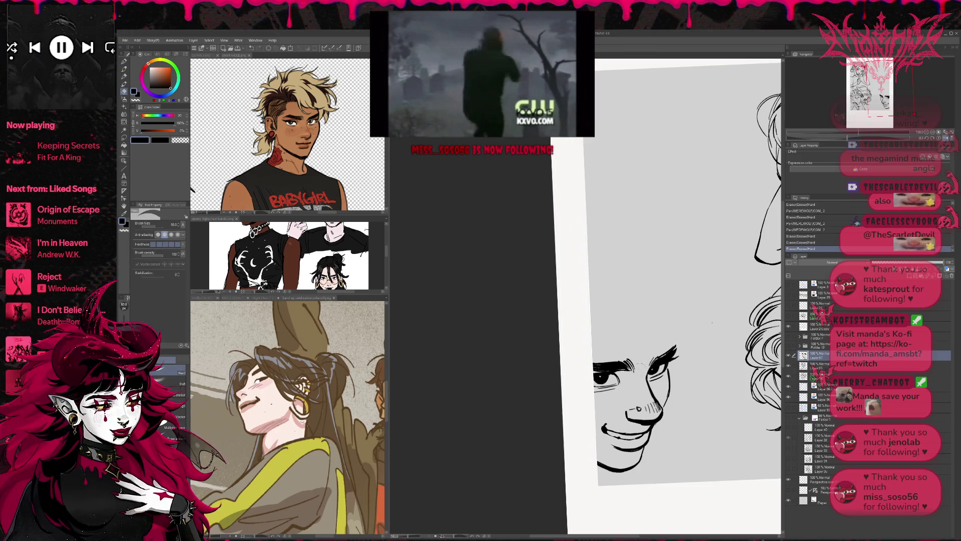
key("p")
left_click_drag(674, 357, 677, 348)
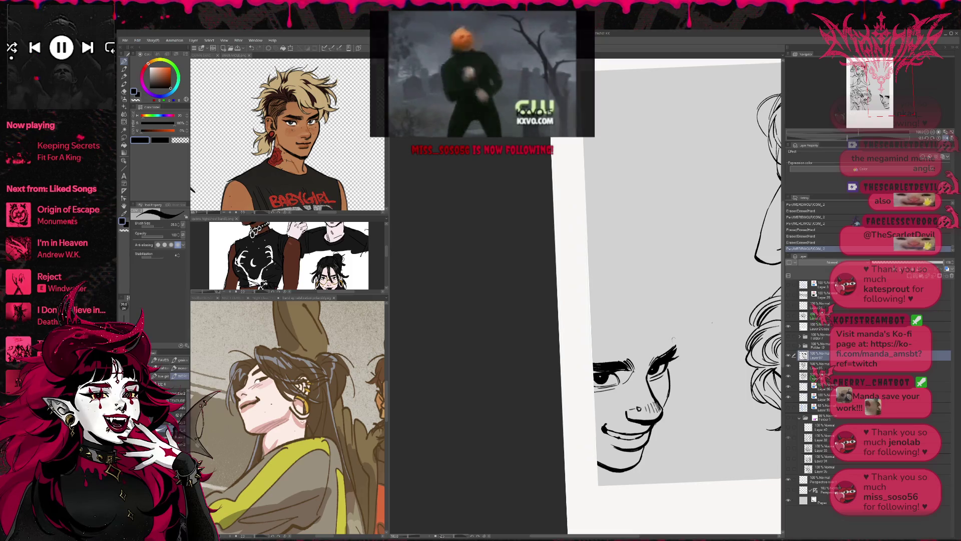
key("ctrl+z")
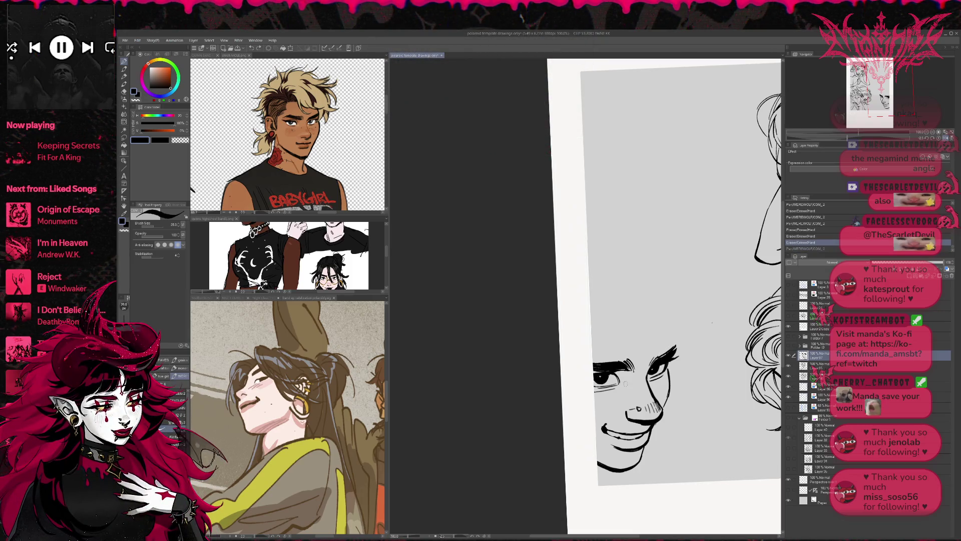
key("ctrl+y")
key("e")
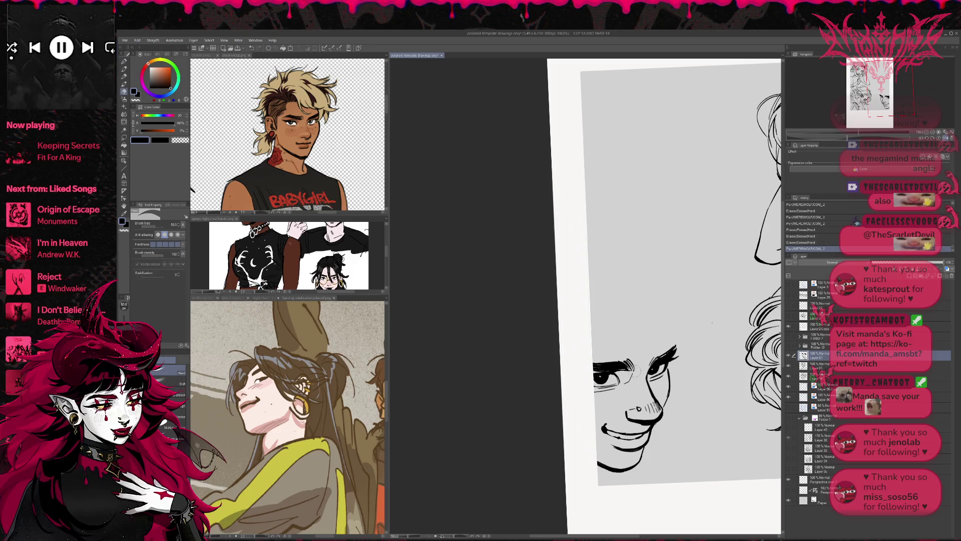
left_click(684, 326)
- Unmirror the canvas view and tilt it about 25° clockwise for inking
left_click(945, 138)
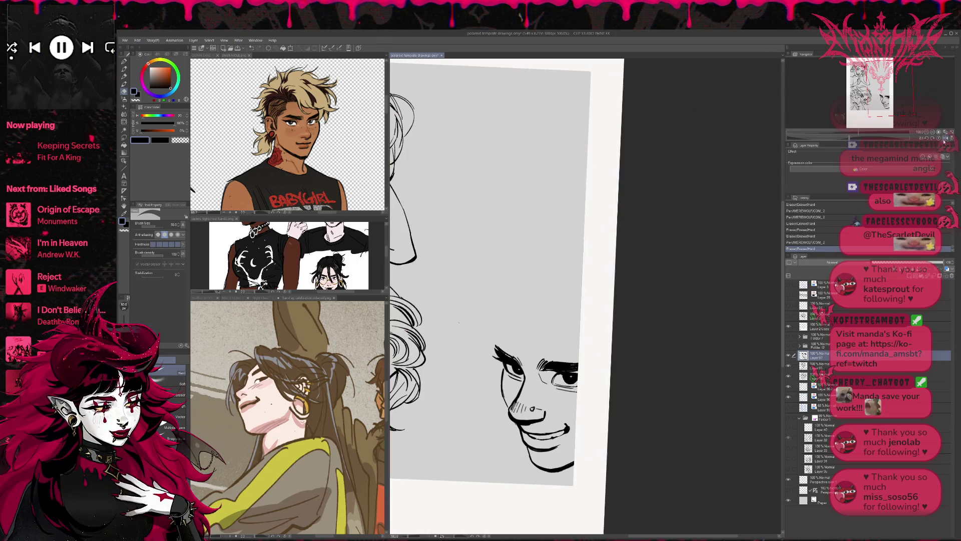
key("r")
mouse_move(576, 393)
left_mouse_down()
mouse_move(531, 375)
mouse_move(551, 385)
mouse_move(534, 377)
mouse_move(590, 321)
left_mouse_up()
- Refine the strokes around both eyes with pen and eraser, then bring back the blue rough sketch
key("e")
key("p")
key("e")
key("p")
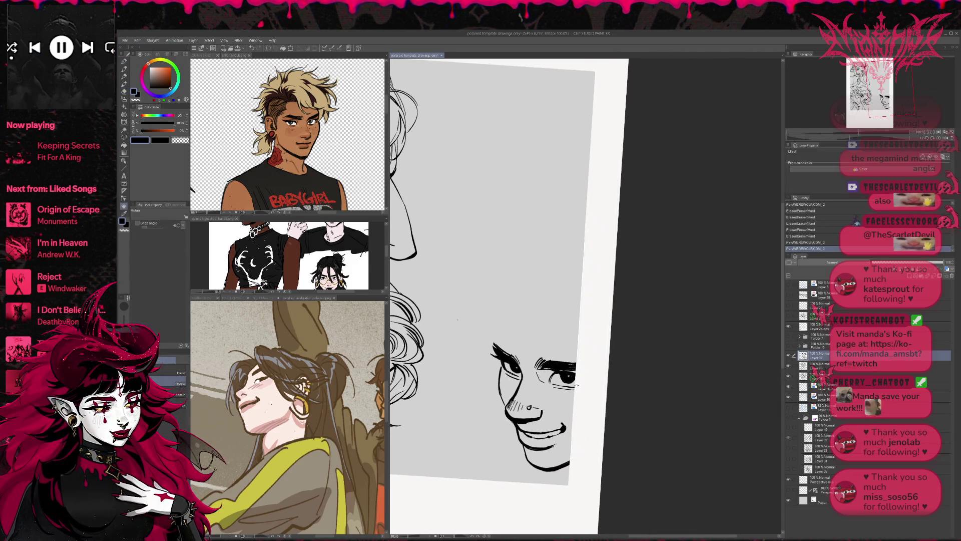
mouse_move(569, 384)
left_mouse_down()
mouse_move(581, 389)
mouse_move(612, 357)
left_mouse_up()
key("e")
mouse_move(503, 361)
left_mouse_down()
mouse_move(500, 387)
mouse_move(510, 354)
left_mouse_up()
key("p")
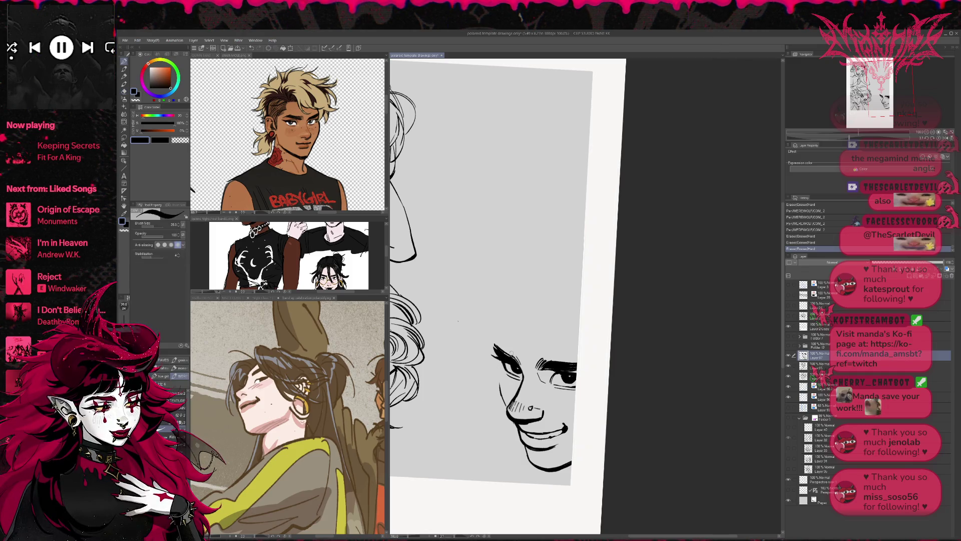
key("ctrl+z")
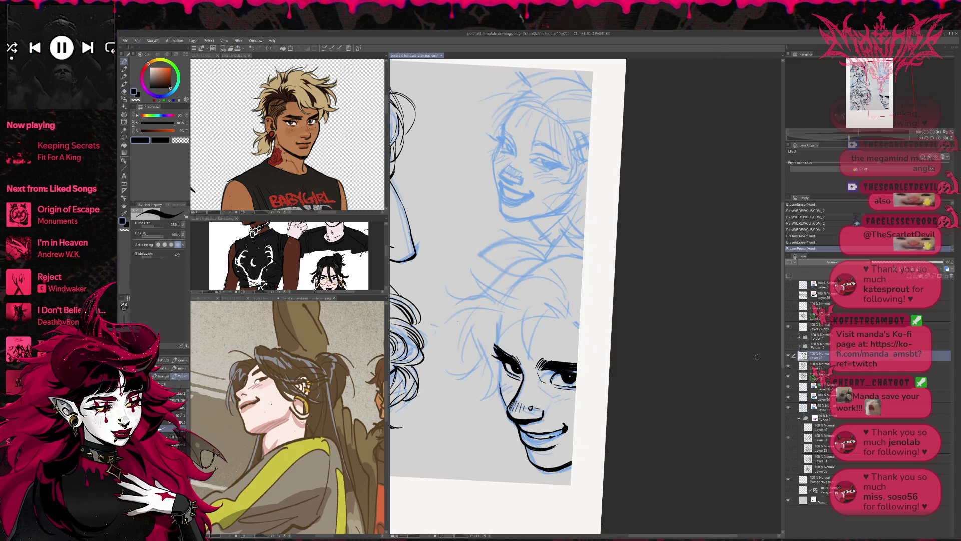
- Sketch blue guide strokes near the left eye and cheek with the 25 px brush
key("b")
left_click(125, 61)
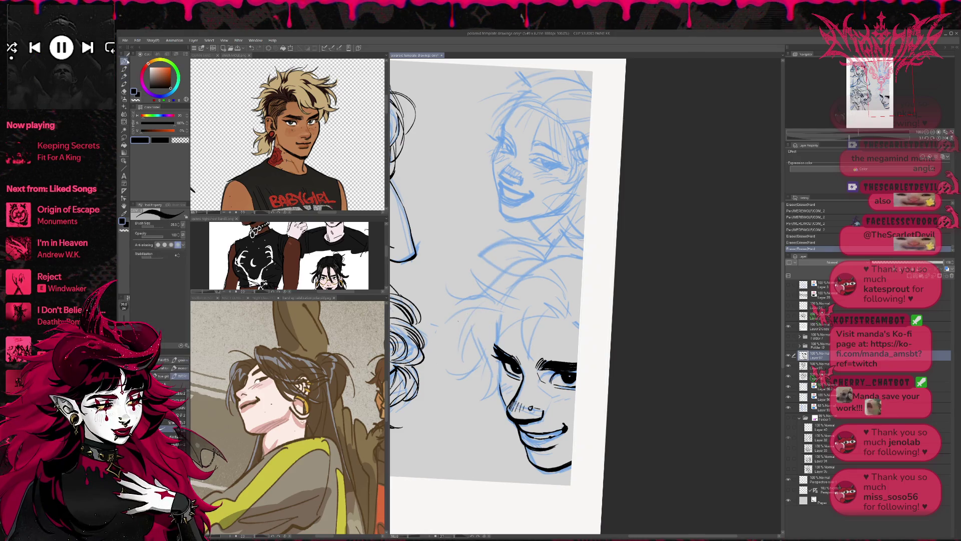
mouse_move(500, 359)
left_mouse_down()
mouse_move(508, 410)
mouse_move(499, 386)
left_mouse_up()
left_click_drag(496, 344, 496, 355)
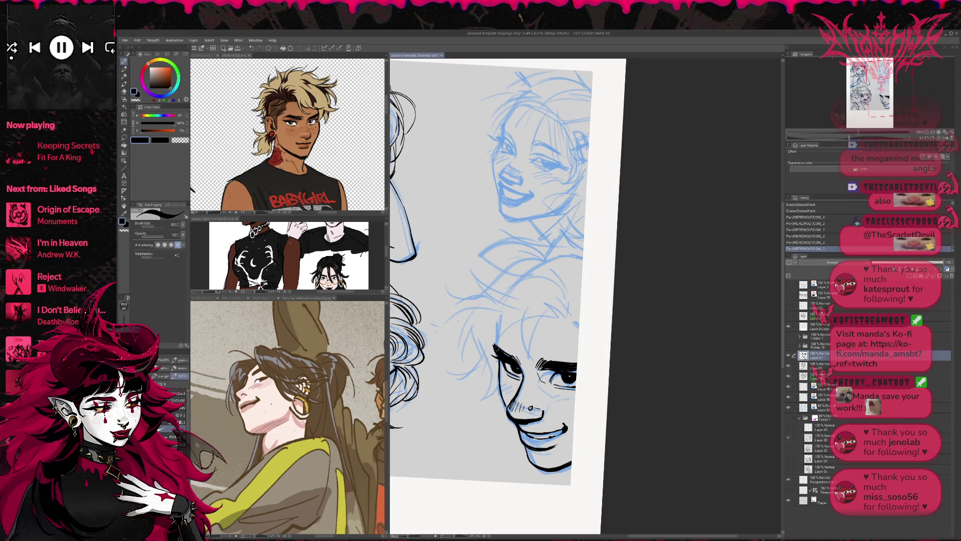
- Straighten the canvas view to level and mirror it to check proportions
key("r")
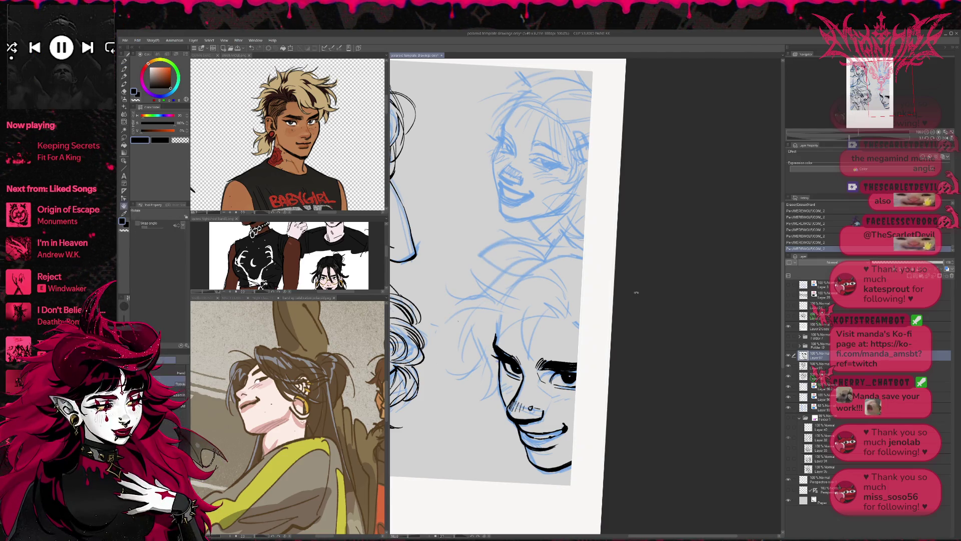
left_click_drag(576, 320, 641, 282)
left_click(945, 141)
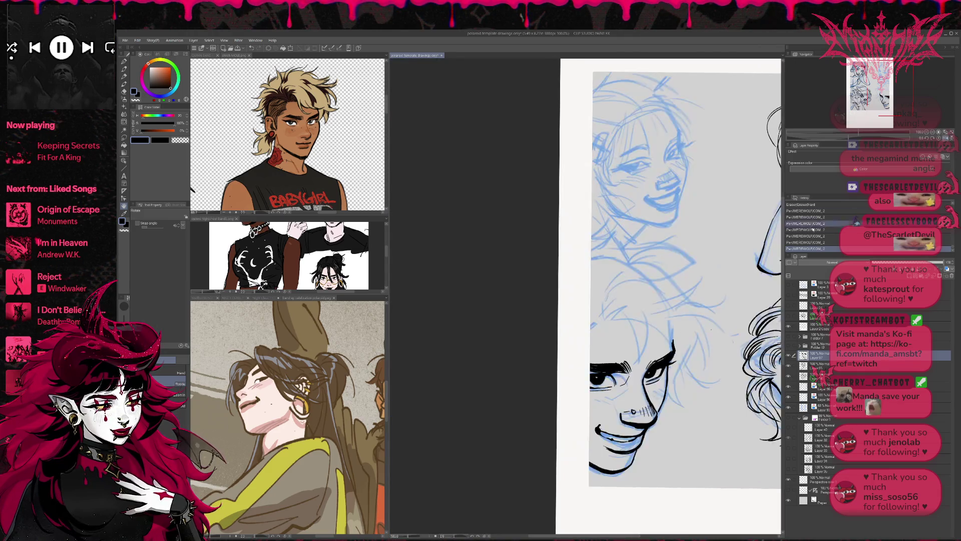
- Hide and reshow the lower-left face's lineart, then liquify its chin and jaw into shape
key("p")
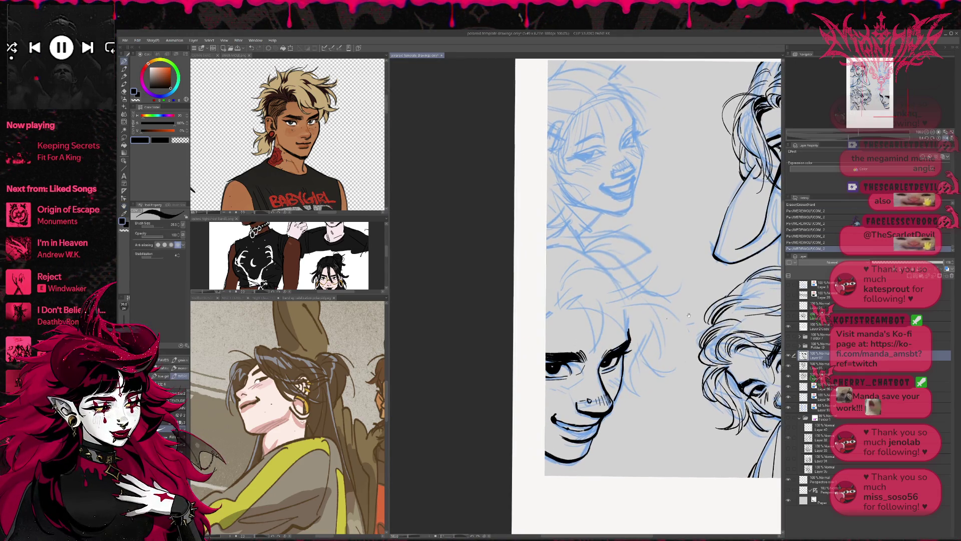
scroll(695, 302, "down", 1)
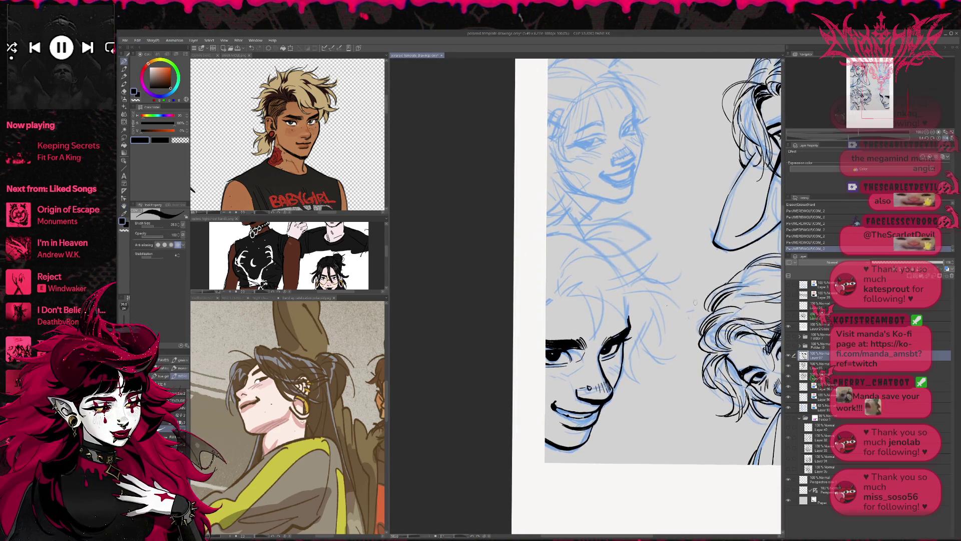
left_click(792, 356)
left_click(792, 355)
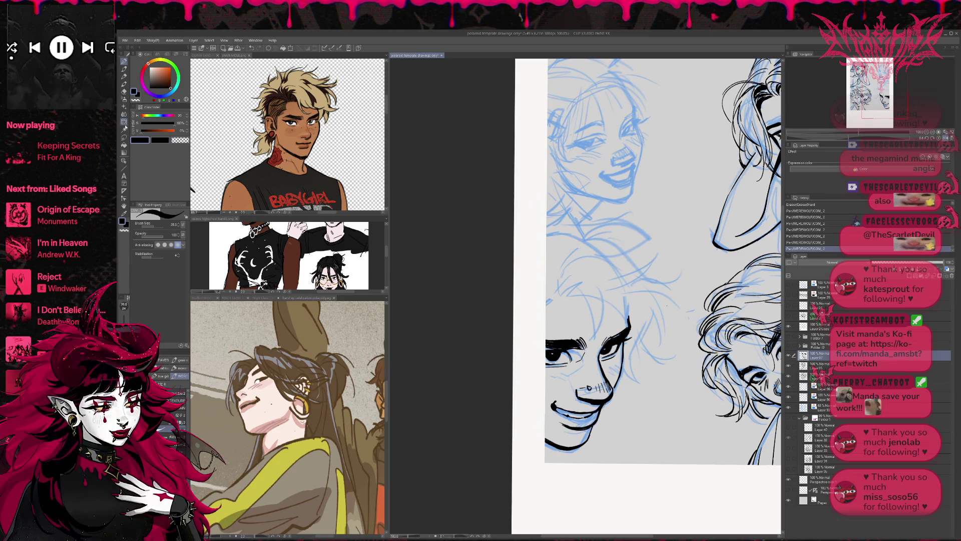
left_click(124, 122)
mouse_move(564, 460)
left_mouse_down()
mouse_move(586, 430)
mouse_move(582, 451)
mouse_move(540, 445)
left_mouse_up()
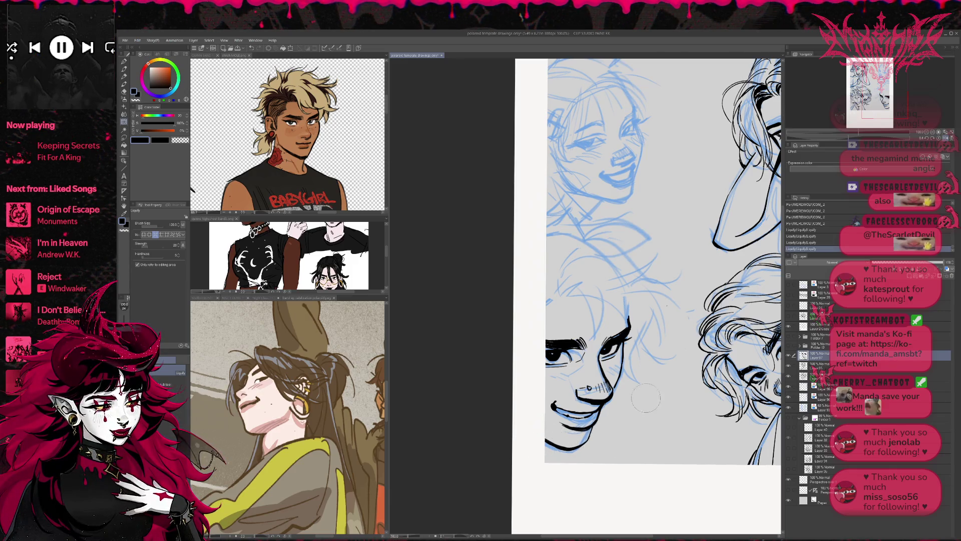